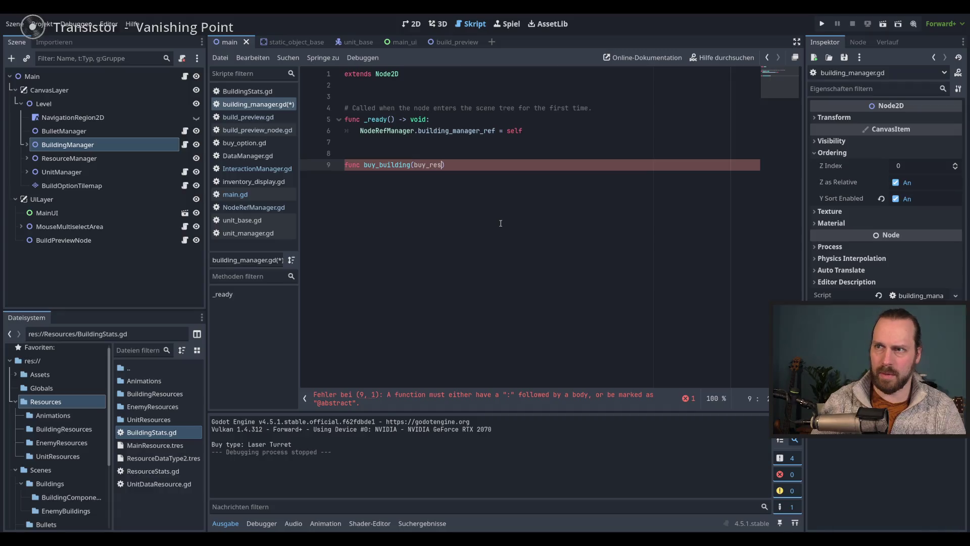
# Give buy_building a buy_resource: Resource parameter and a -> void return type.
pyautogui.write('ource: Res')
pyautogui.press('Return')
pyautogui.write('-> void:')
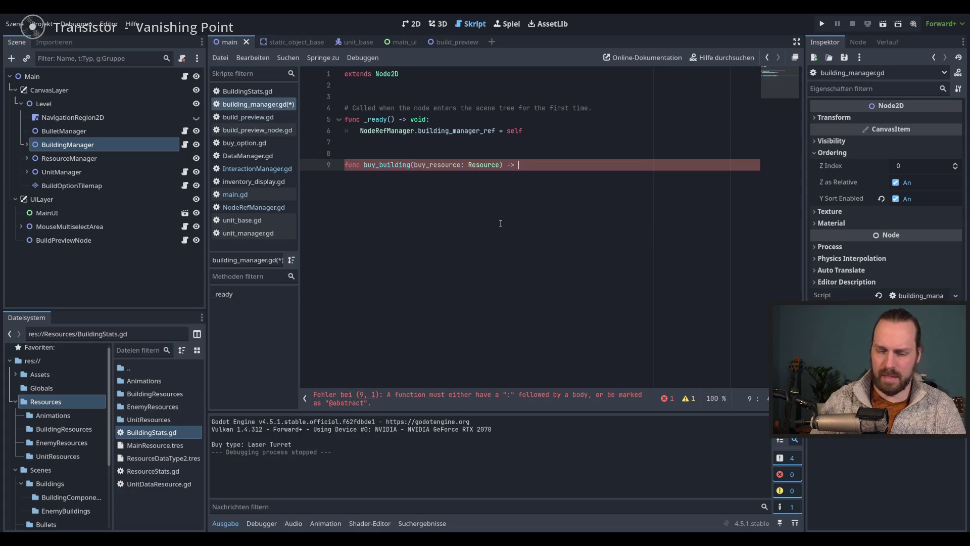
pyautogui.press('Return')
pyautogui.write('pass')
# Replace the pass body with print("BAUEN") and save building_manager.gd.
pyautogui.hotkey('shift', 'Home')
pyautogui.write('print')
pyautogui.press('Escape')
pyautogui.write('("BAUEN')
pyautogui.press('End')
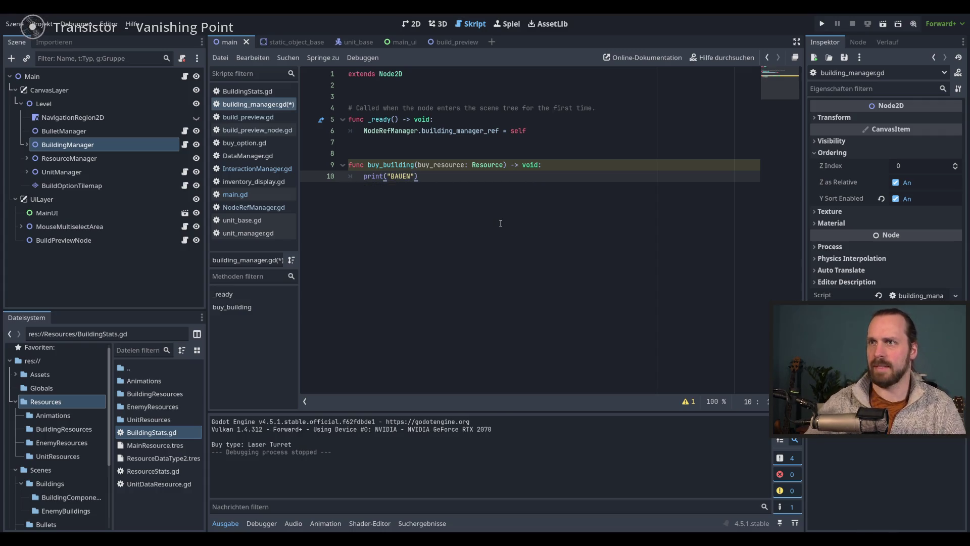
pyautogui.hotkey('ctrl', 's')
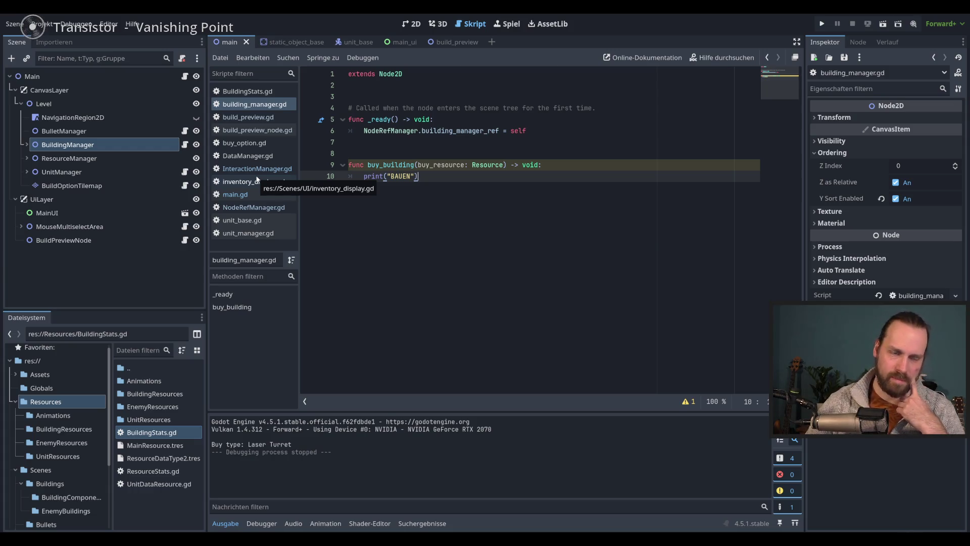
pyautogui.click(258, 169)
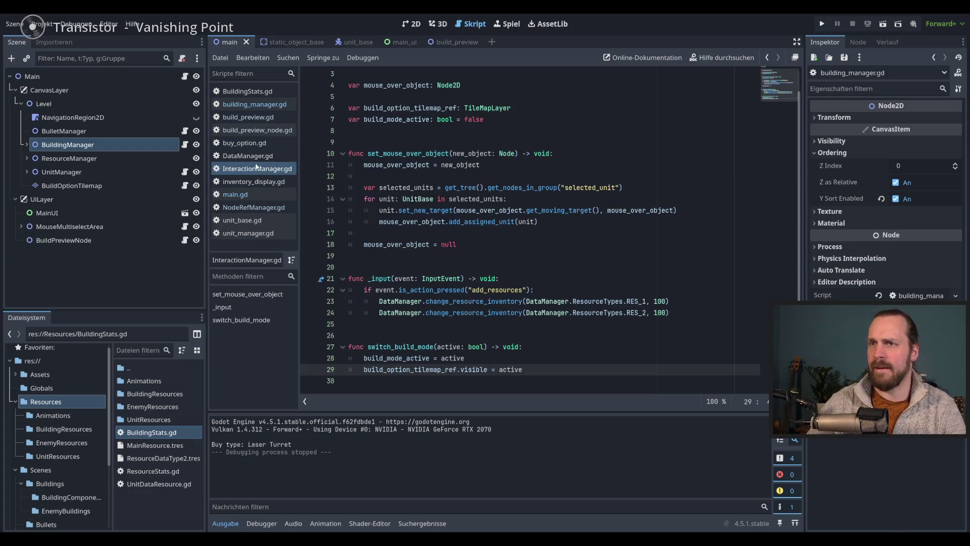
# Browse the building_manager.gd, NodeRefManager.gd and InteractionManager.gd scripts.
pyautogui.click(250, 104)
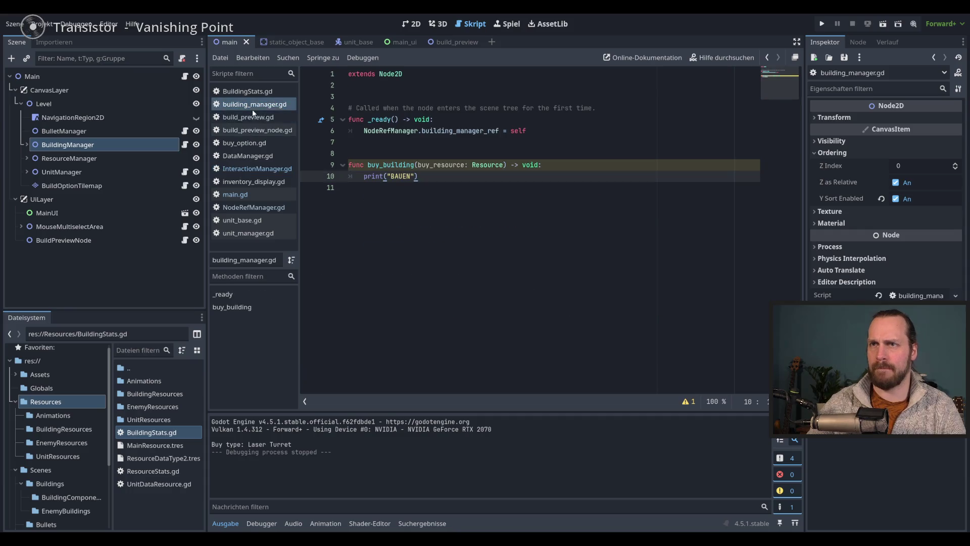
pyautogui.doubleClick(390, 165)
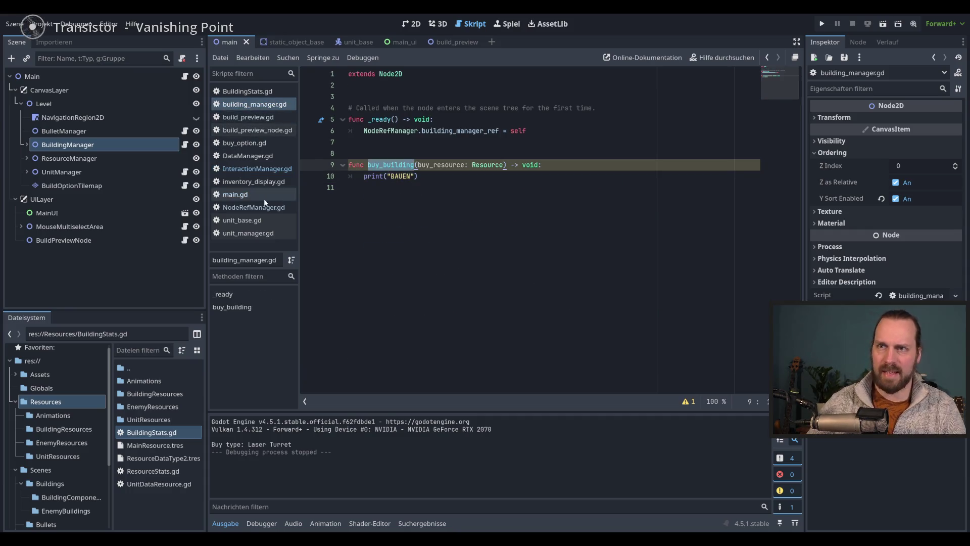
pyautogui.click(247, 208)
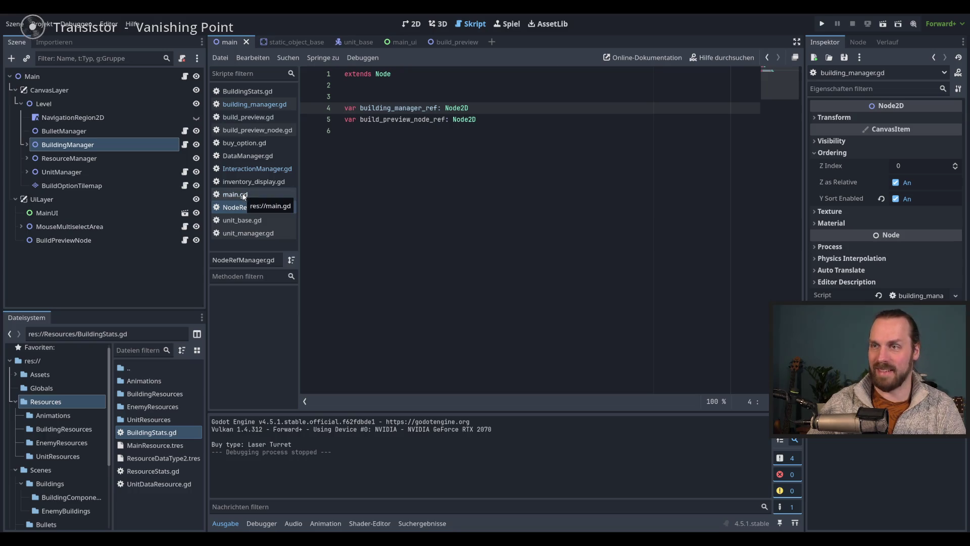
pyautogui.click(255, 168)
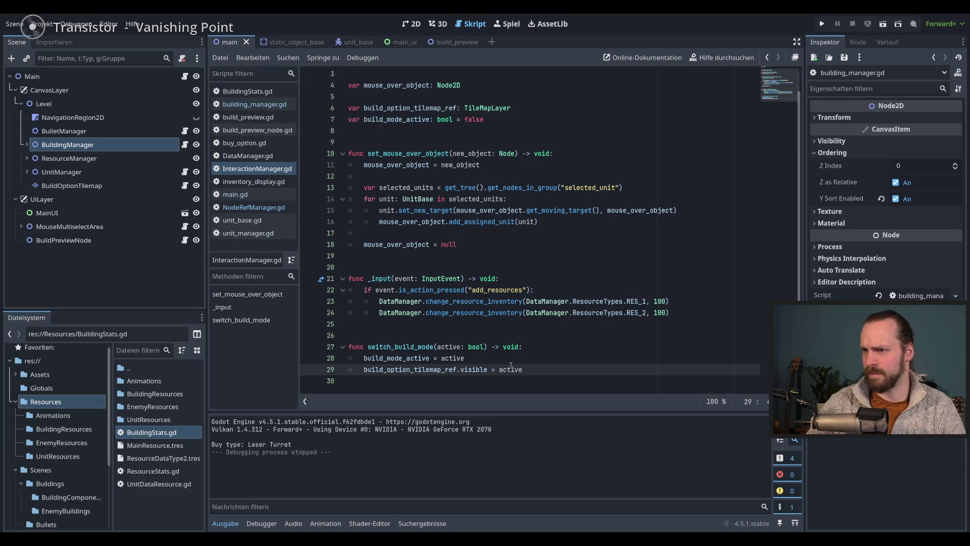
# Close unit_manager.gd, unit_base.gd and DataManager.gd, then widen the script list slightly.
pyautogui.rightClick(250, 234)
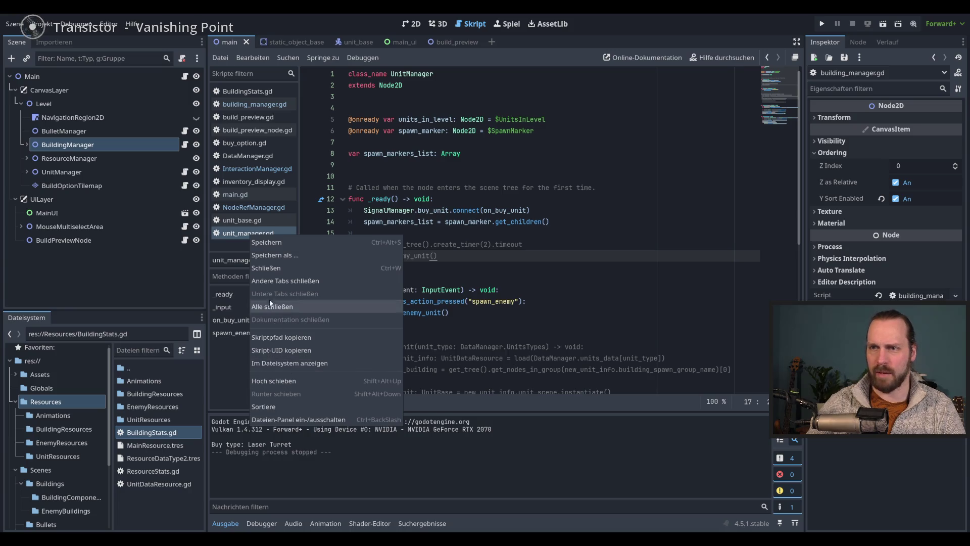
pyautogui.click(270, 268)
pyautogui.rightClick(242, 221)
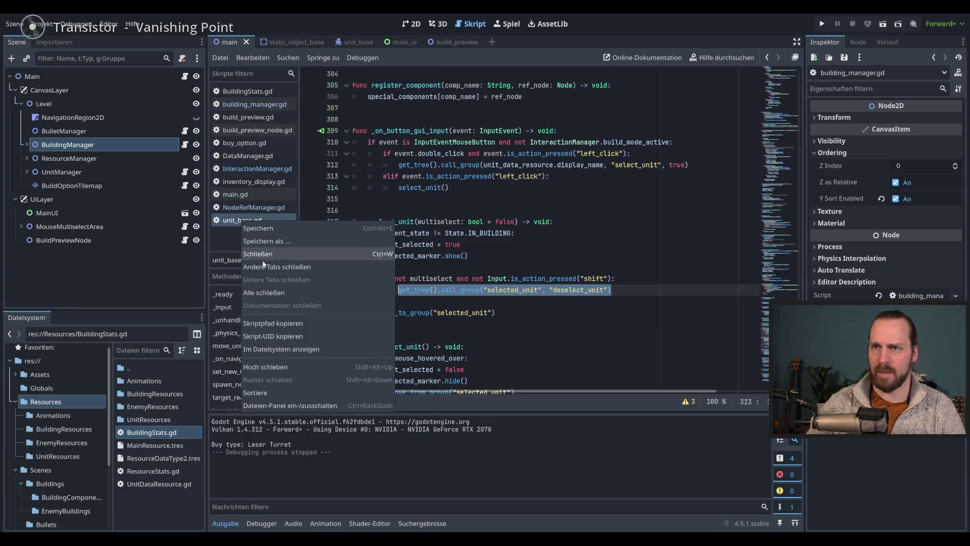
pyautogui.click(270, 254)
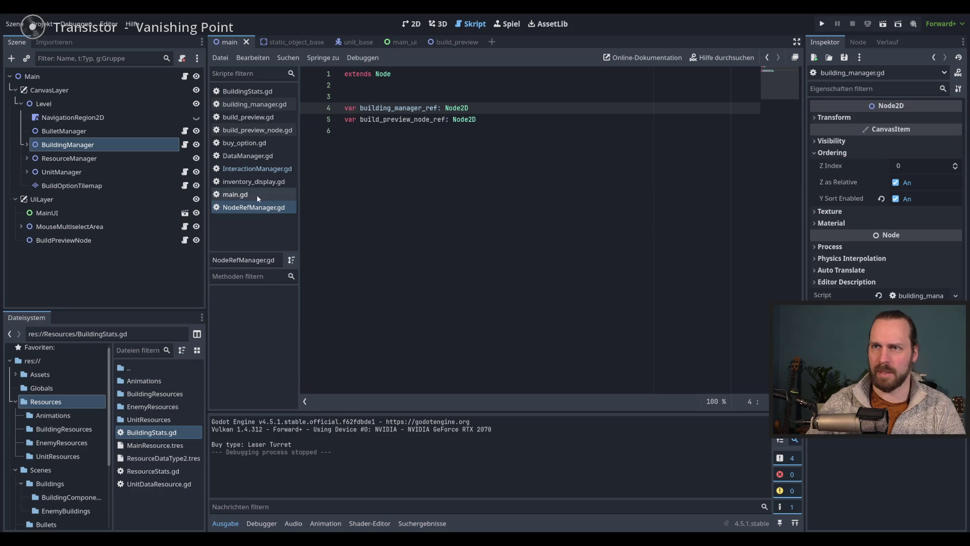
pyautogui.rightClick(243, 158)
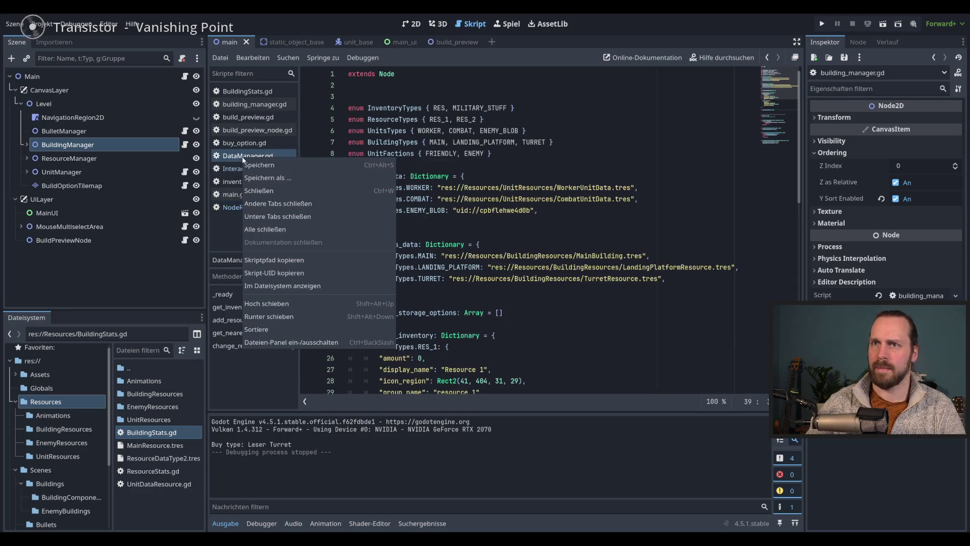
pyautogui.click(260, 191)
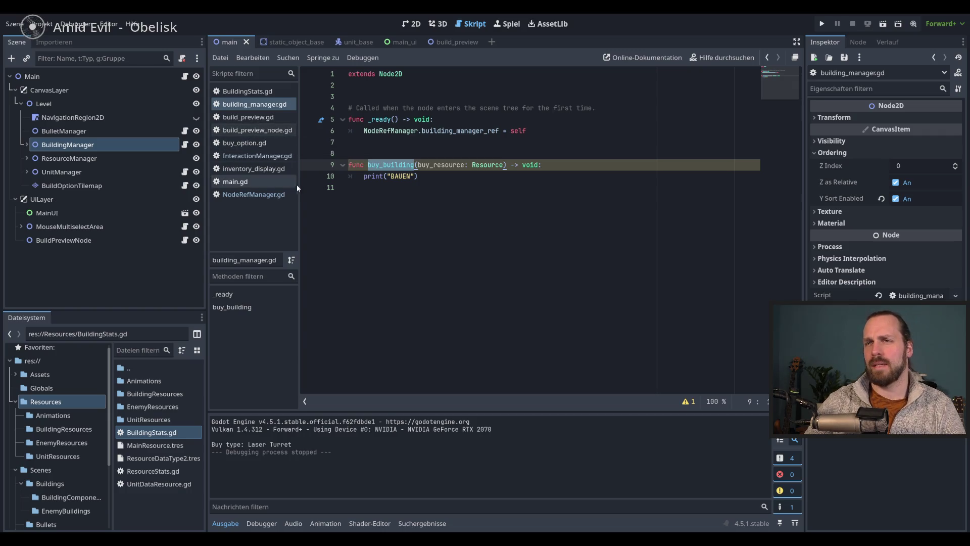
pyautogui.moveTo(299, 186); pyautogui.dragTo(302, 186)
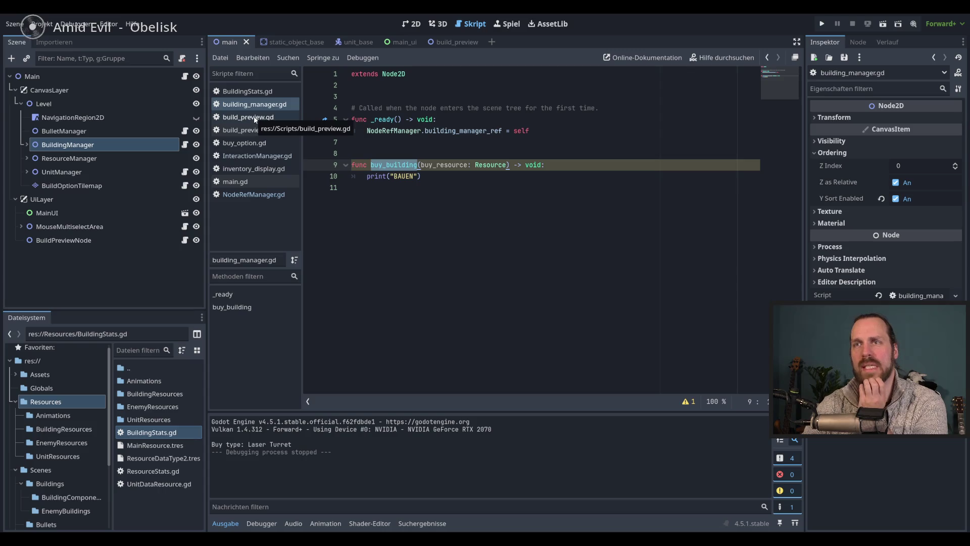
# Step back through InteractionManager.gd, building_manager.gd and main.gd in the script history.
pyautogui.click(257, 156)
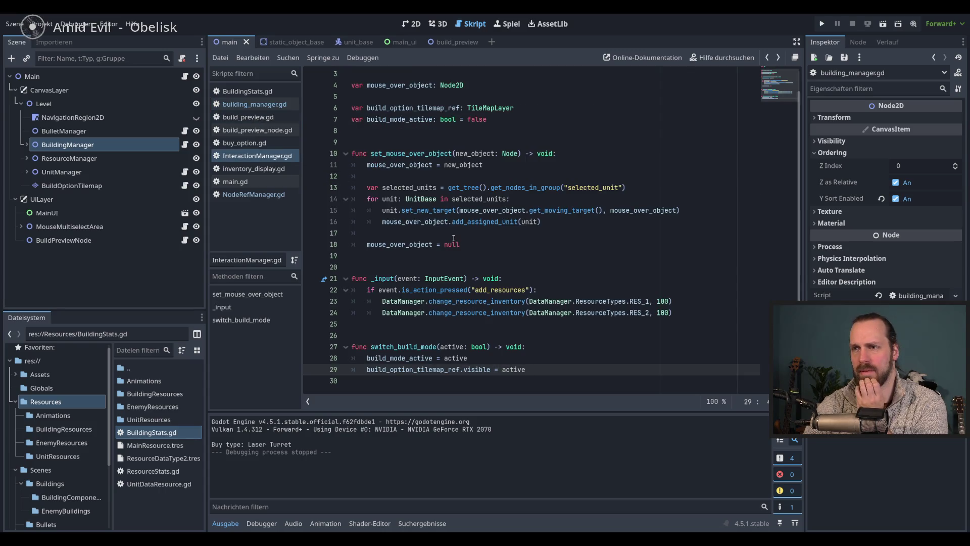
pyautogui.hotkey('alt', 'Left')
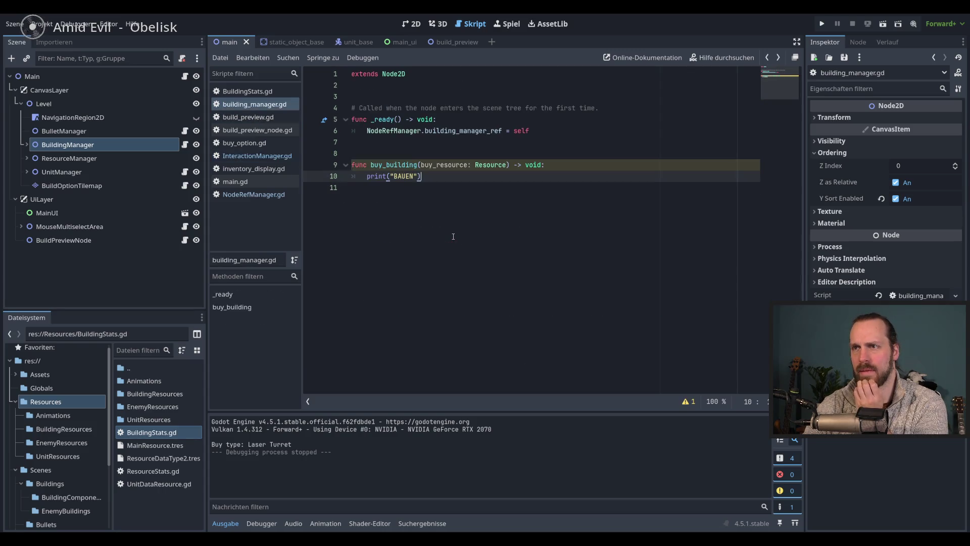
pyautogui.hotkey('alt', 'Left')
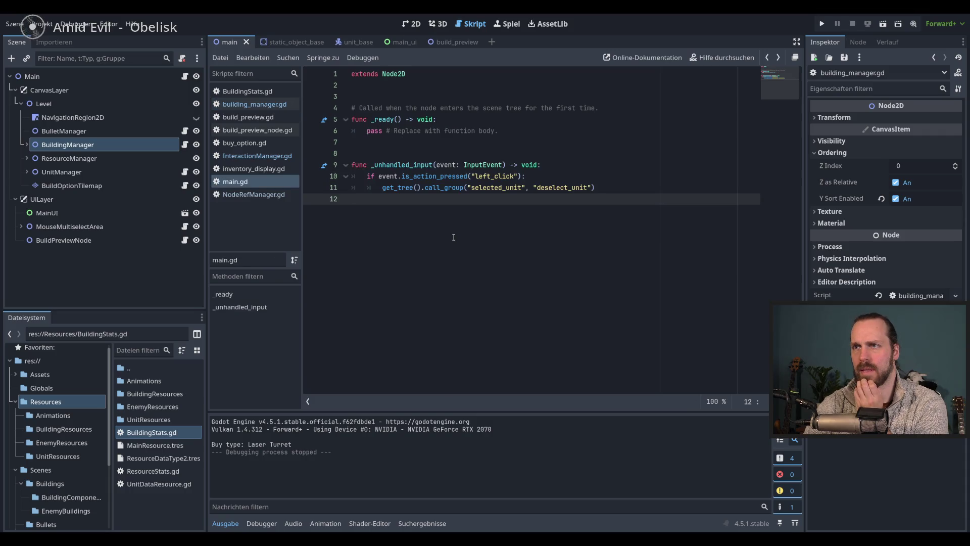
pyautogui.hotkey('alt', 'Left')
pyautogui.hotkey('alt', 'Left')
pyautogui.hotkey('alt', 'Left')
pyautogui.hotkey('alt', 'Left')
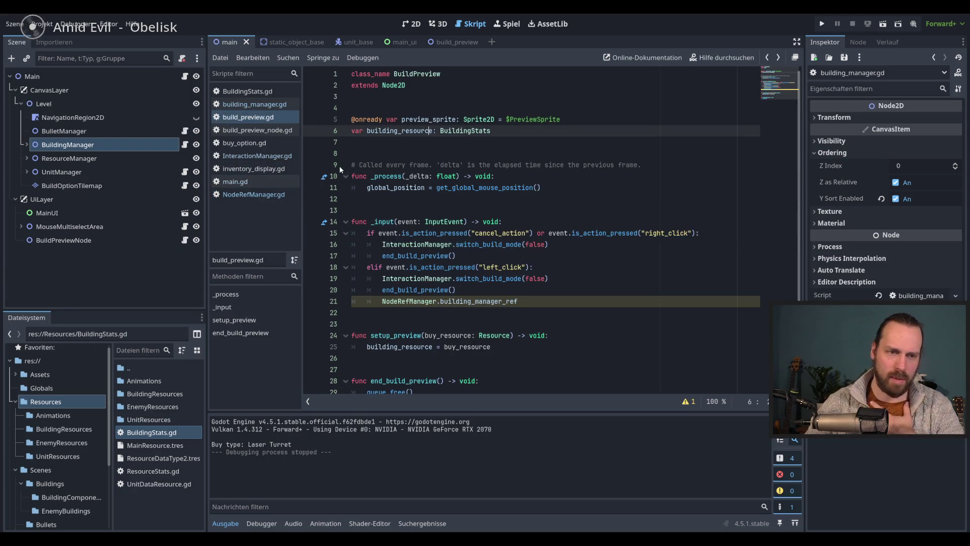
# Check build_preview_node.gd, then go to the end of line 21 in build_preview.gd.
pyautogui.click(244, 132)
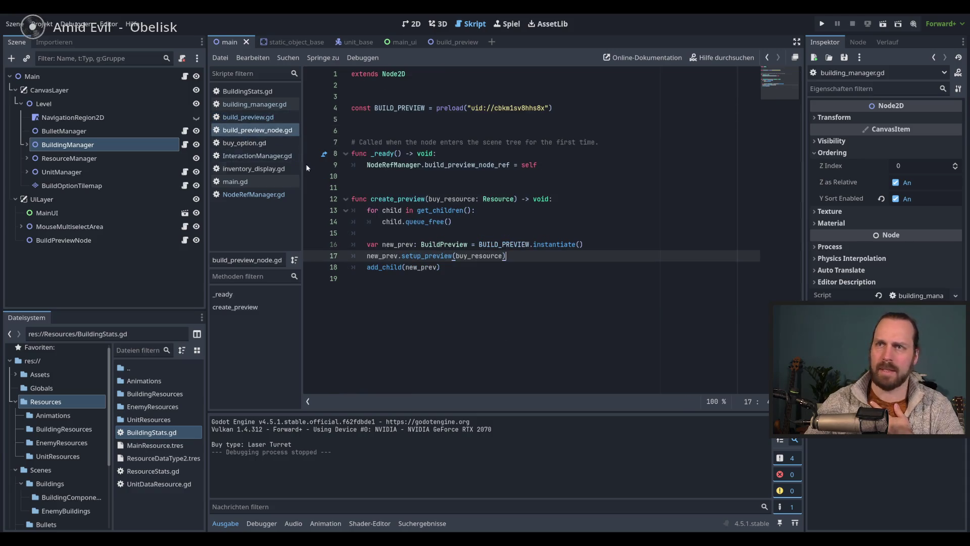
pyautogui.click(502, 268)
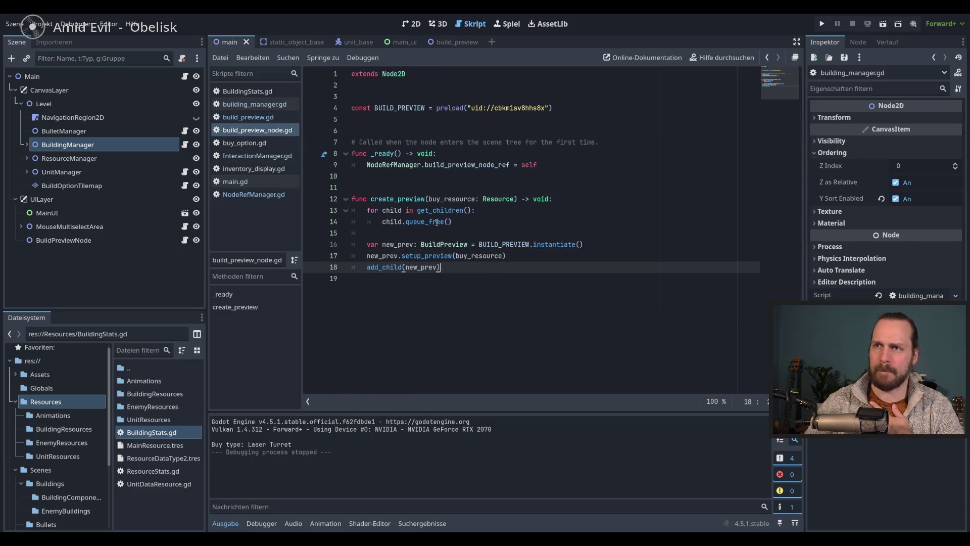
pyautogui.click(250, 132)
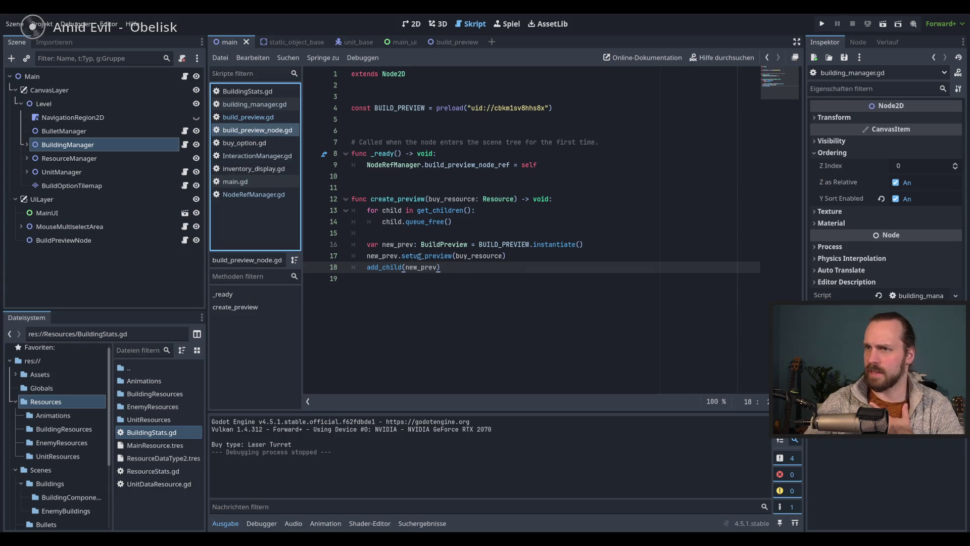
pyautogui.click(252, 118)
pyautogui.scroll(-1, 527, 285)
pyautogui.click(570, 283)
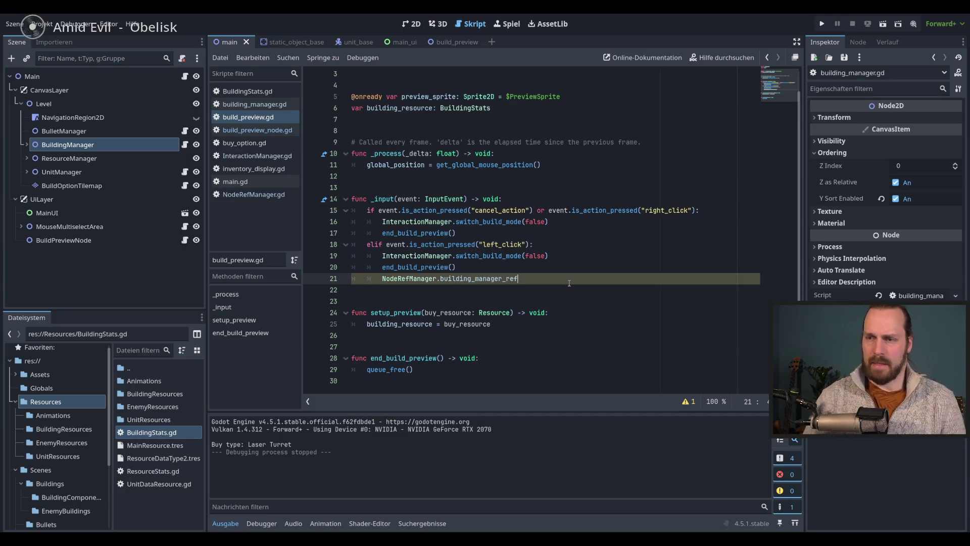
# Complete line 21 as .buy_building(building_resource) and save build_preview.gd.
pyautogui.write('.')
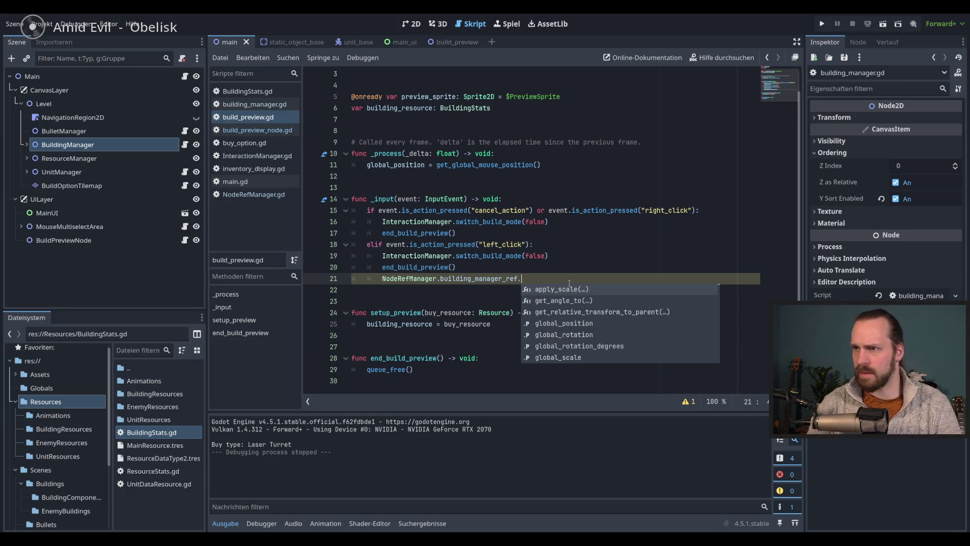
pyautogui.write('buy_building')
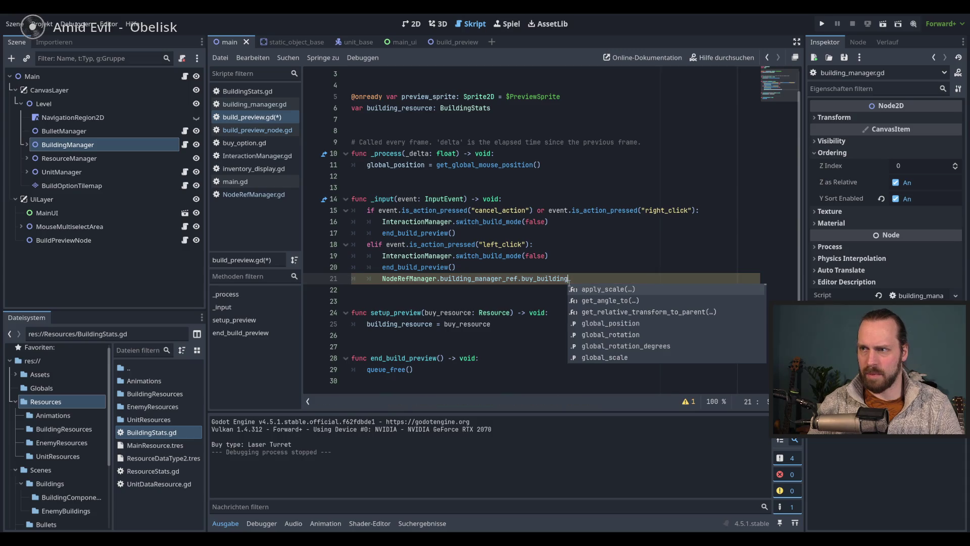
pyautogui.write('()')
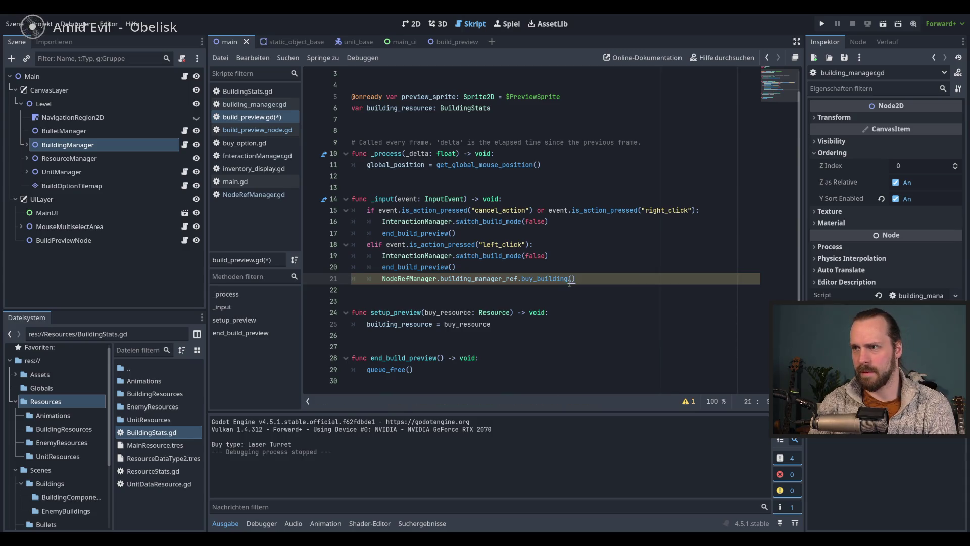
pyautogui.scroll(1, 425, 132)
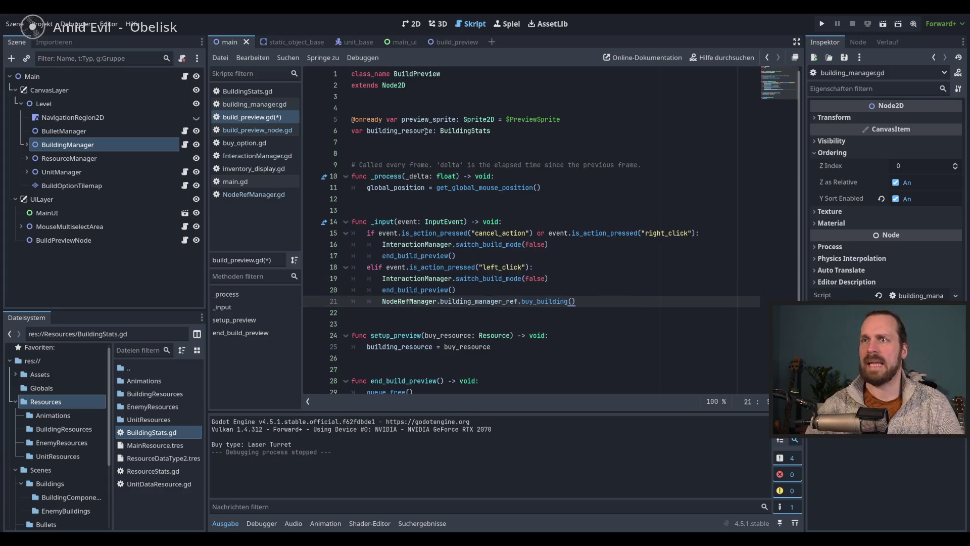
pyautogui.scroll(-1, 597, 242)
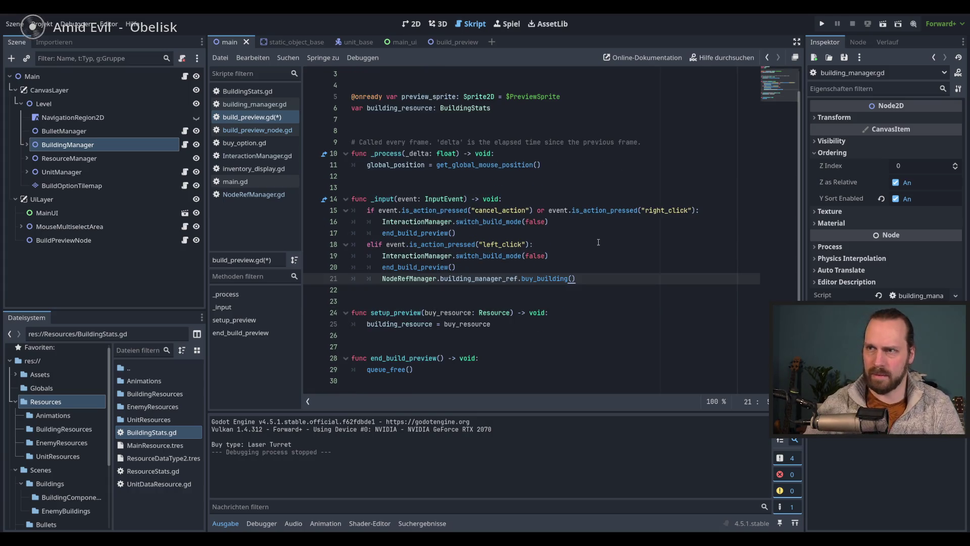
pyautogui.write('build')
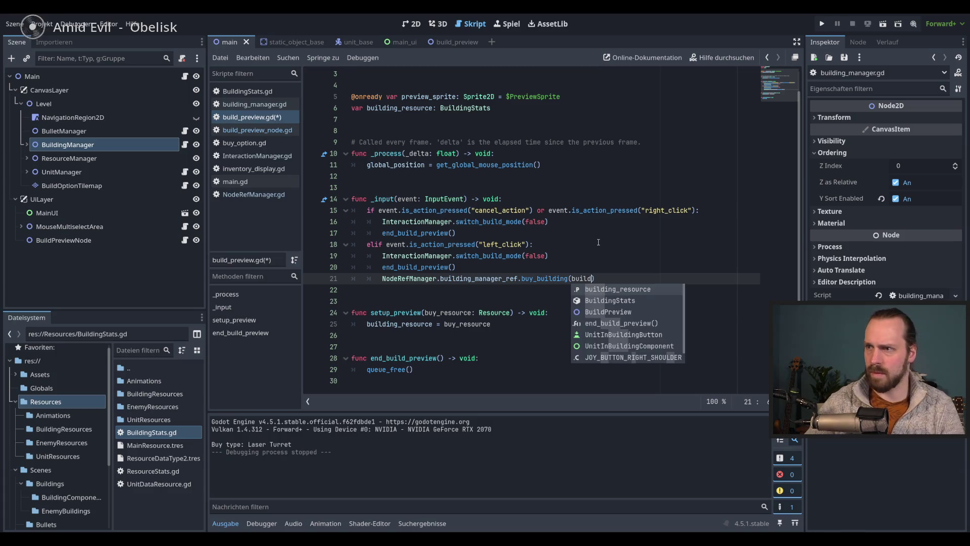
pyautogui.press('Return')
pyautogui.press('End')
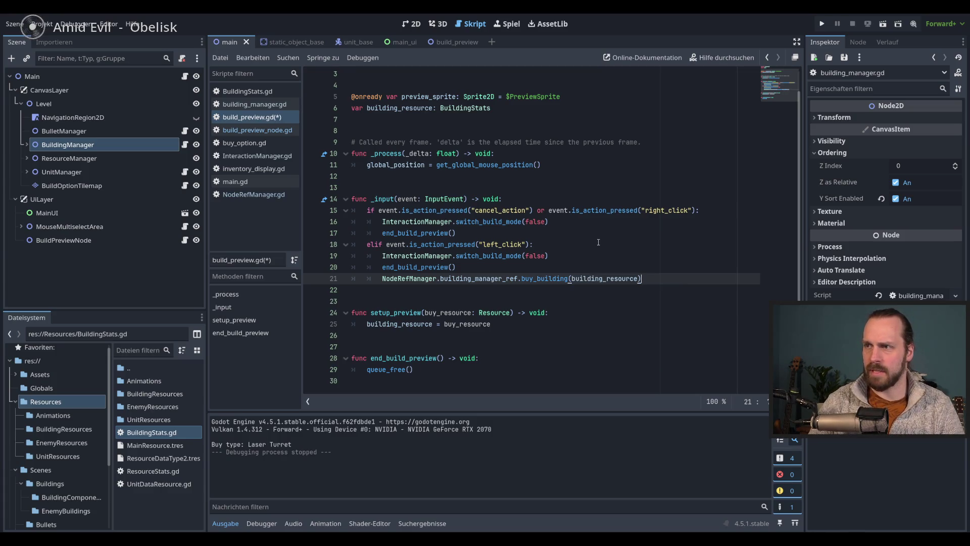
pyautogui.hotkey('ctrl', 's')
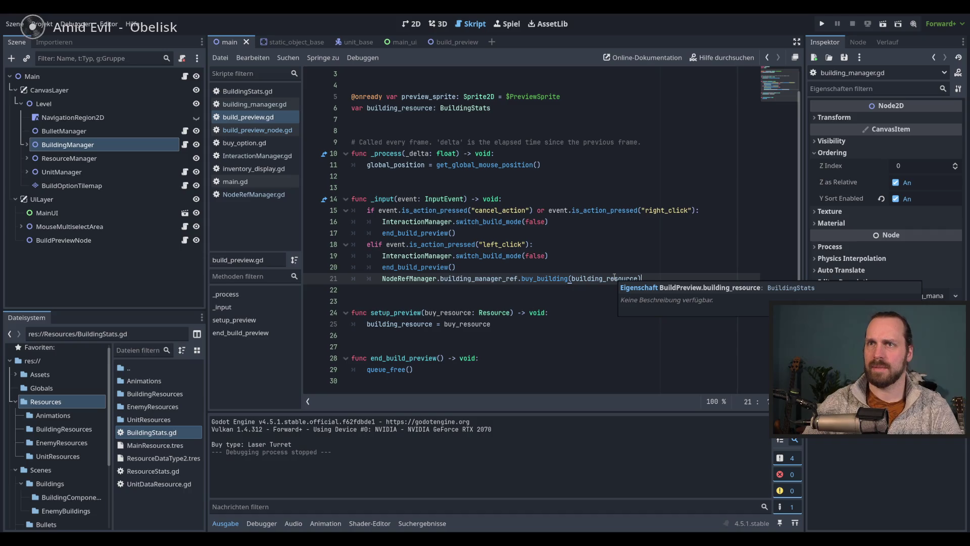
# Review lines 21–24 of build_preview.gd, selecting the building_resource argument.
pyautogui.scroll(1, 602, 281)
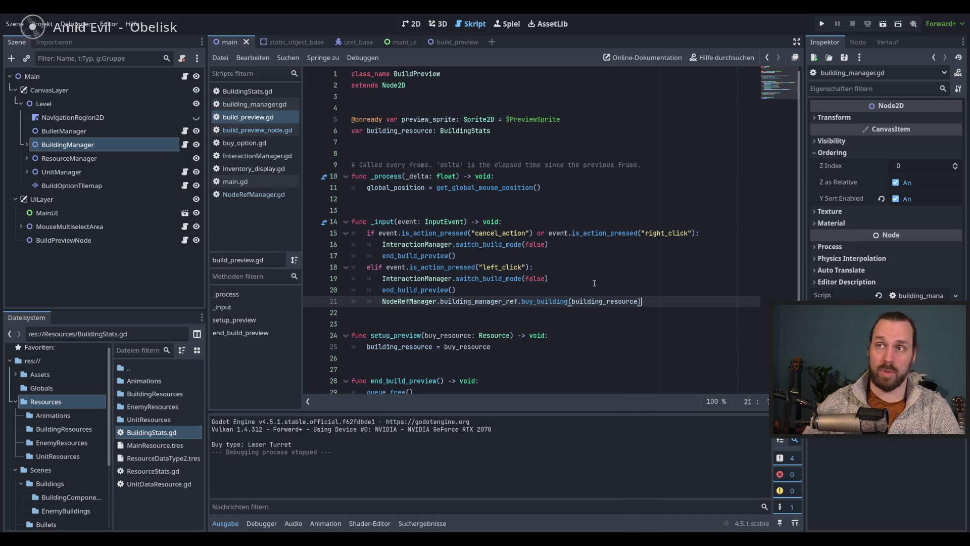
pyautogui.scroll(-1, 594, 283)
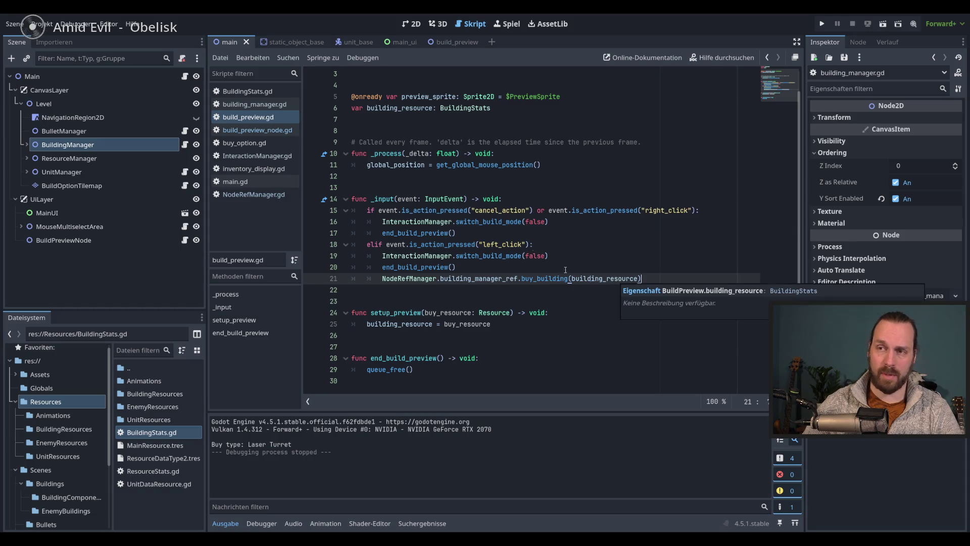
pyautogui.scroll(1, 614, 280)
pyautogui.click(600, 335)
pyautogui.scroll(-1, 601, 323)
pyautogui.doubleClick(603, 278)
pyautogui.click(591, 291)
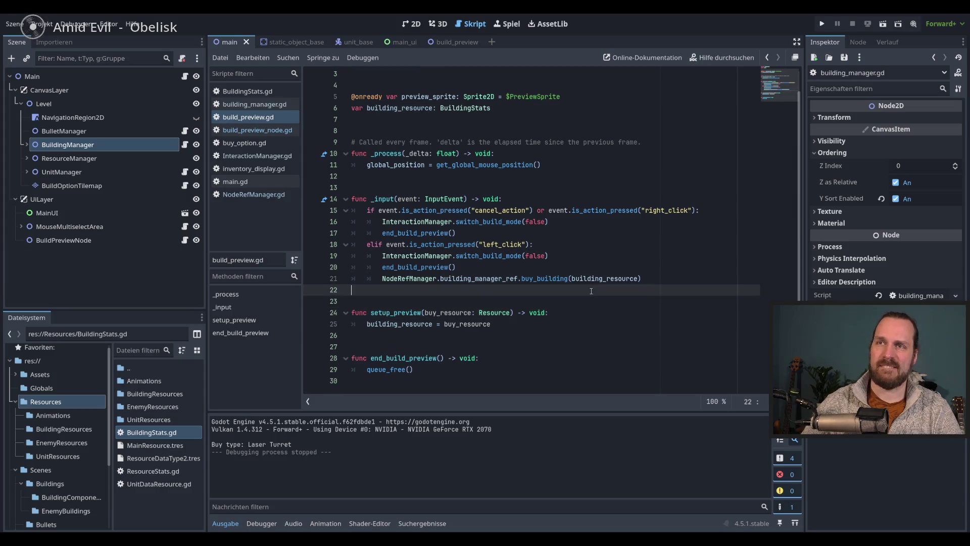
# Inspect buy_building(buy_resource: Resource) in building_manager.gd, ending with the caret after print("BAUEN").
pyautogui.click(520, 327)
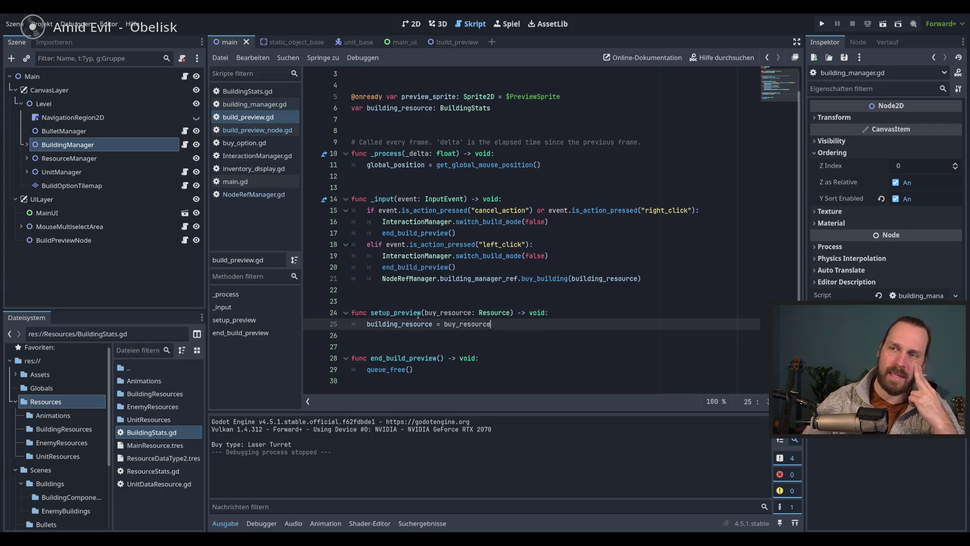
pyautogui.click(253, 104)
pyautogui.click(500, 208)
pyautogui.doubleClick(444, 165)
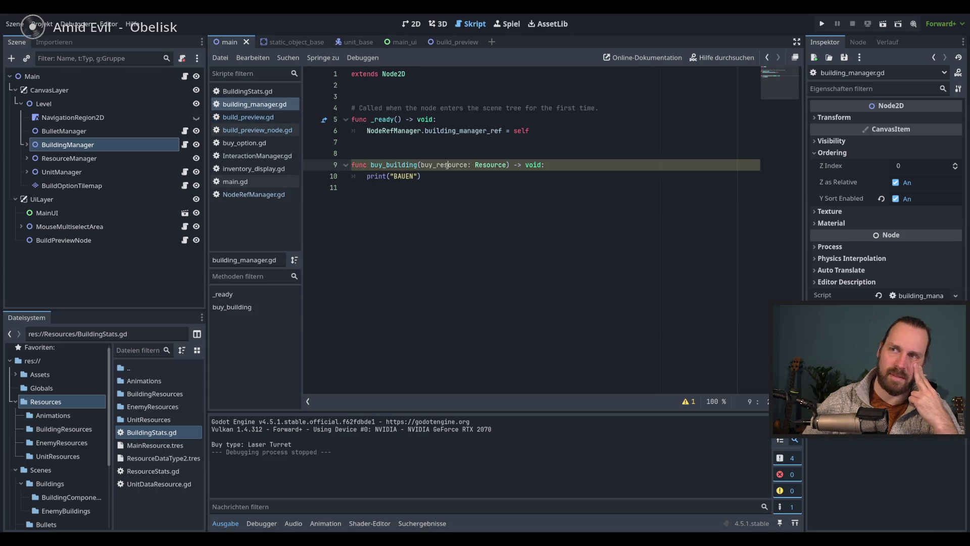
pyautogui.click(454, 182)
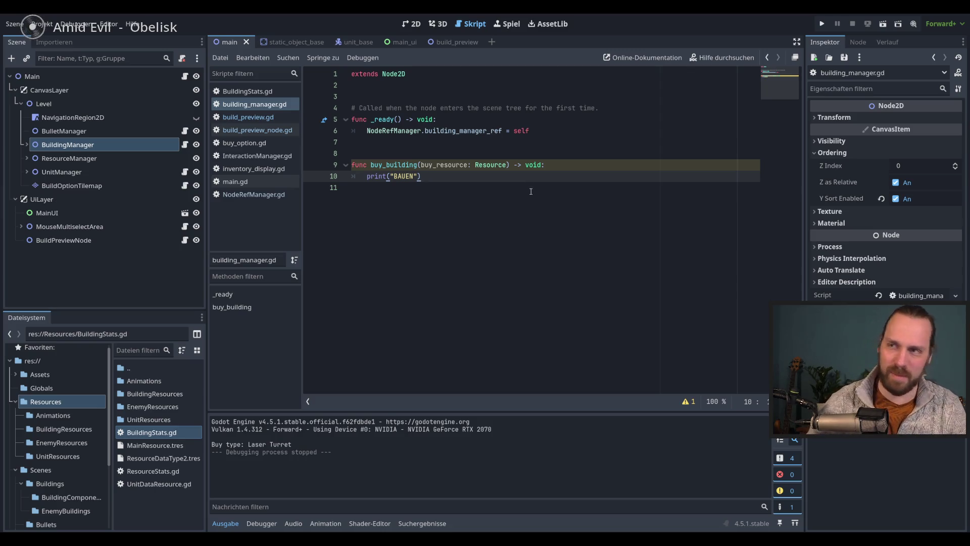
pyautogui.click(580, 183)
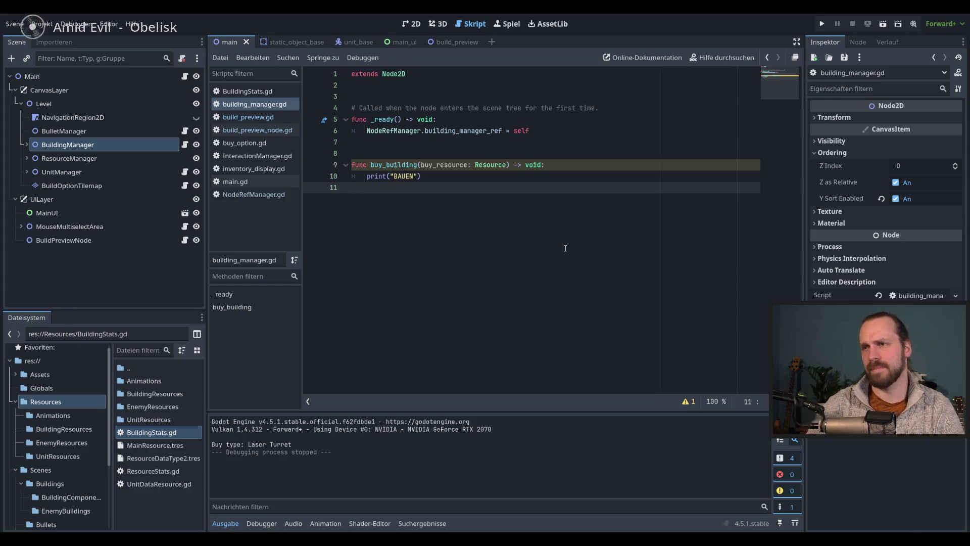
pyautogui.click(481, 180)
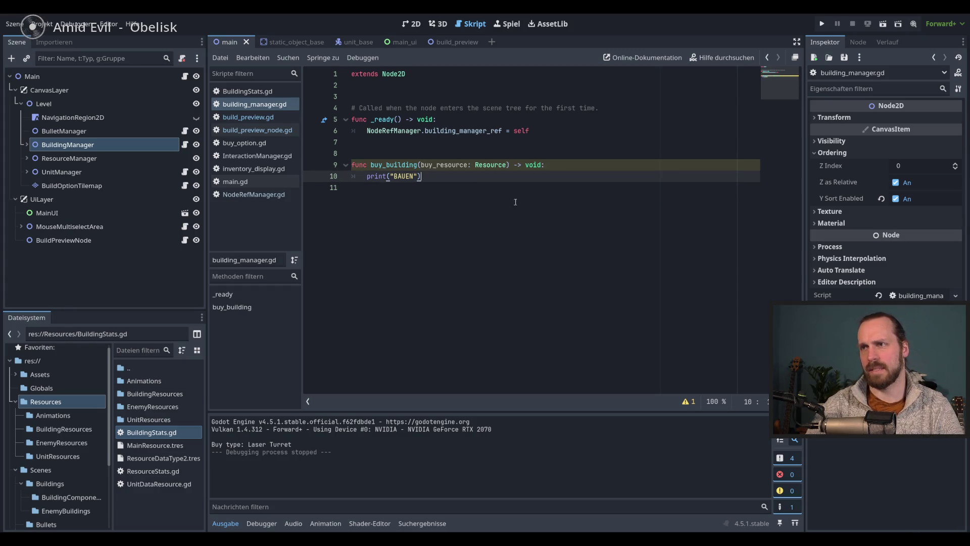
# Discard trial 'add' and 'var new' lines in buy_building, then run the project with F5.
pyautogui.press('Return')
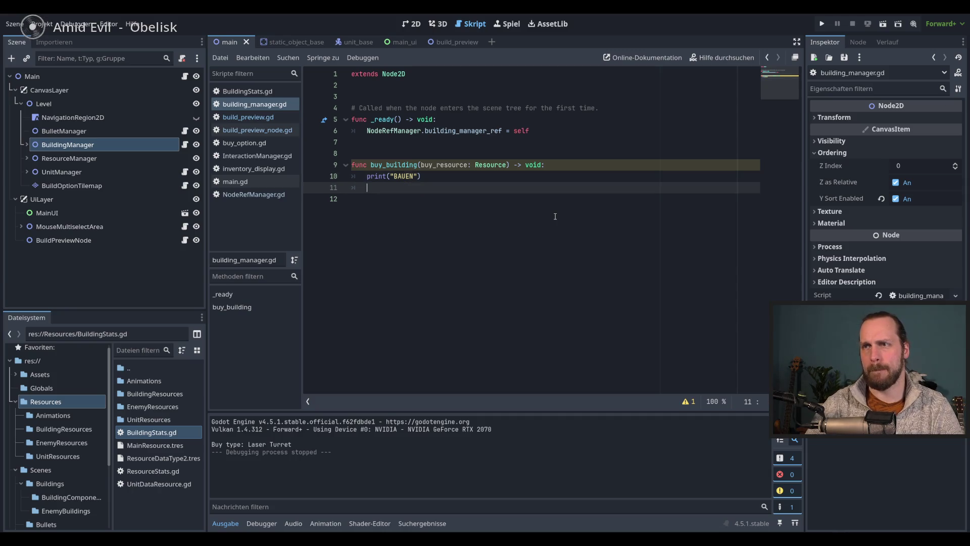
pyautogui.write('add')
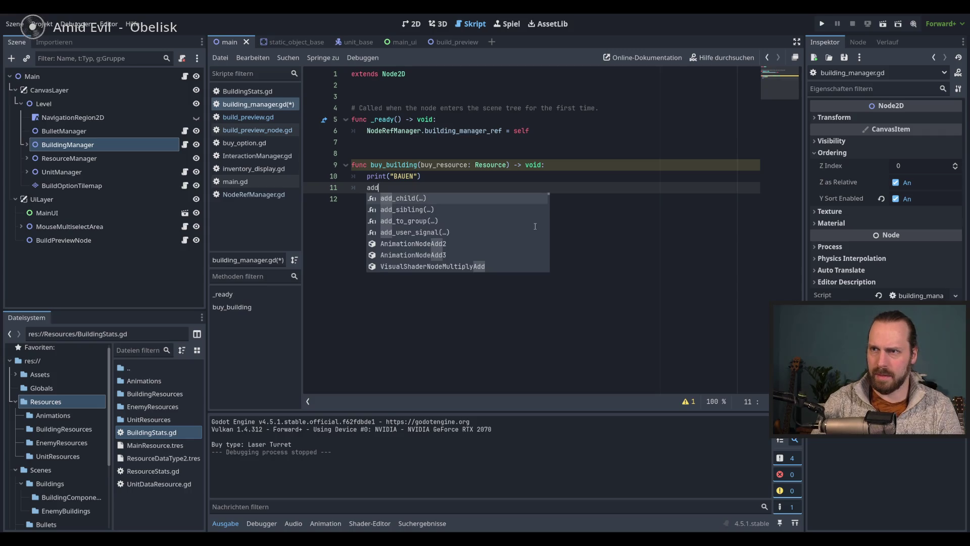
pyautogui.press('BackSpace')
pyautogui.press('BackSpace')
pyautogui.press('BackSpace')
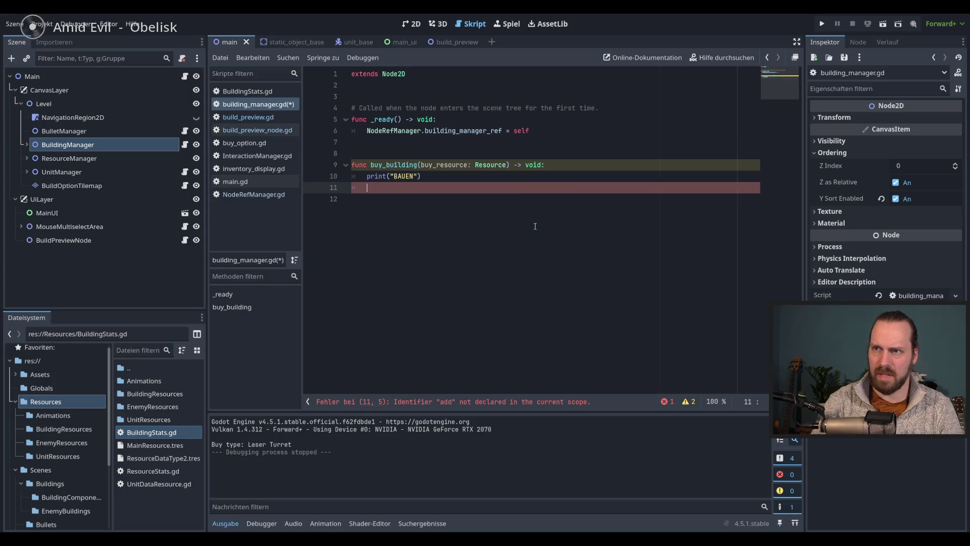
pyautogui.press('Return')
pyautogui.write('var new')
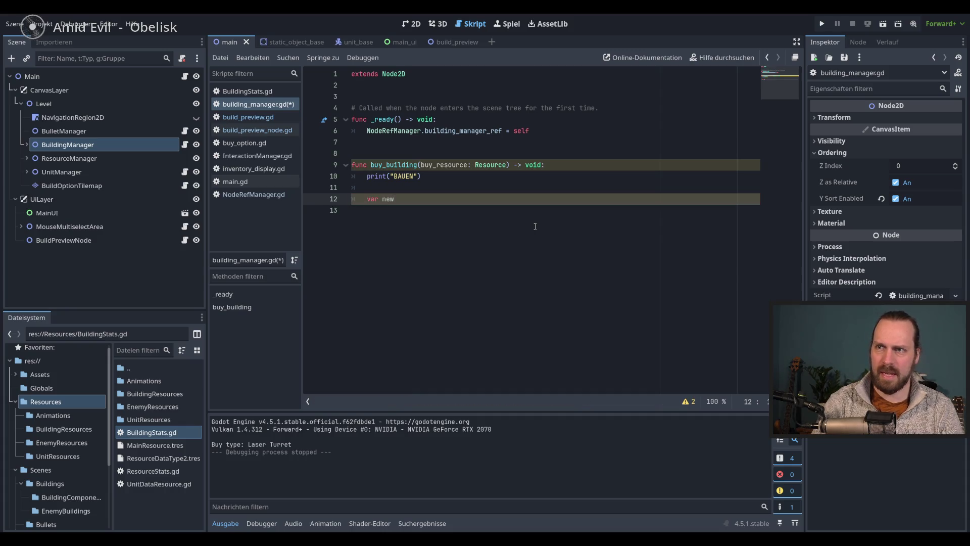
pyautogui.press('BackSpace')
pyautogui.press('BackSpace')
pyautogui.press('BackSpace')
pyautogui.press('F5')
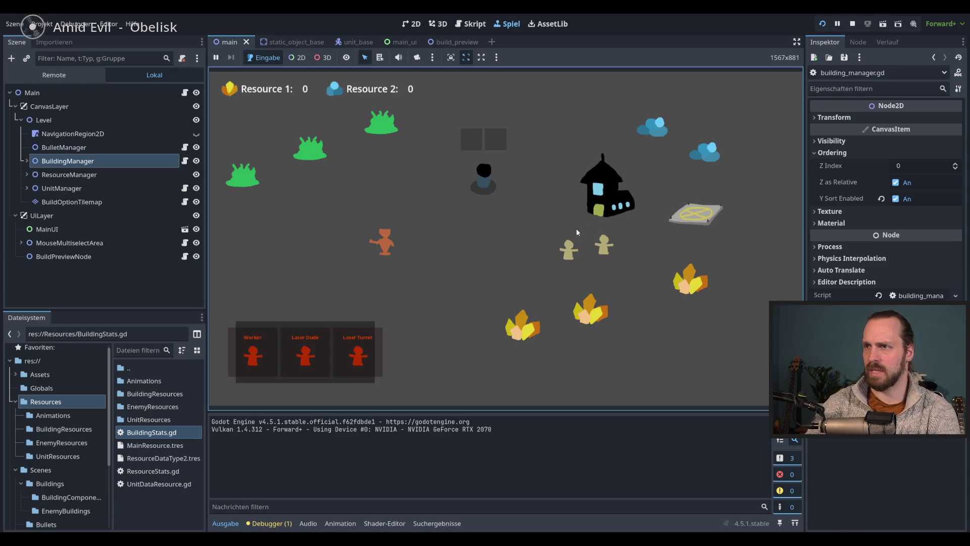
# Buy the Laser Turret in the running game to log BAUEN, then stop the game with F8.
pyautogui.click(358, 352)
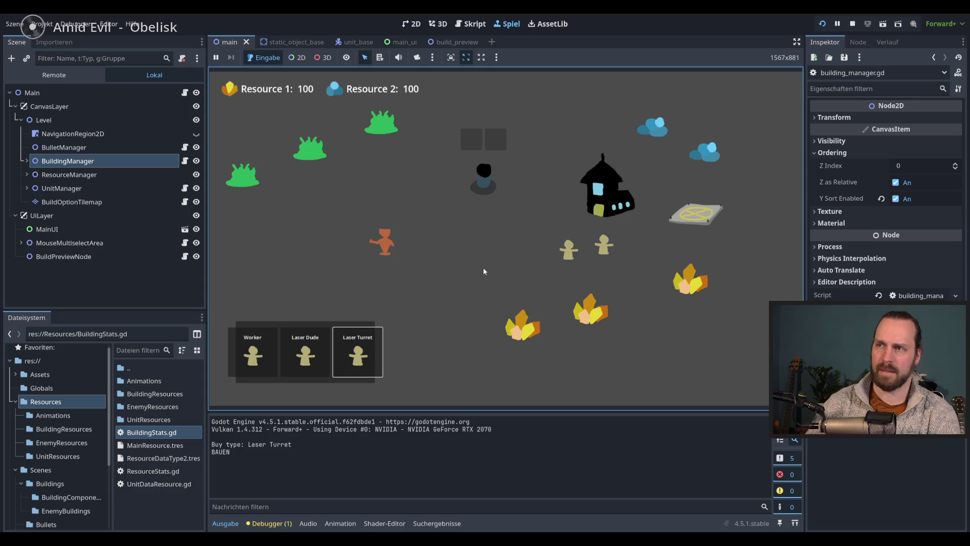
pyautogui.press('F8')
pyautogui.click(532, 300)
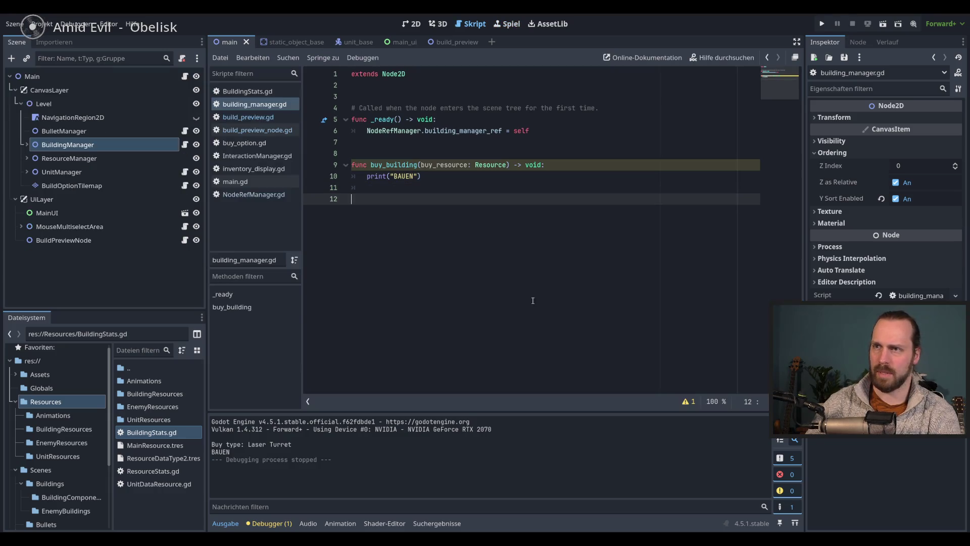
pyautogui.click(440, 188)
# Replace print("BAUEN") with a new_building variable assigned from buy_resource.
pyautogui.press('Up')
pyautogui.press('Down')
pyautogui.press('Up')
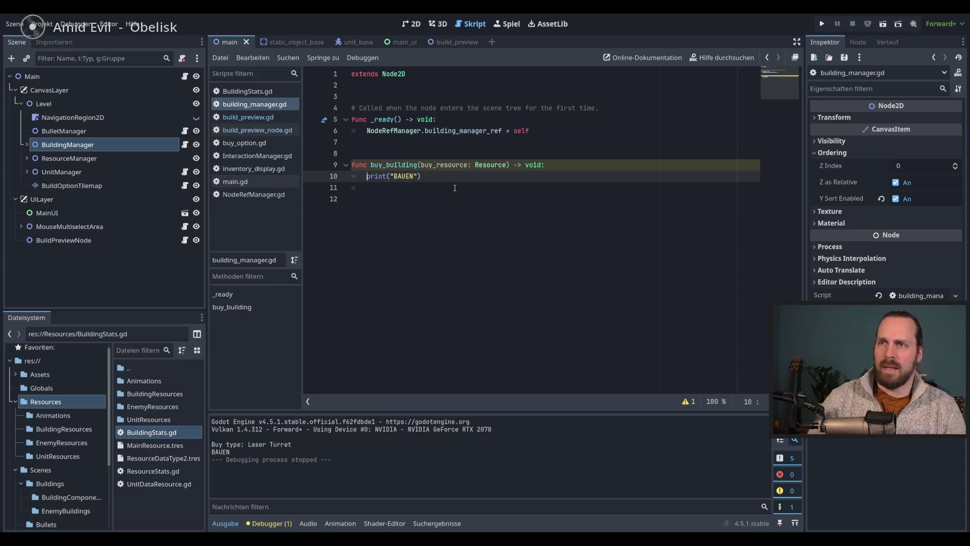
pyautogui.hotkey('shift', 'End')
pyautogui.write('var new')
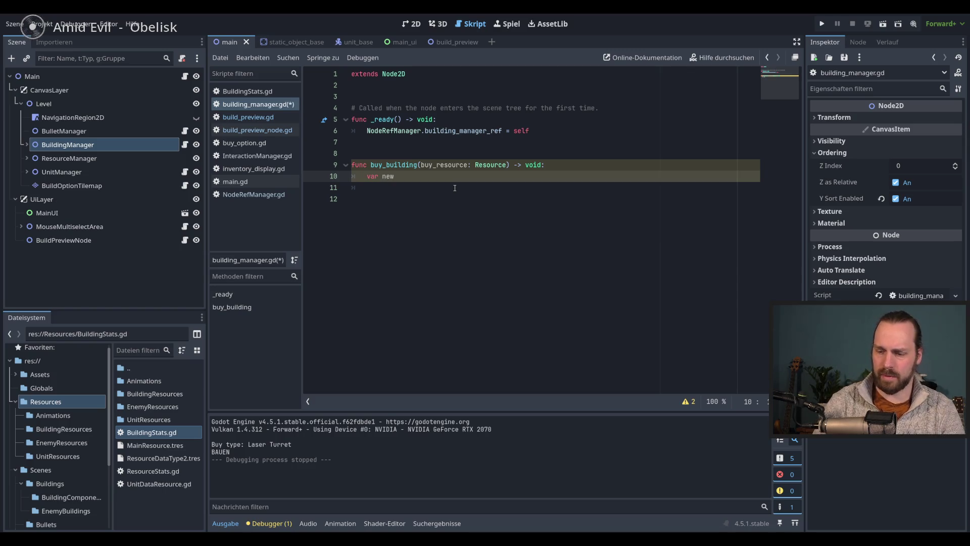
pyautogui.write('_building')
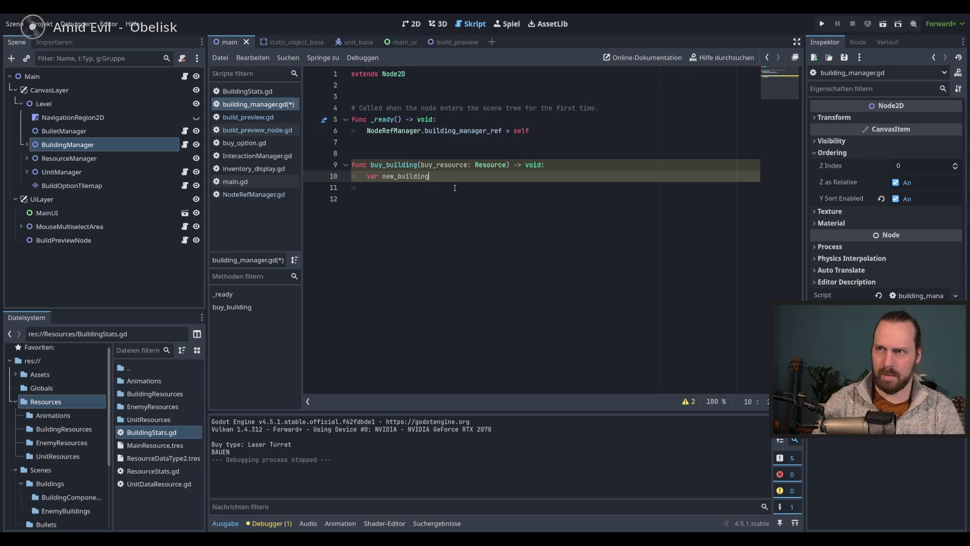
pyautogui.write(' = n')
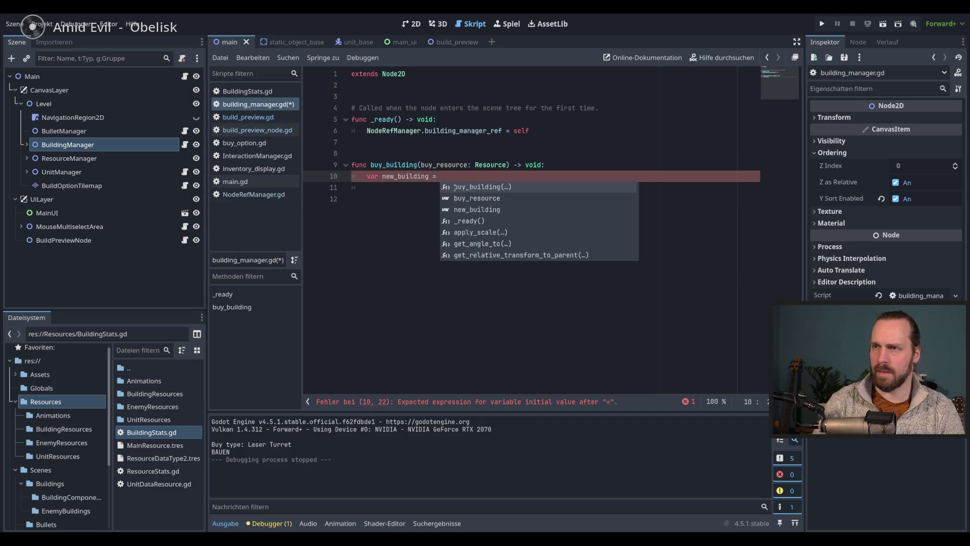
pyautogui.press('BackSpace')
pyautogui.write('buy')
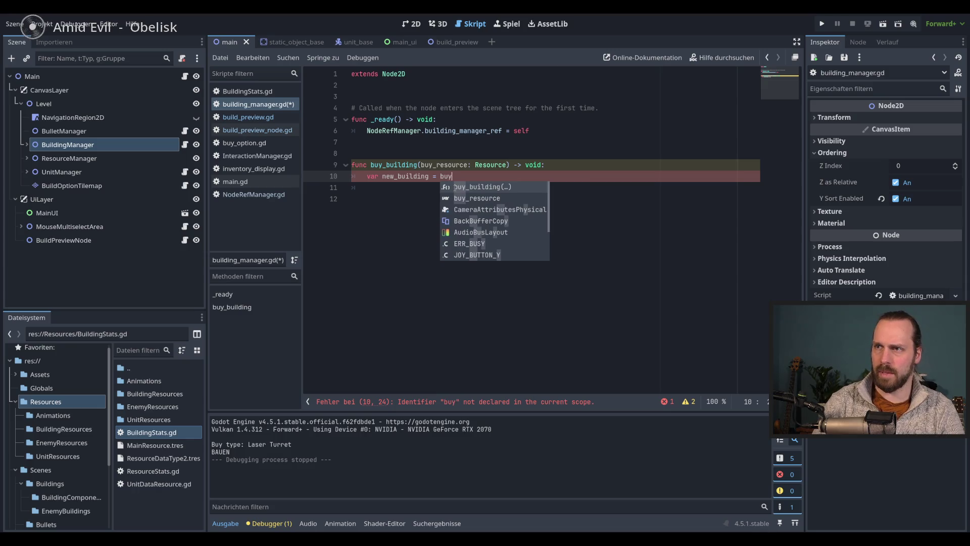
pyautogui.write('_resource.')
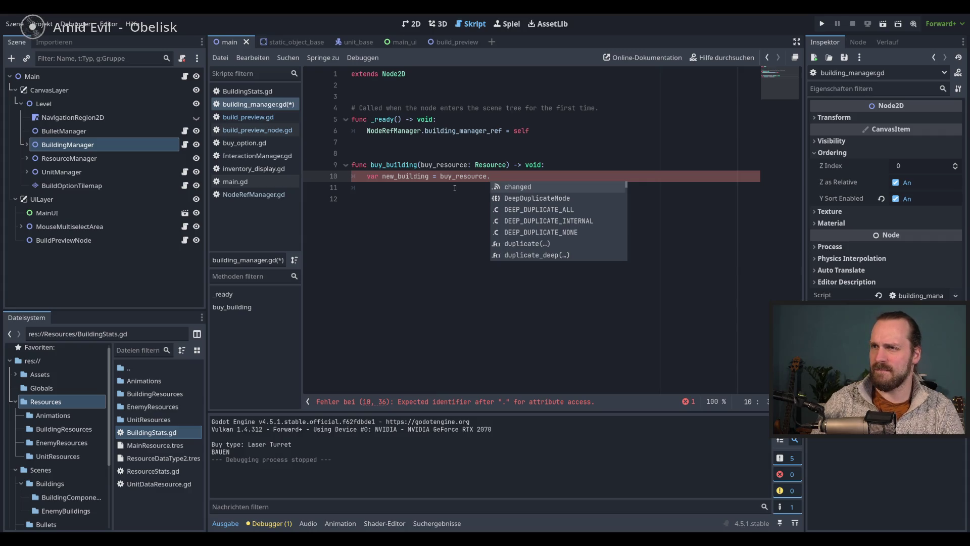
# Change the parameter type to BuildingStats and complete the value as buy_resource.building_scene.
pyautogui.doubleClick(490, 167)
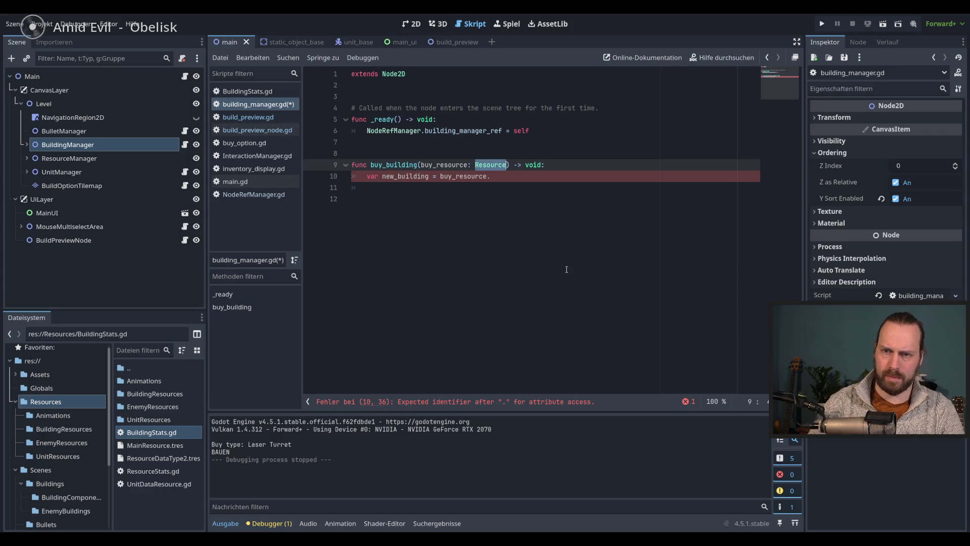
pyautogui.write('Build')
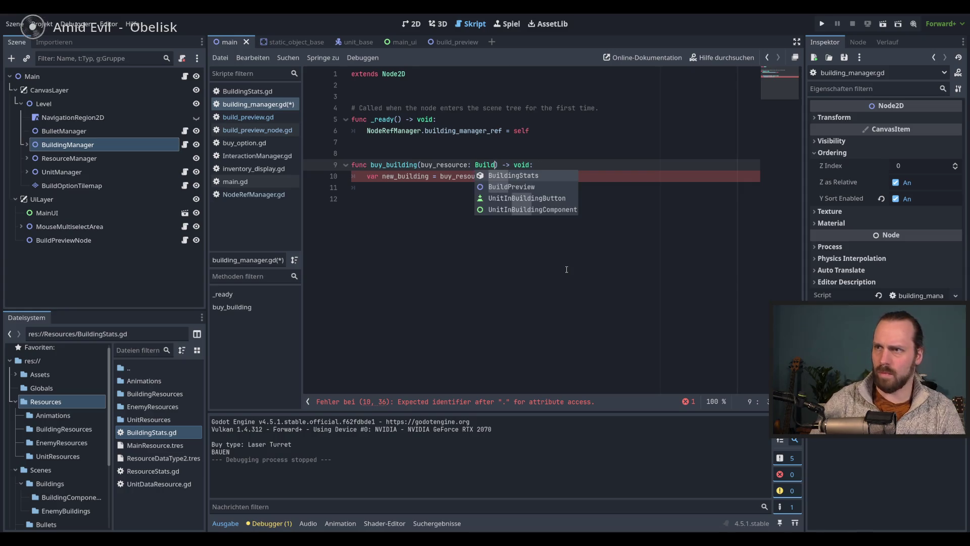
pyautogui.press('Return')
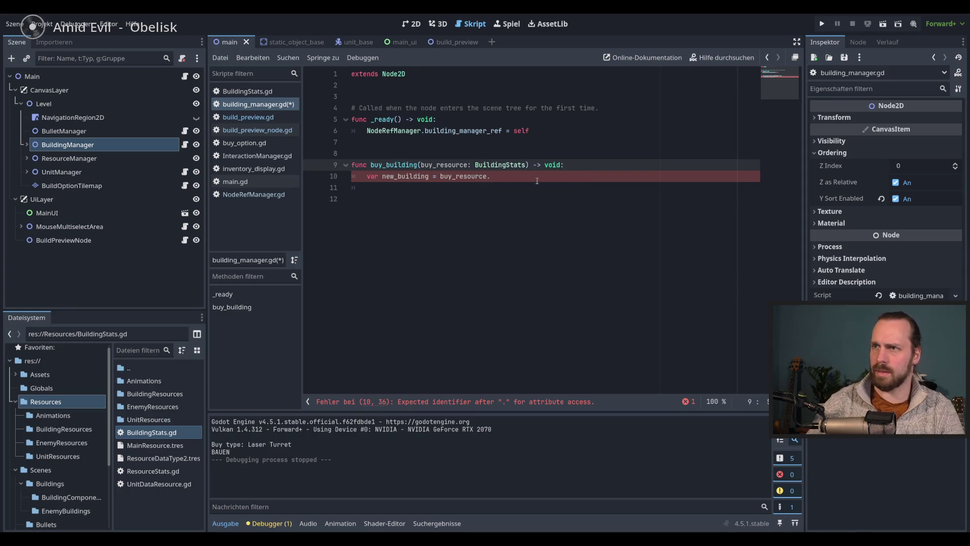
pyautogui.click(537, 180)
pyautogui.hotkey('ctrl', 'space')
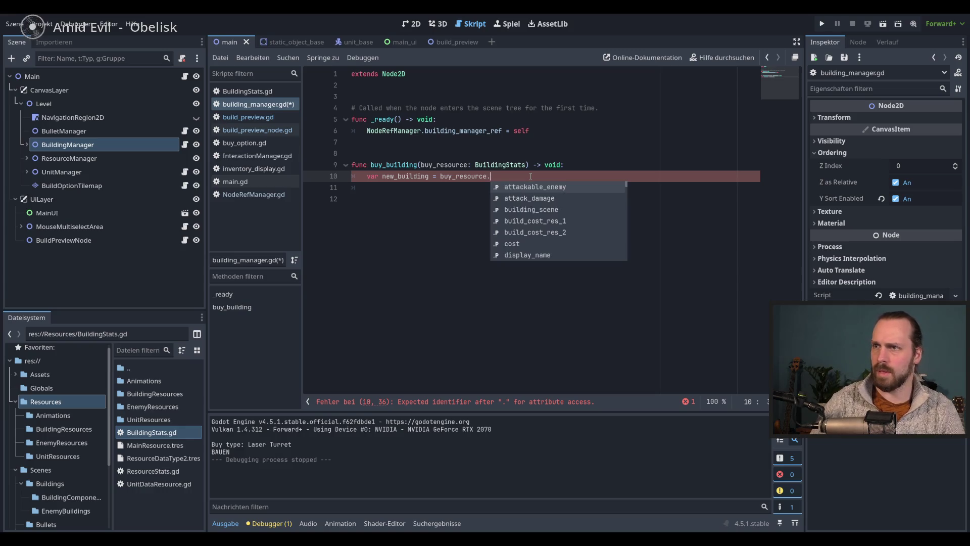
pyautogui.press('Down')
pyautogui.press('Down')
pyautogui.press('Down')
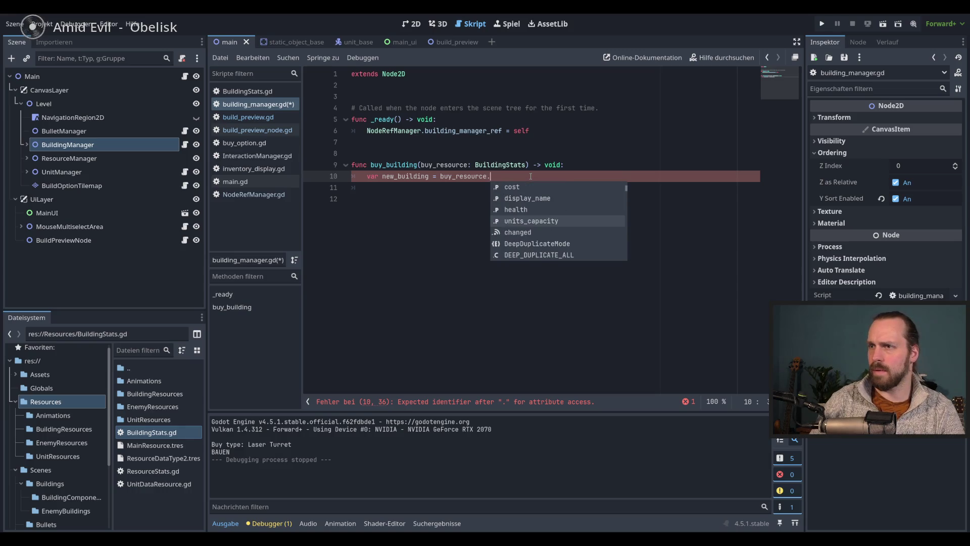
pyautogui.press('Up')
pyautogui.press('Up')
pyautogui.press('Up')
pyautogui.press('Up')
pyautogui.press('Up')
pyautogui.press('Return')
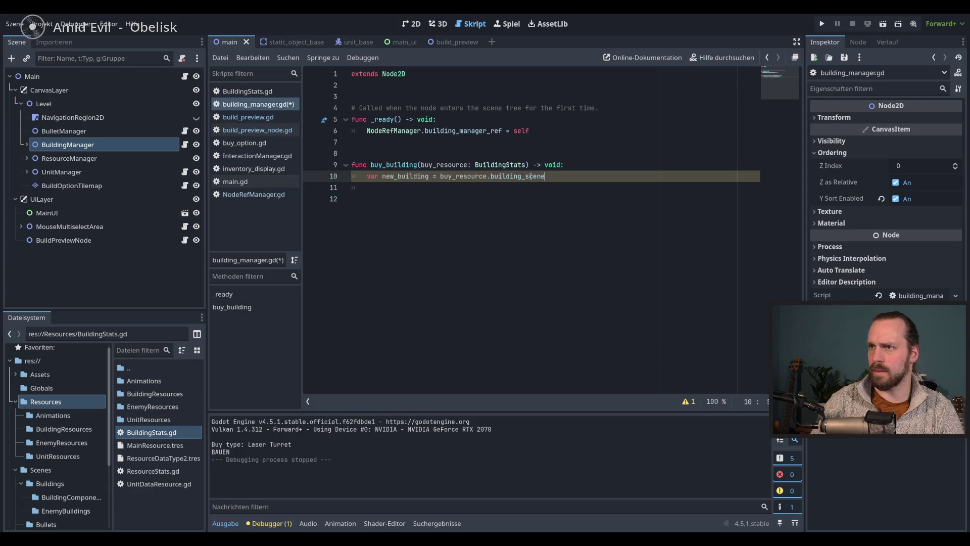
# Append .instantiate() to building_scene and save the script.
pyautogui.write('.insta')
pyautogui.press('Return')
pyautogui.press('End')
pyautogui.hotkey('ctrl', 's')
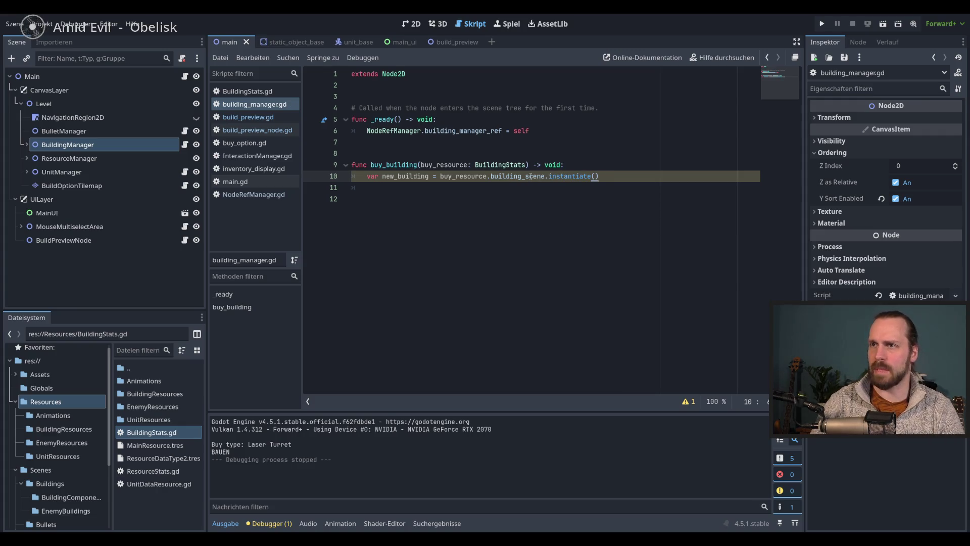
# Add add_child(new_building) on the line after the instantiate line.
pyautogui.press('Return')
pyautogui.write('add_c')
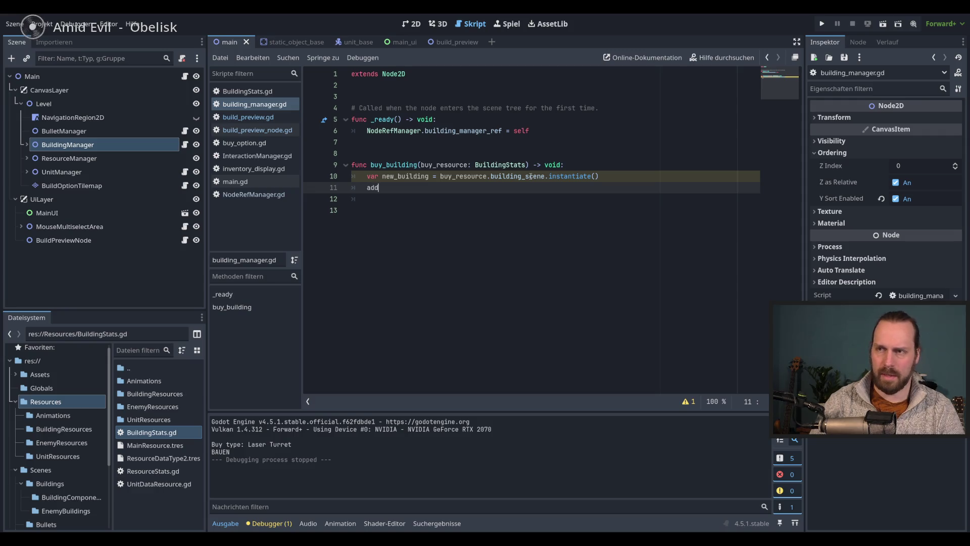
pyautogui.press('Return')
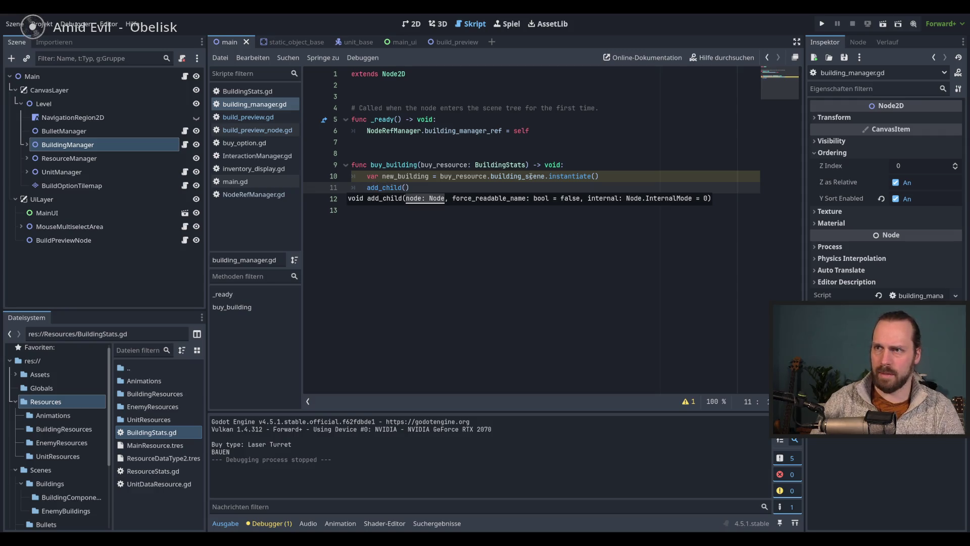
pyautogui.write('new')
pyautogui.press('Return')
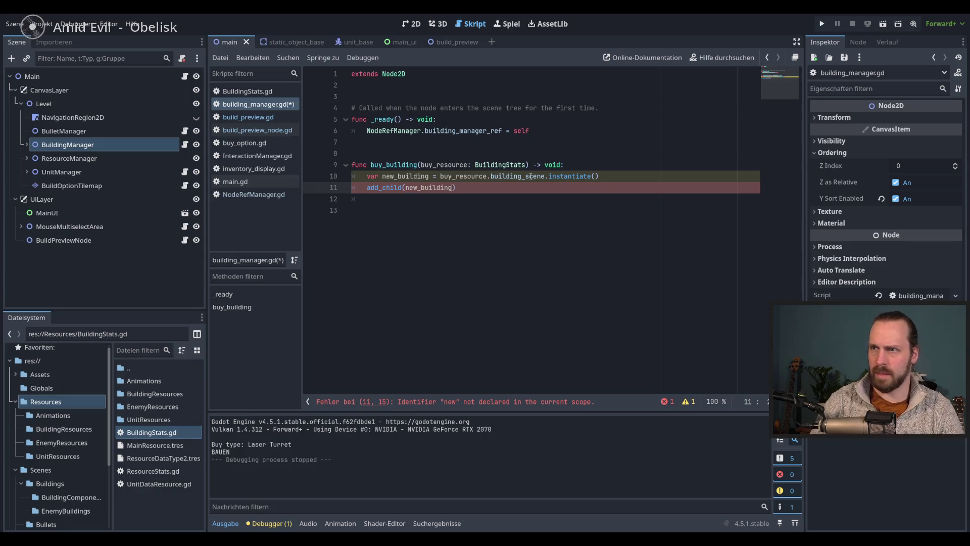
# Insert a new_building.global_position line just above add_child.
pyautogui.press('Up')
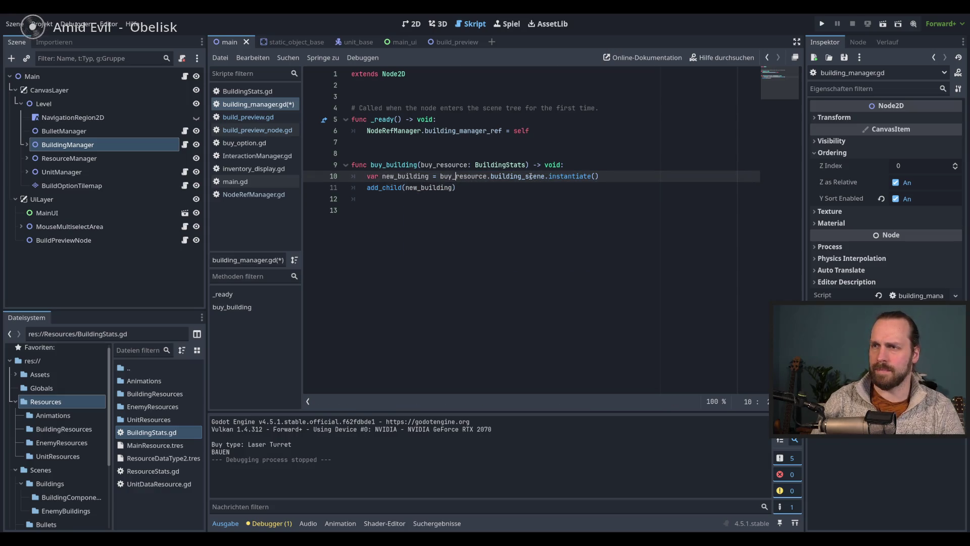
pyautogui.press('Return')
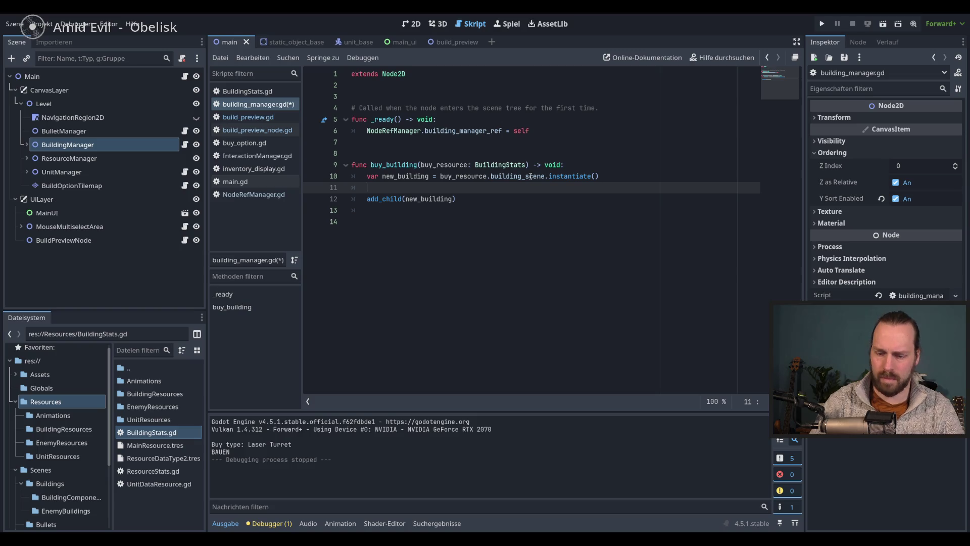
pyautogui.write('new')
pyautogui.press('Return')
pyautogui.write('.global_posi')
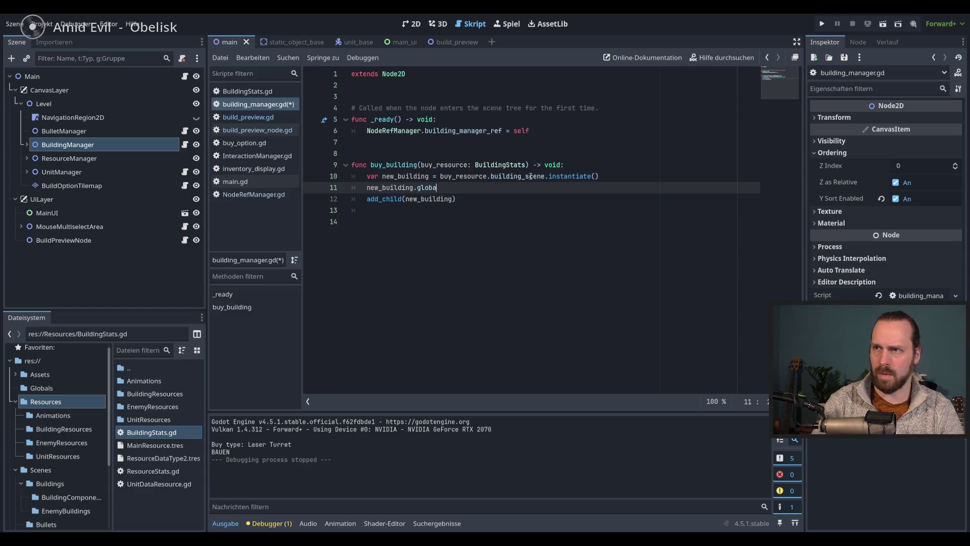
pyautogui.write('tion')
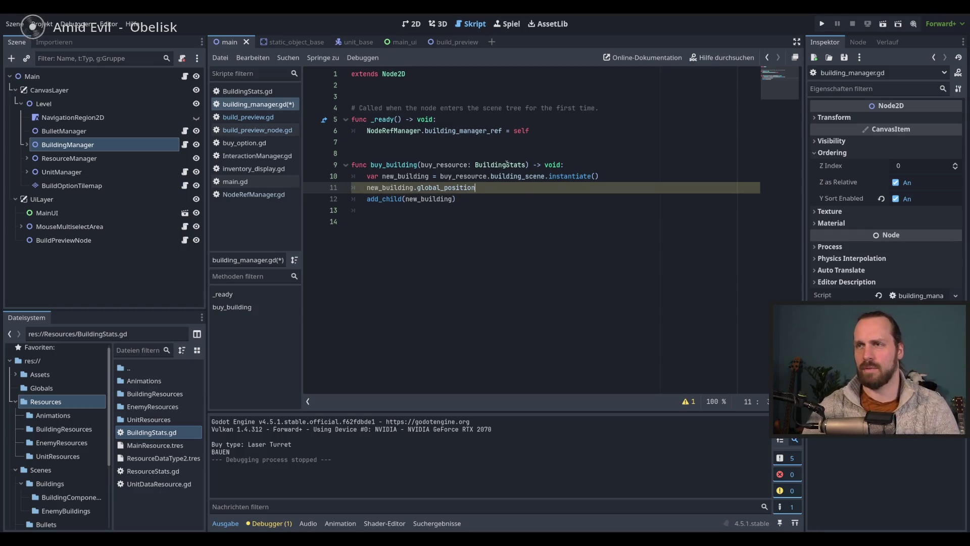
pyautogui.click(430, 176)
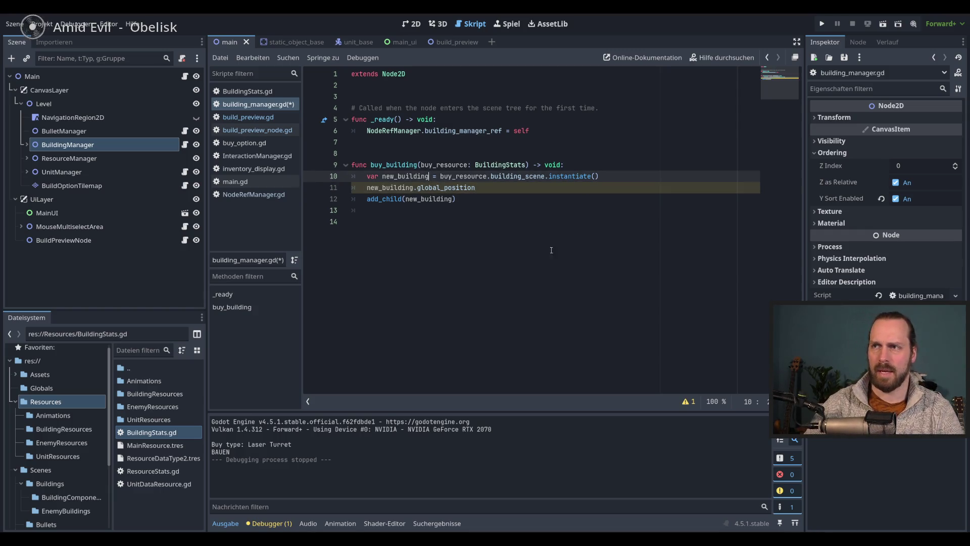
# Declare new_building with the type StaticObjectBase and save the script.
pyautogui.write(': Bui')
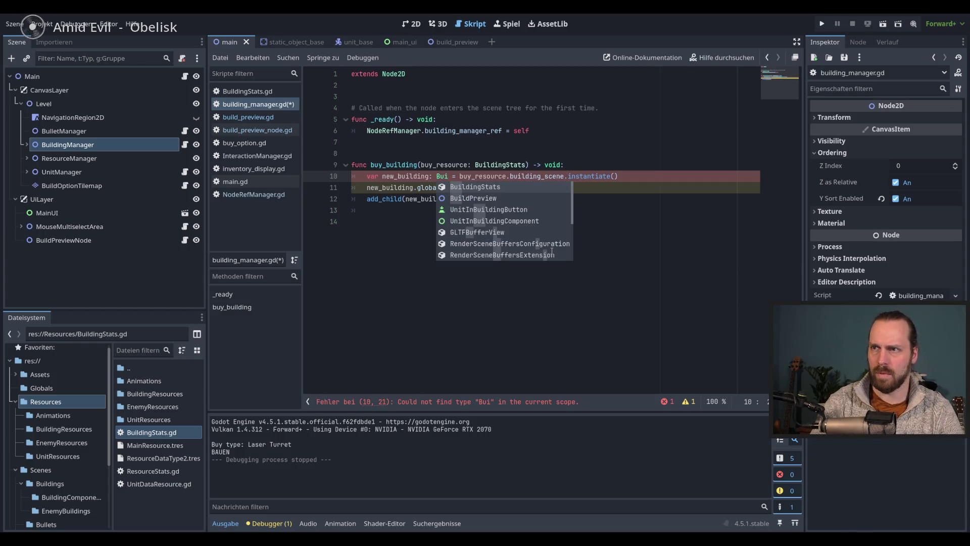
pyautogui.press('BackSpace')
pyautogui.press('BackSpace')
pyautogui.press('BackSpace')
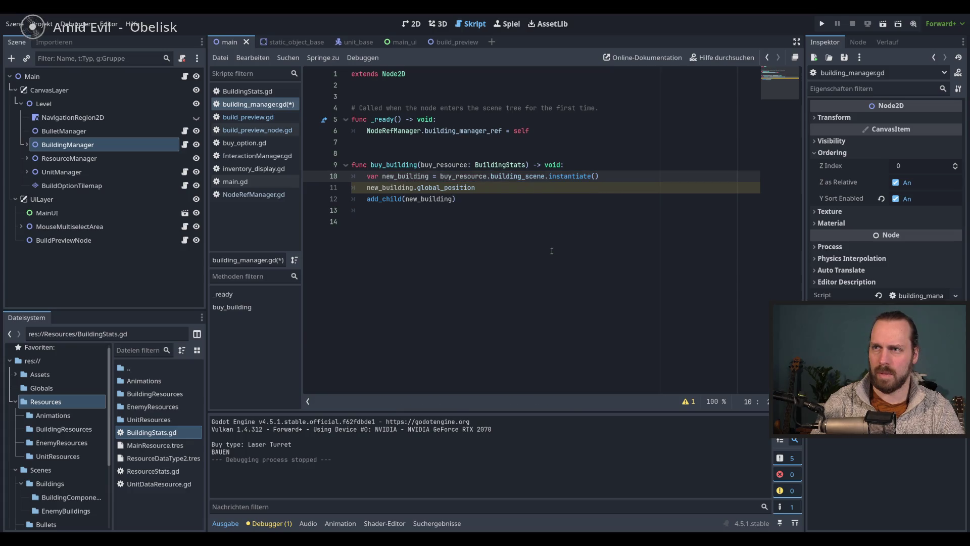
pyautogui.write('base')
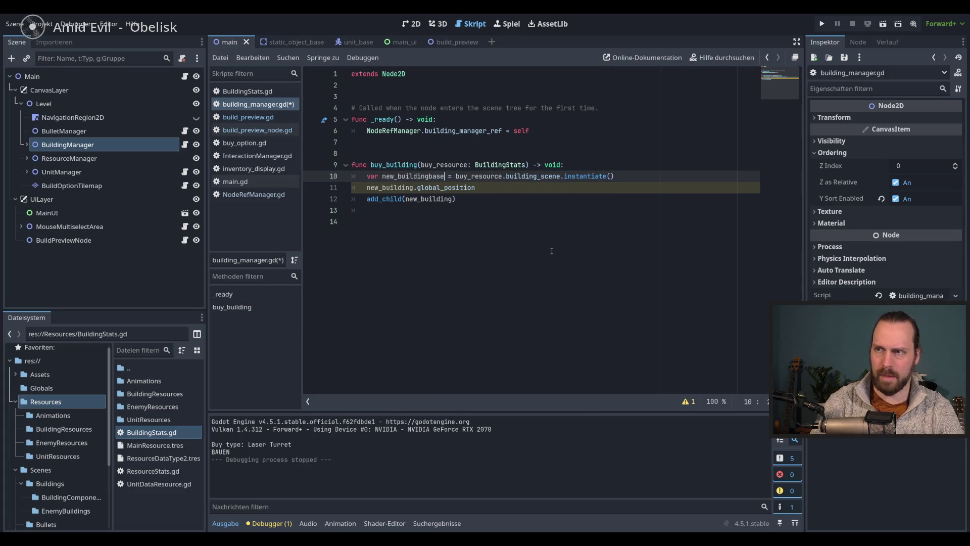
pyautogui.press('Left')
pyautogui.press('Left')
pyautogui.press('Left')
pyautogui.write(':')
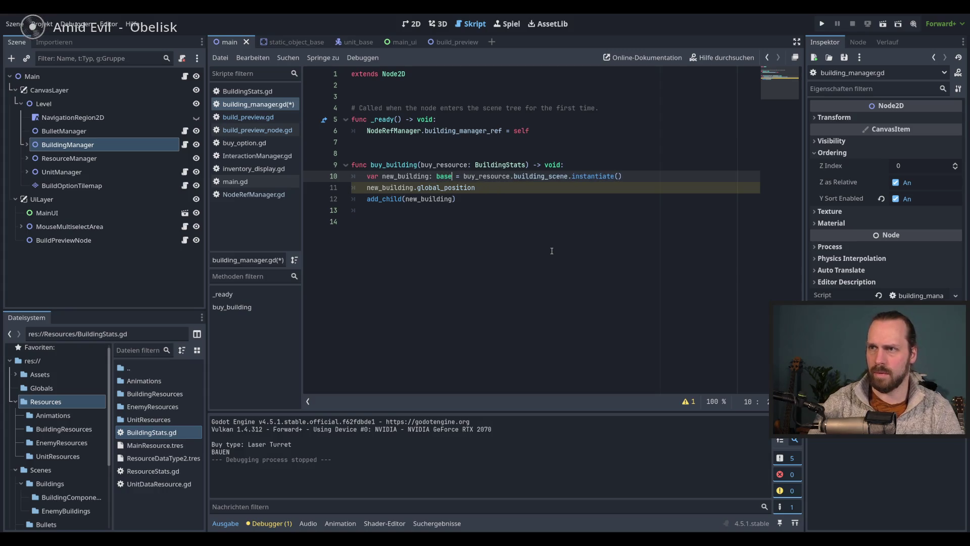
pyautogui.press('BackSpace')
pyautogui.press('BackSpace')
pyautogui.press('BackSpace')
pyautogui.write('B')
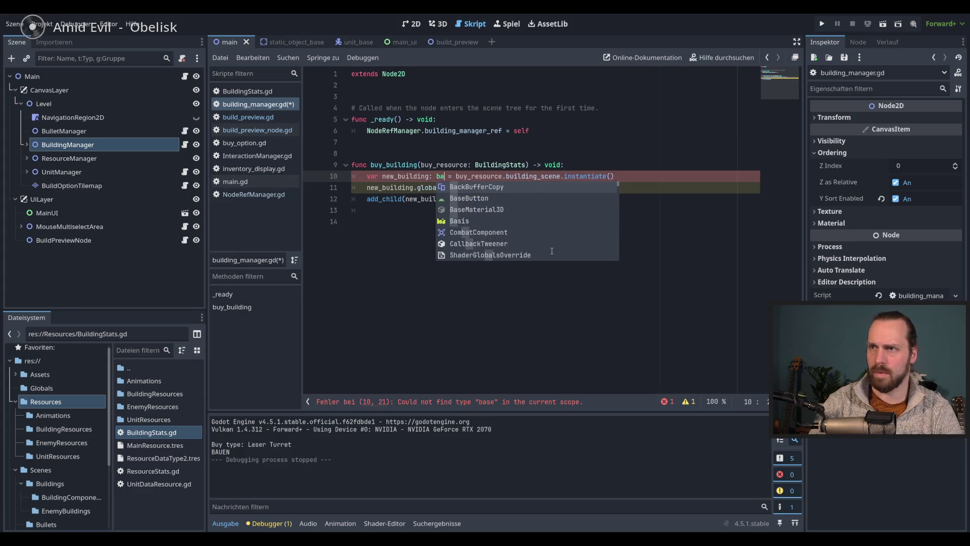
pyautogui.press('Escape')
pyautogui.write('ase')
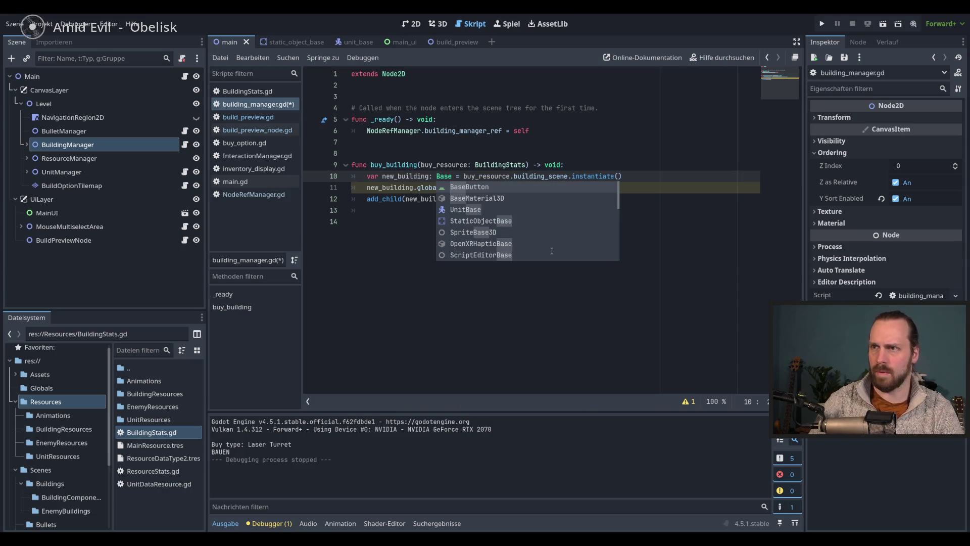
pyautogui.press('Down')
pyautogui.press('Down')
pyautogui.press('Down')
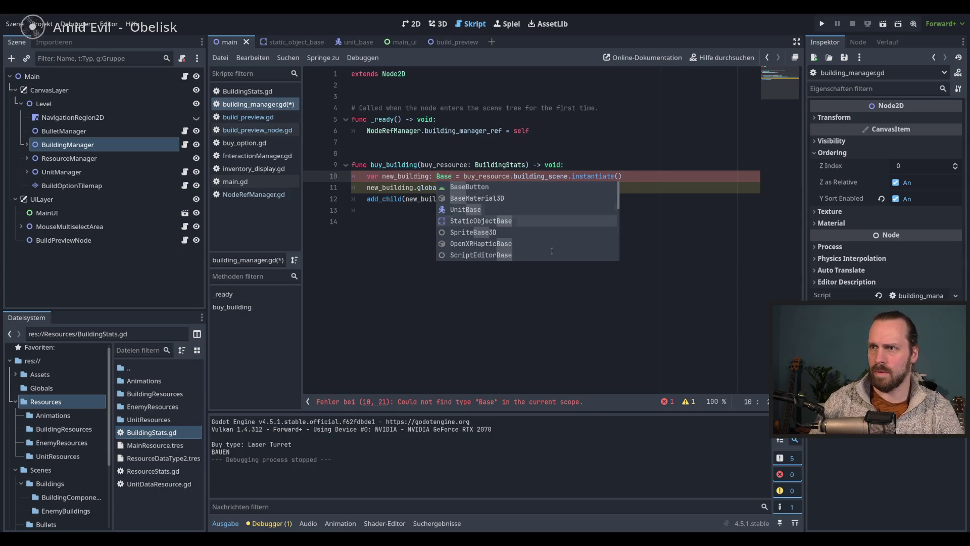
pyautogui.press('Return')
pyautogui.hotkey('ctrl', 's')
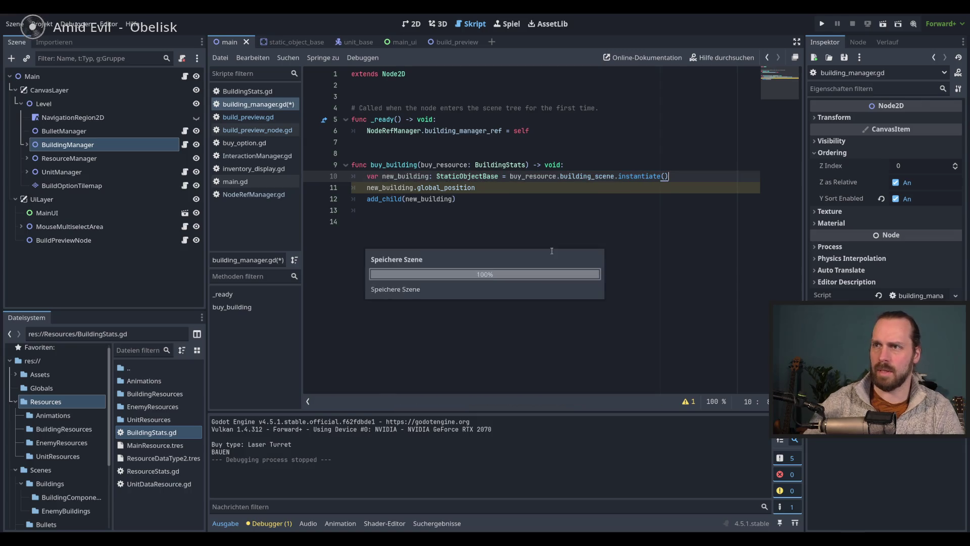
# Set new_building.global_position = get_global_mouse_position() and save the script.
pyautogui.click(505, 189)
pyautogui.doubleClick(415, 186)
pyautogui.press('BackSpace')
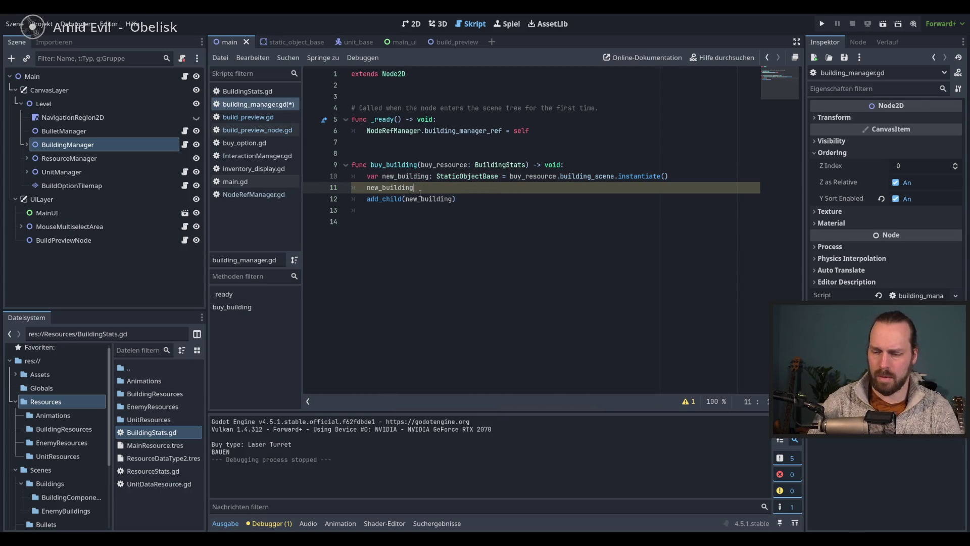
pyautogui.write('.glo')
pyautogui.press('Return')
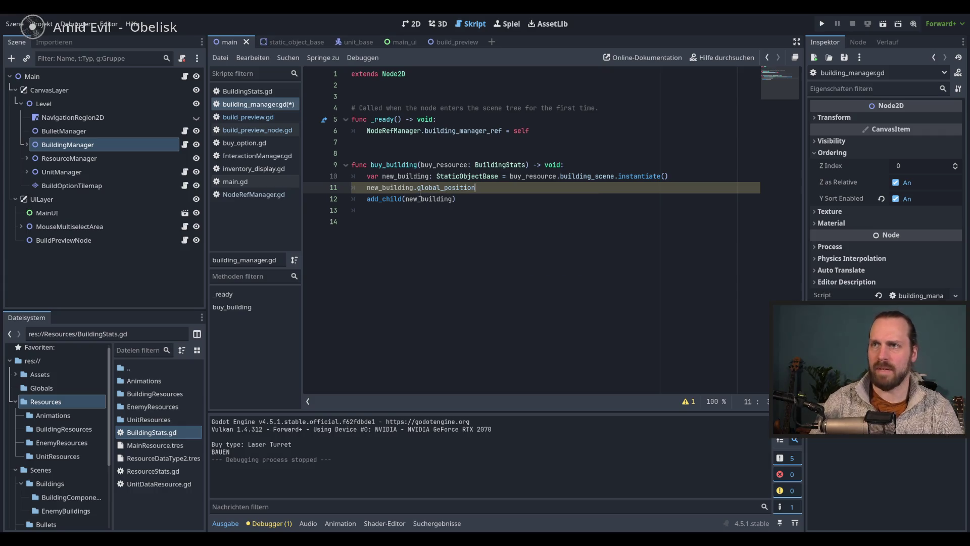
pyautogui.write(' = ')
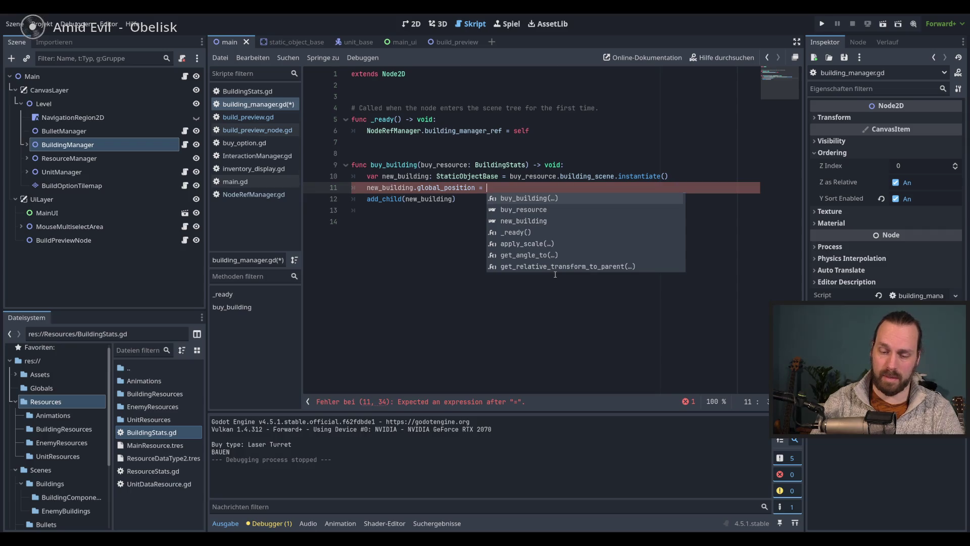
pyautogui.write('get_global_')
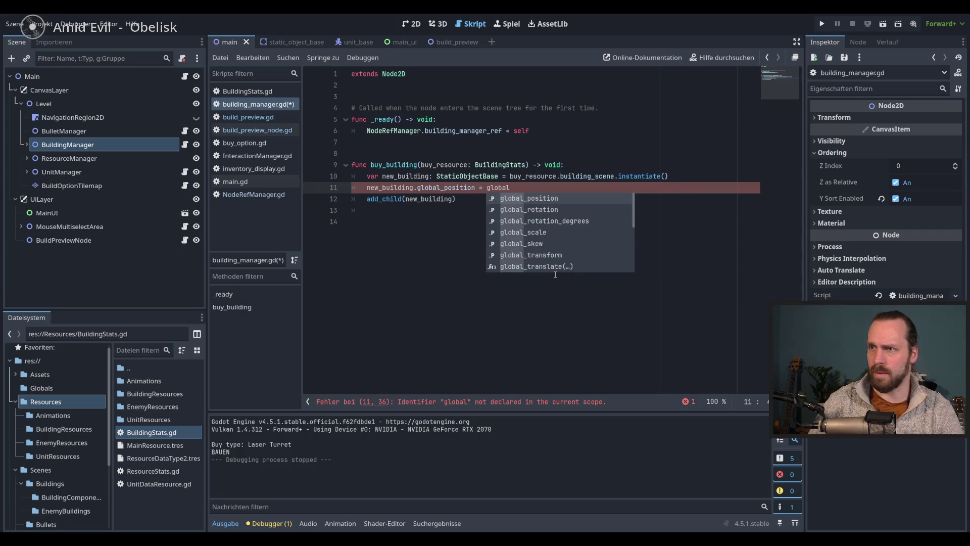
pyautogui.write('m')
pyautogui.press('Return')
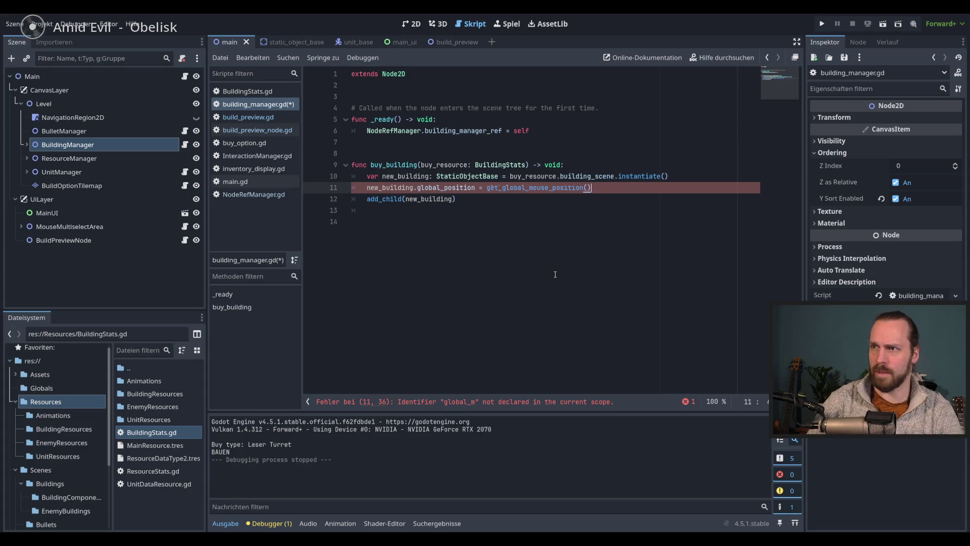
pyautogui.hotkey('ctrl', 's')
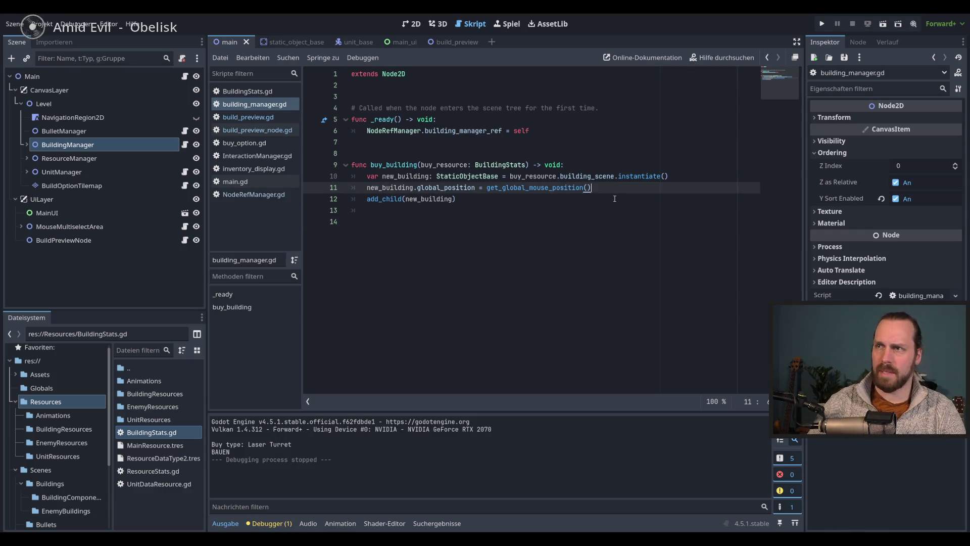
pyautogui.click(633, 194)
pyautogui.press('Up')
pyautogui.press('Down')
pyautogui.press('Down')
pyautogui.press('Up')
pyautogui.press('Up')
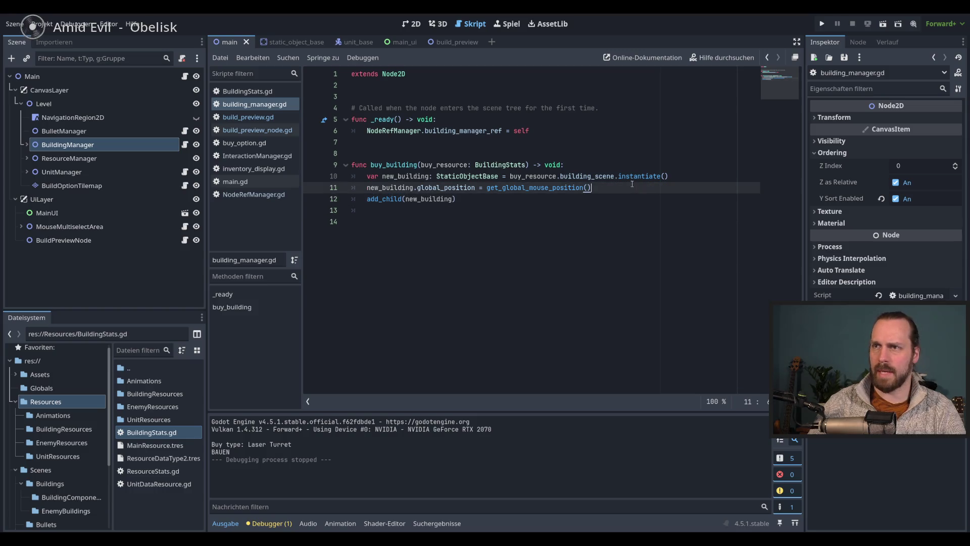
pyautogui.press('Down')
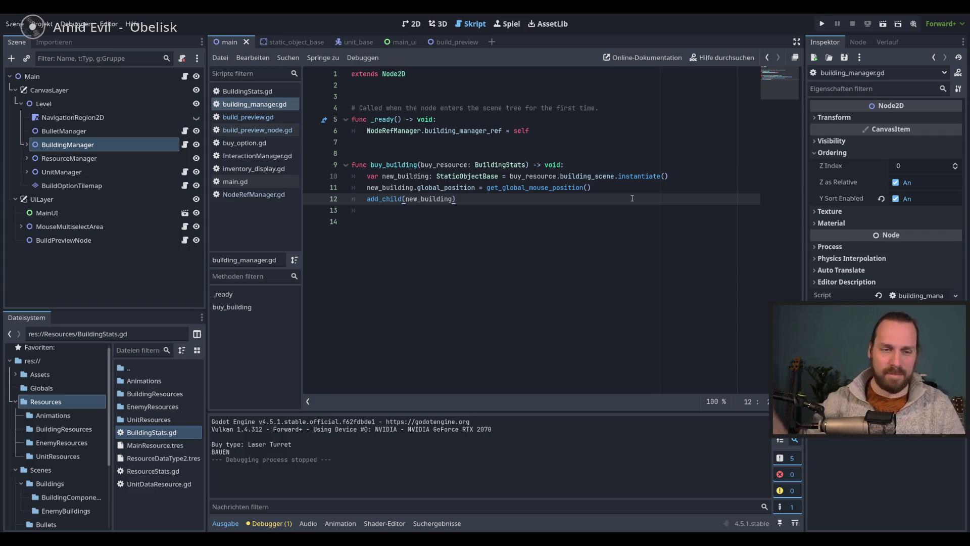
pyautogui.click(628, 189)
pyautogui.click(641, 201)
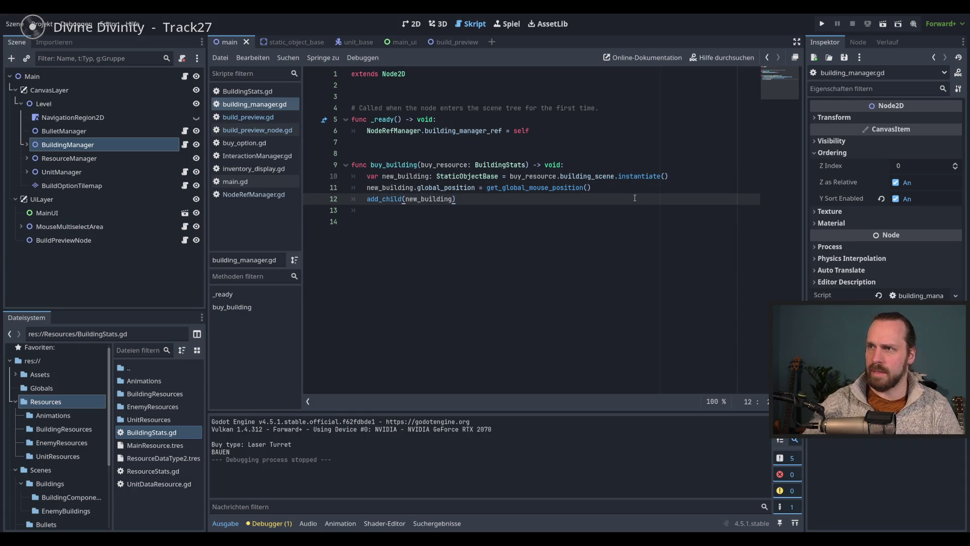
# Run the game and place a Laser Turret, which hits the null 'instantiate' error, then stop.
pyautogui.press('F5')
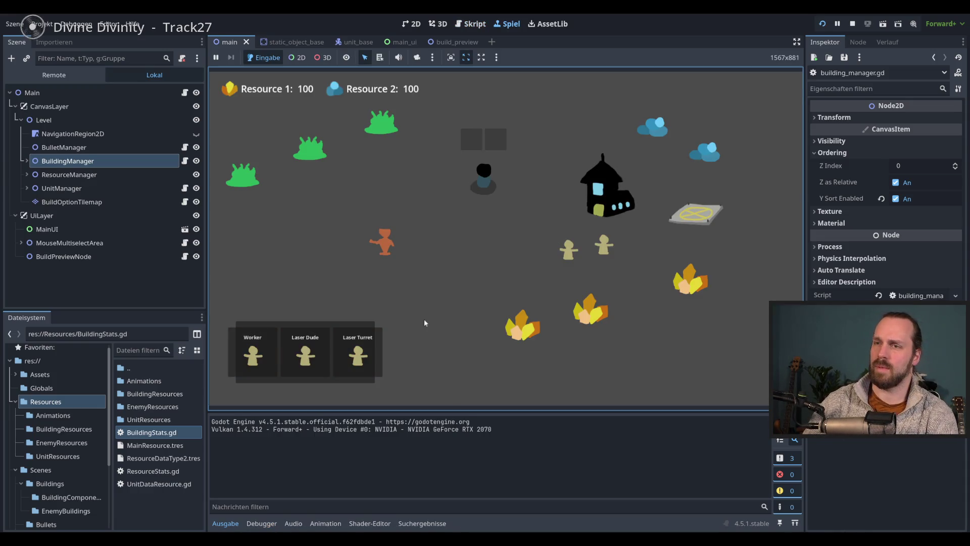
pyautogui.click(357, 354)
pyautogui.click(456, 283)
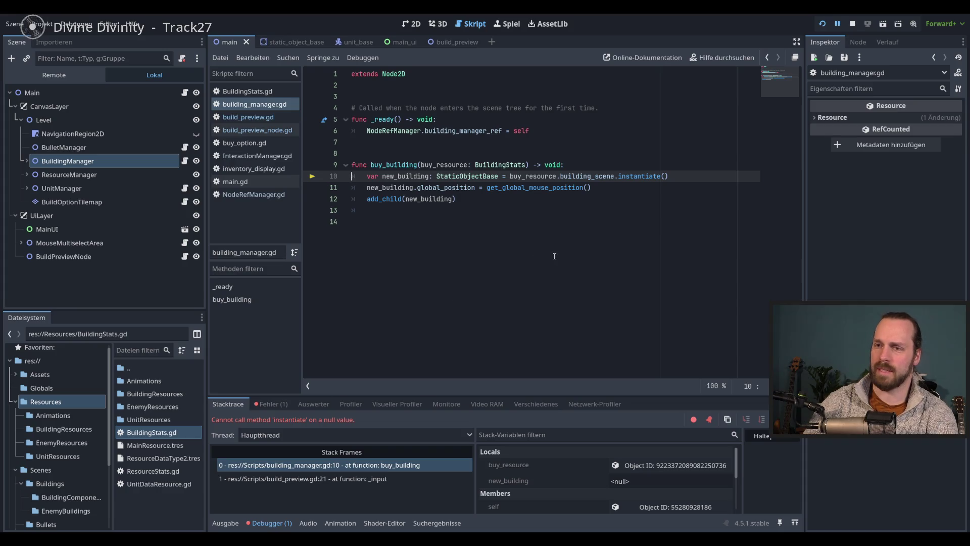
pyautogui.click(542, 200)
pyautogui.press('F8')
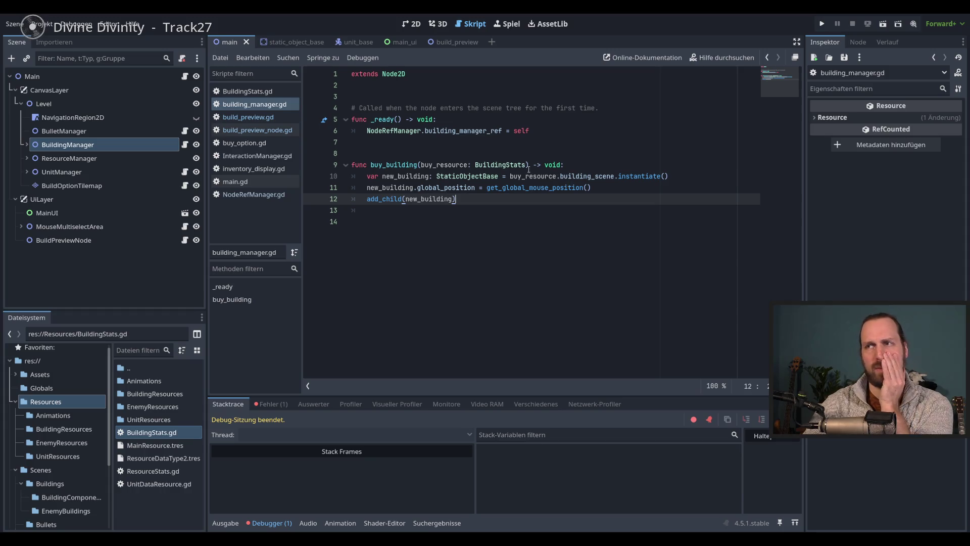
# Try wrapping buy_resource on line 10 in load(), then remove it and save the script.
pyautogui.click(512, 176)
pyautogui.write('la')
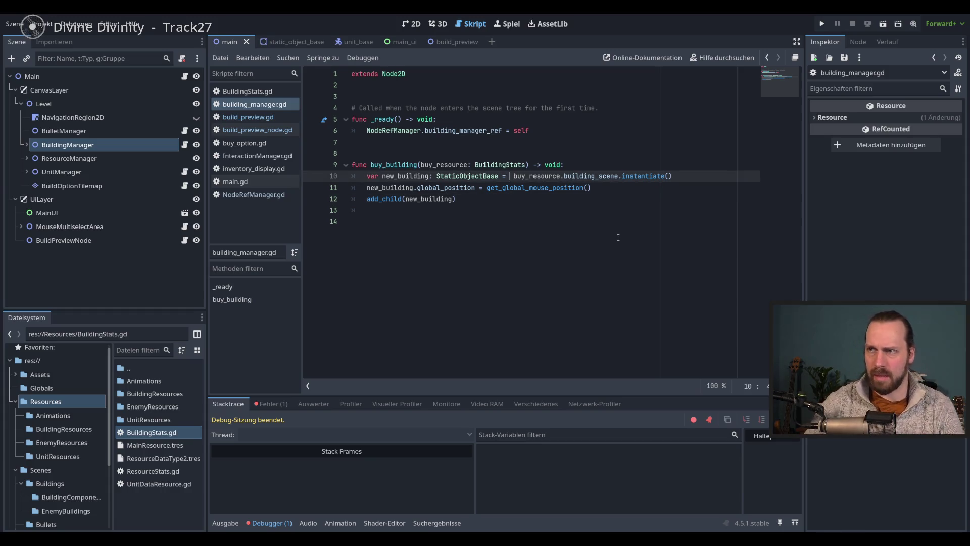
pyautogui.press('BackSpace')
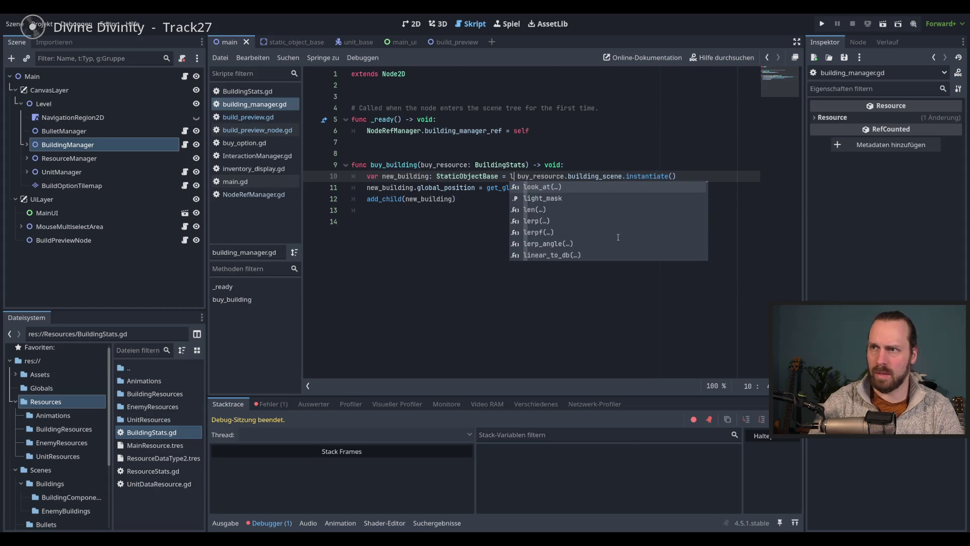
pyautogui.write('oa')
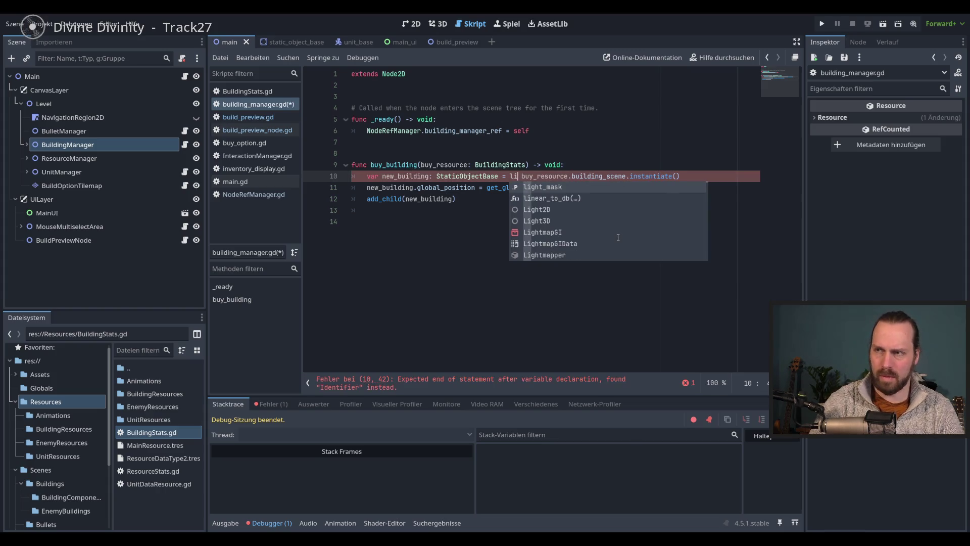
pyautogui.write('d(')
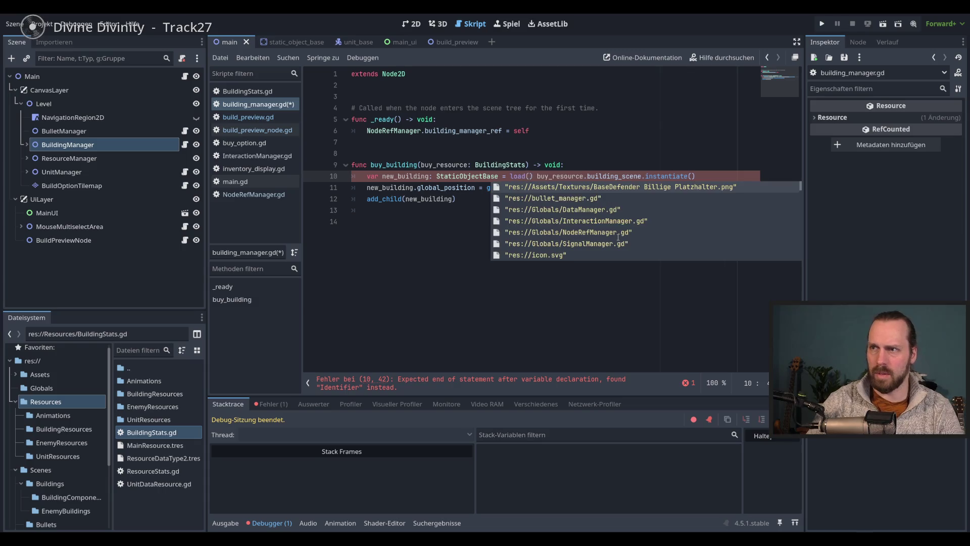
pyautogui.press('Delete')
pyautogui.press('Delete')
pyautogui.press('End')
pyautogui.write(')')
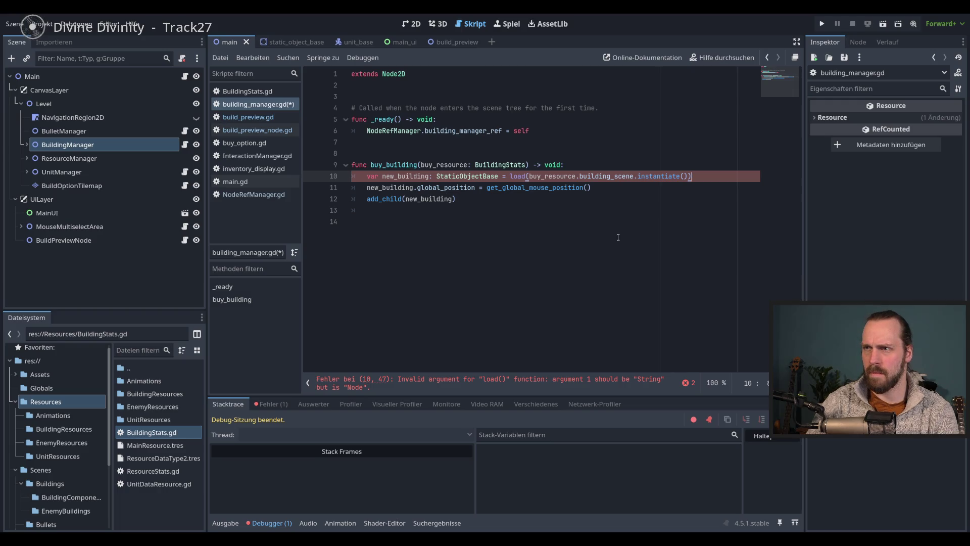
pyautogui.press('BackSpace')
pyautogui.hotkey('ctrl', 'Left')
pyautogui.hotkey('ctrl', 'Left')
pyautogui.hotkey('ctrl', 'Left')
pyautogui.press('BackSpace')
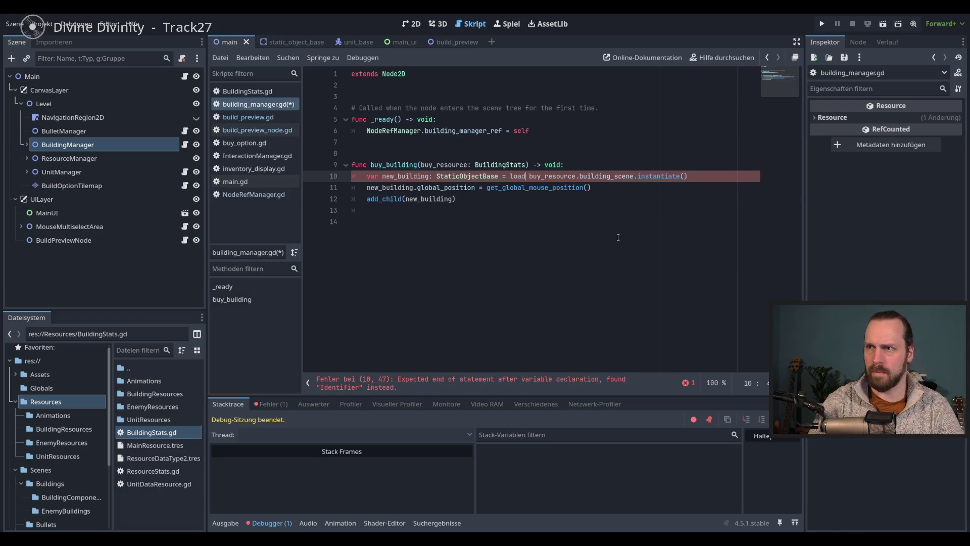
pyautogui.press('BackSpace')
pyautogui.press('BackSpace')
pyautogui.press('BackSpace')
pyautogui.write('ad')
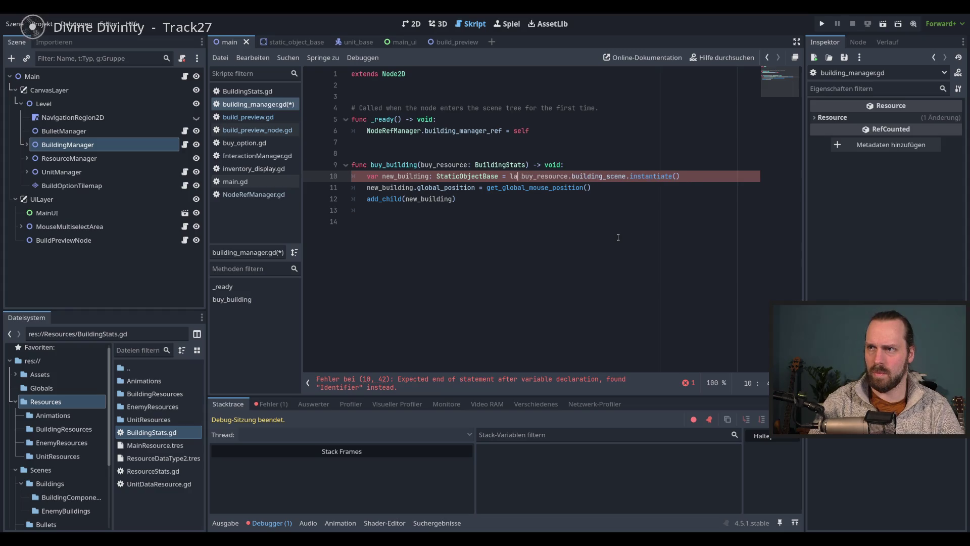
pyautogui.press('BackSpace')
pyautogui.press('BackSpace')
pyautogui.press('BackSpace')
pyautogui.hotkey('ctrl', 's')
# Start a var line under the buy_building header, then abandon it.
pyautogui.click(608, 170)
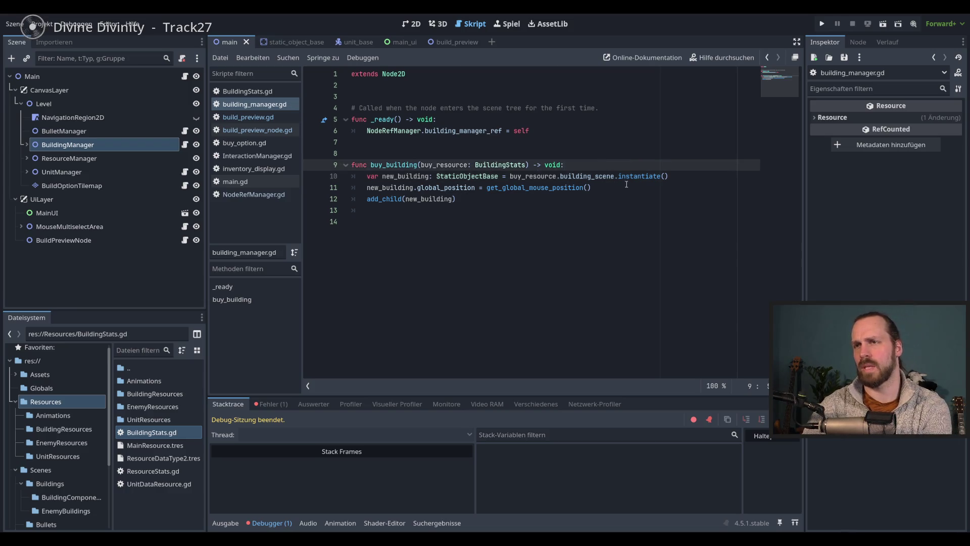
pyautogui.press('Return')
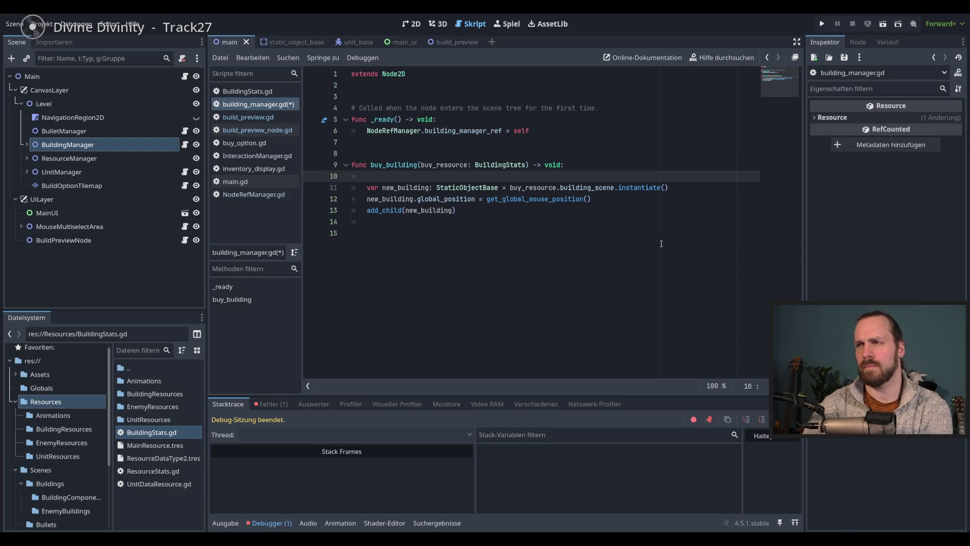
pyautogui.write('var')
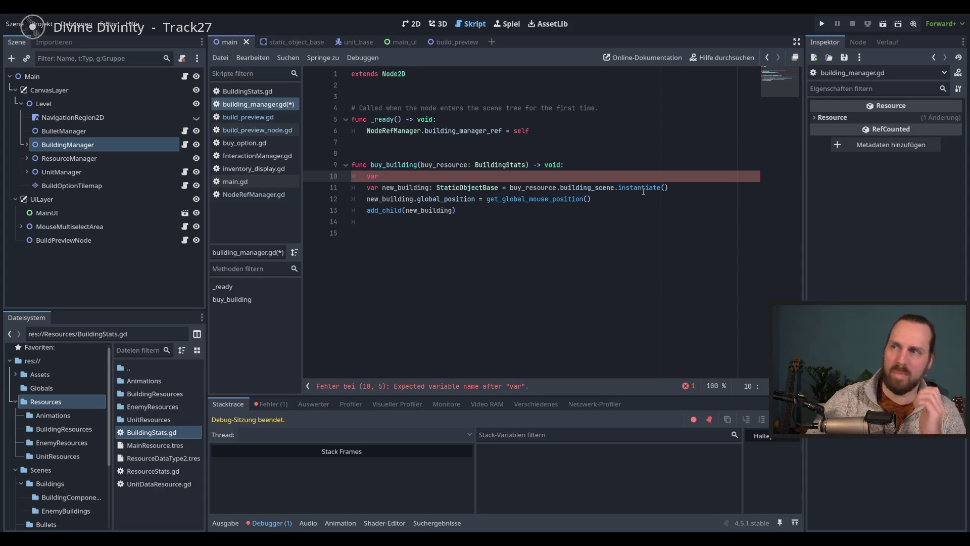
pyautogui.press('BackSpace')
pyautogui.press('BackSpace')
pyautogui.press('BackSpace')
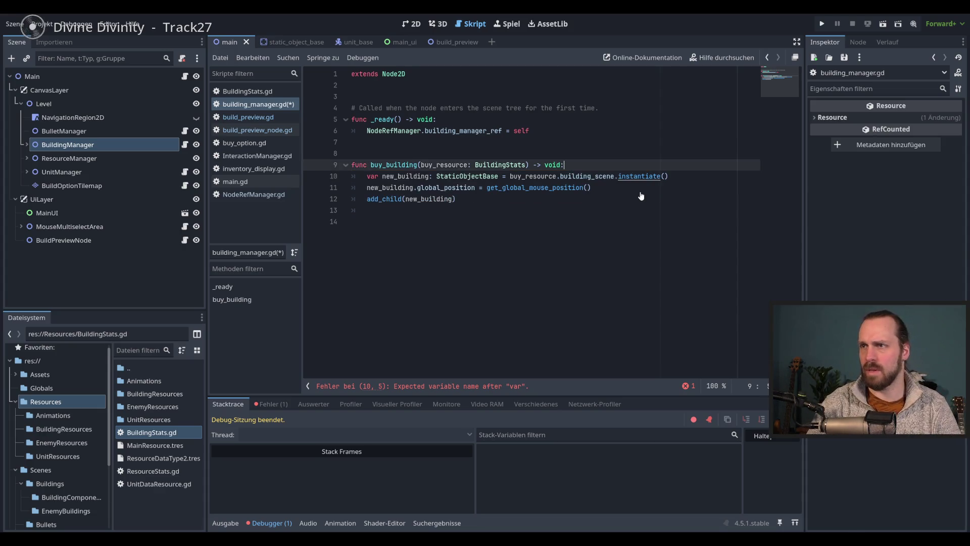
# Replace .instantiate() with load(building_scene), then revert to .instantiate() and save.
pyautogui.moveTo(671, 176); pyautogui.dragTo(615, 176)
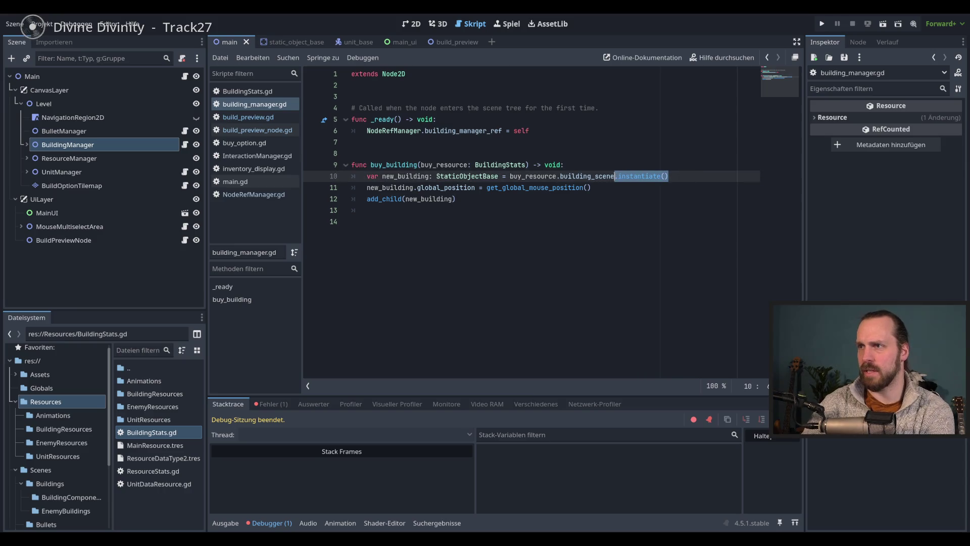
pyautogui.press('BackSpace')
pyautogui.hotkey('ctrl', 'Left')
pyautogui.hotkey('ctrl', 'Left')
pyautogui.hotkey('ctrl', 'Left')
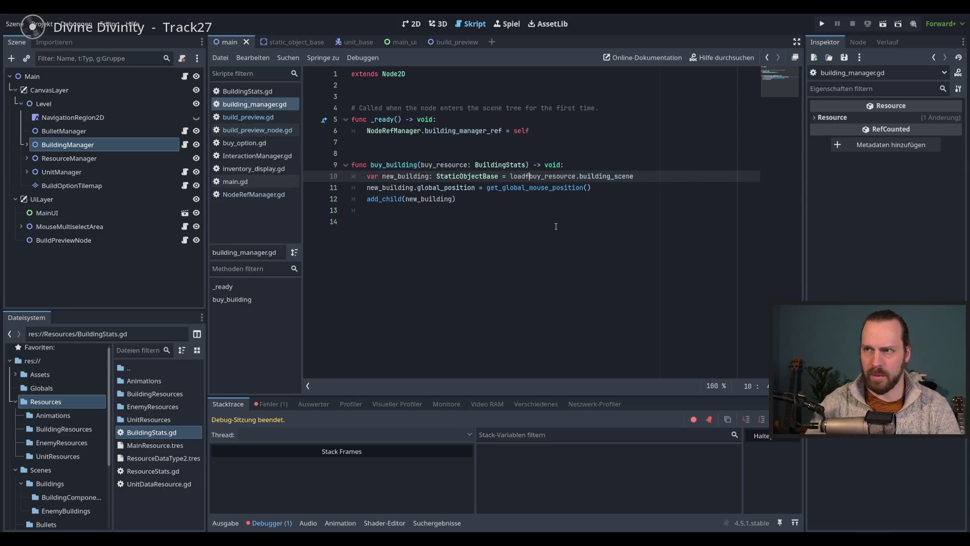
pyautogui.write('load(')
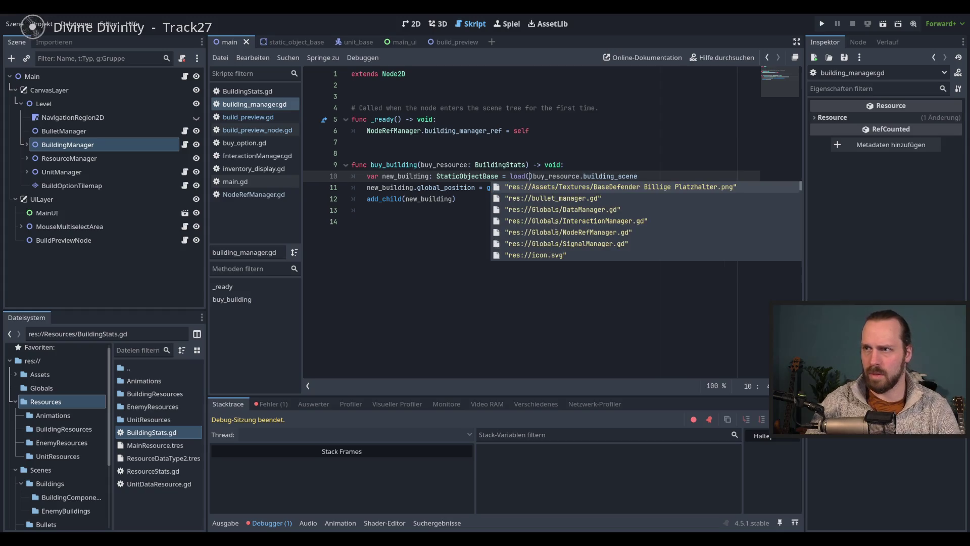
pyautogui.press('End')
pyautogui.write(')')
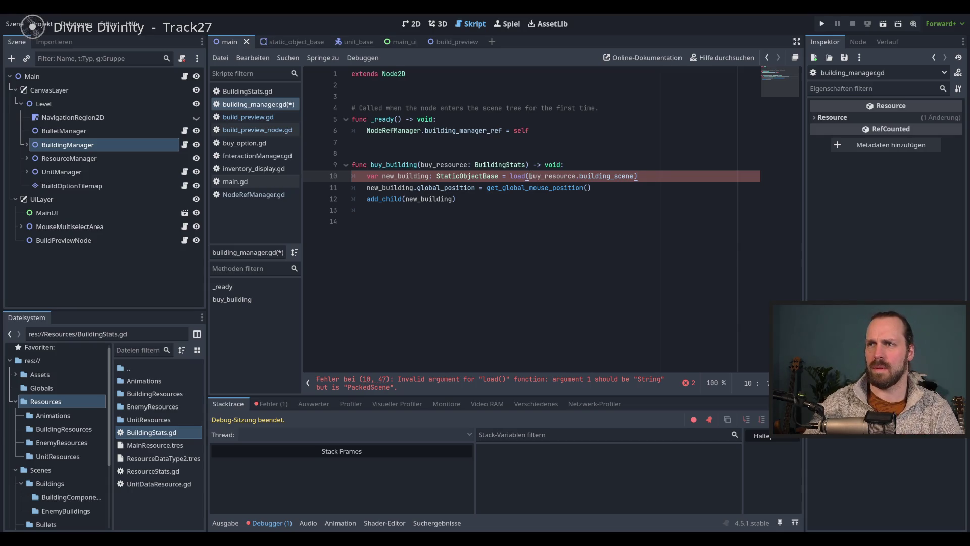
pyautogui.press('BackSpace')
pyautogui.hotkey('ctrl', 'Left')
pyautogui.hotkey('ctrl', 'Left')
pyautogui.hotkey('ctrl', 'Left')
pyautogui.press('BackSpace')
pyautogui.press('BackSpace')
pyautogui.press('BackSpace')
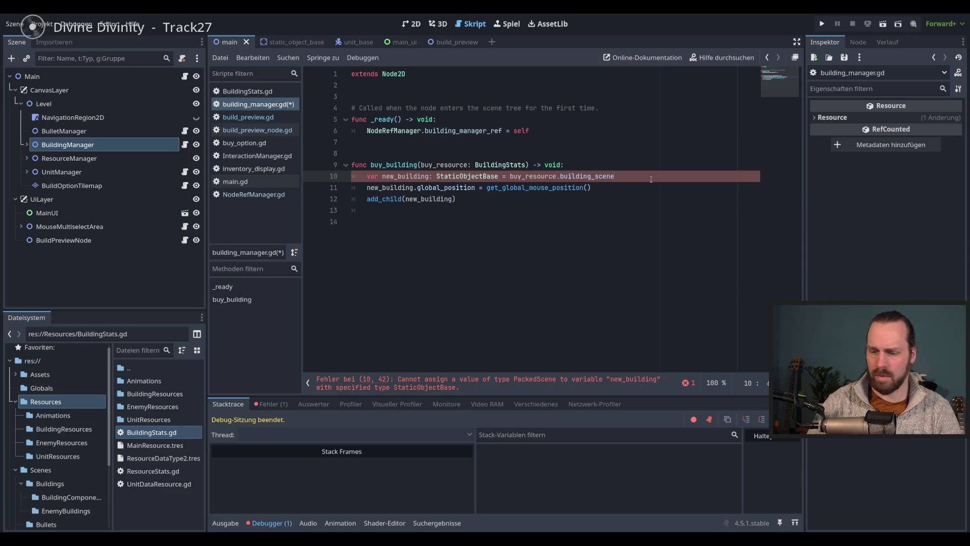
pyautogui.press('BackSpace')
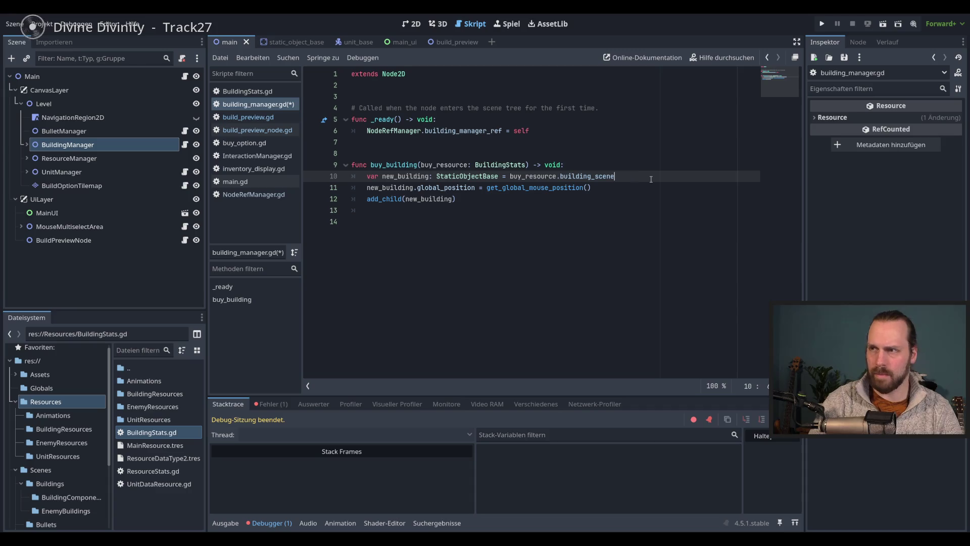
pyautogui.write('.')
pyautogui.hotkey('ctrl', 'z')
pyautogui.hotkey('ctrl', 's')
# Try replacing instantiate() with new on line 10, then undo it.
pyautogui.click(690, 233)
pyautogui.moveTo(667, 176); pyautogui.dragTo(617, 175)
pyautogui.write('new')
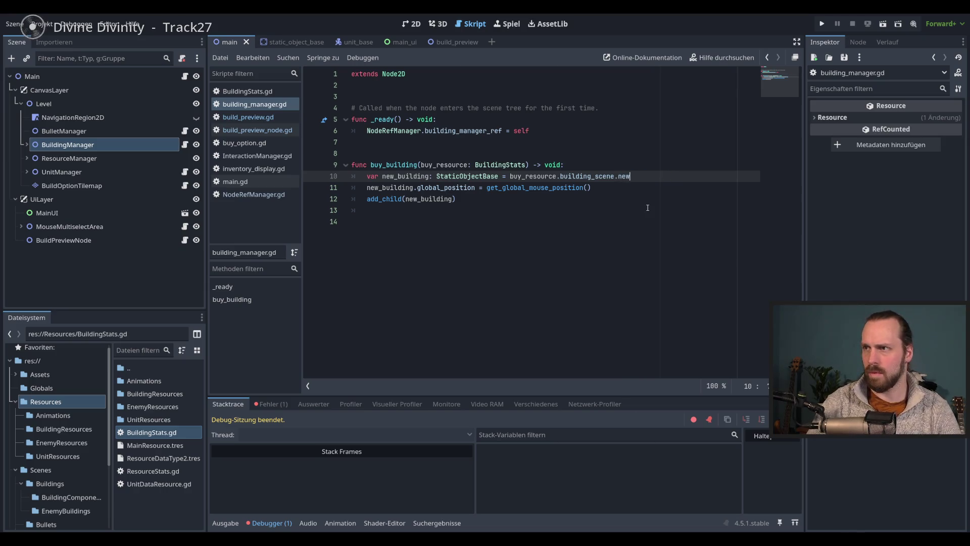
pyautogui.hotkey('ctrl', 'z')
pyautogui.hotkey('ctrl', 'z')
pyautogui.hotkey('ctrl', 'z')
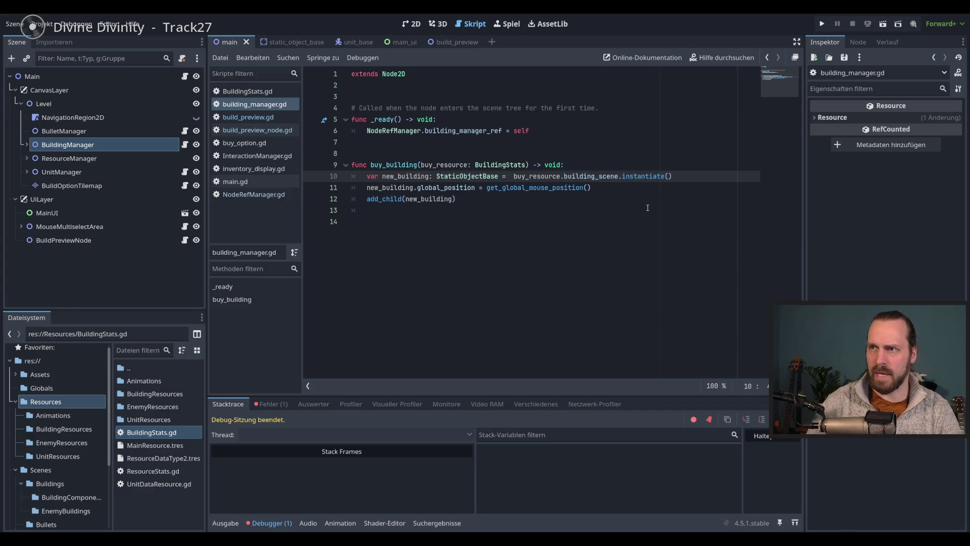
pyautogui.press('End')
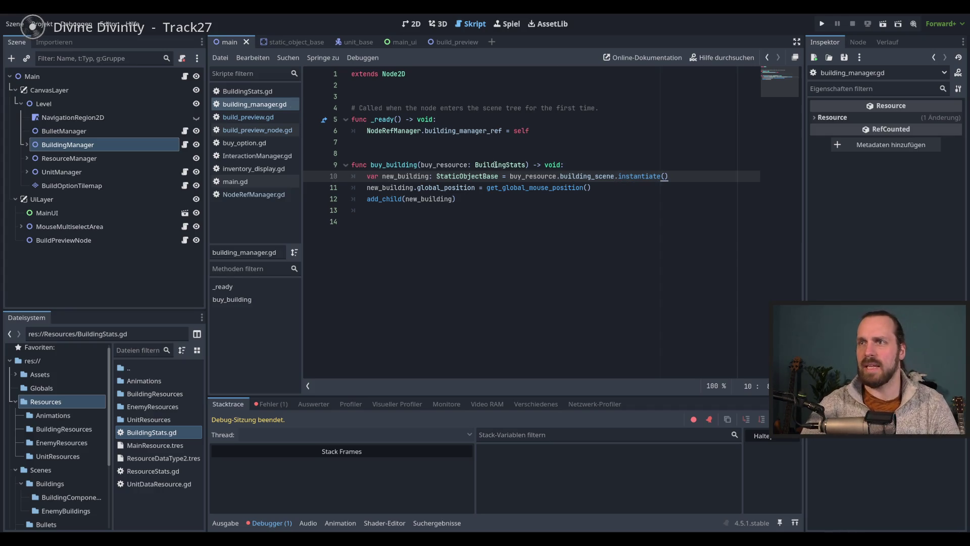
# Insert a print( call on a new line under the buy_building header.
pyautogui.click(574, 163)
pyautogui.press('Return')
pyautogui.write('print(')
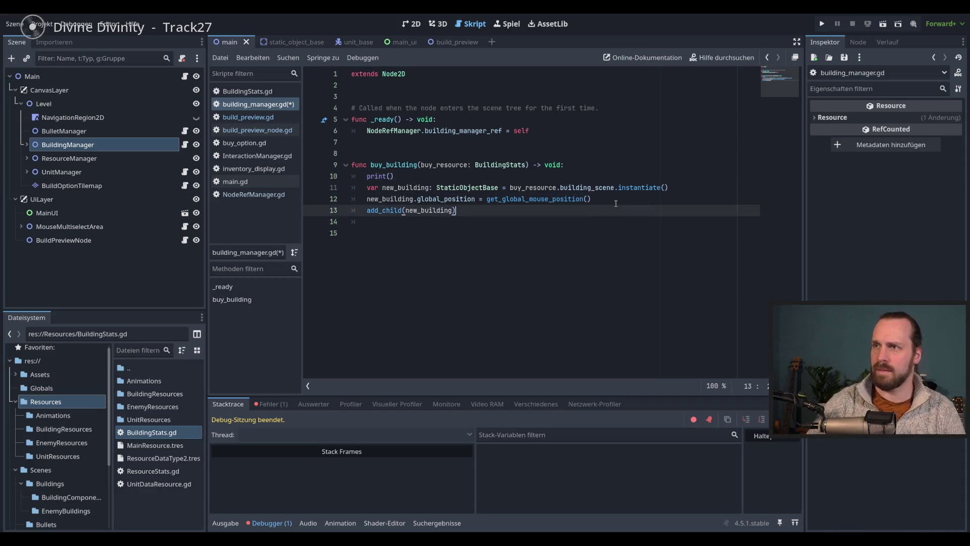
# Complete the call as print(buy_resource.building_scene) using autocomplete.
pyautogui.click(510, 165)
pyautogui.click(391, 176)
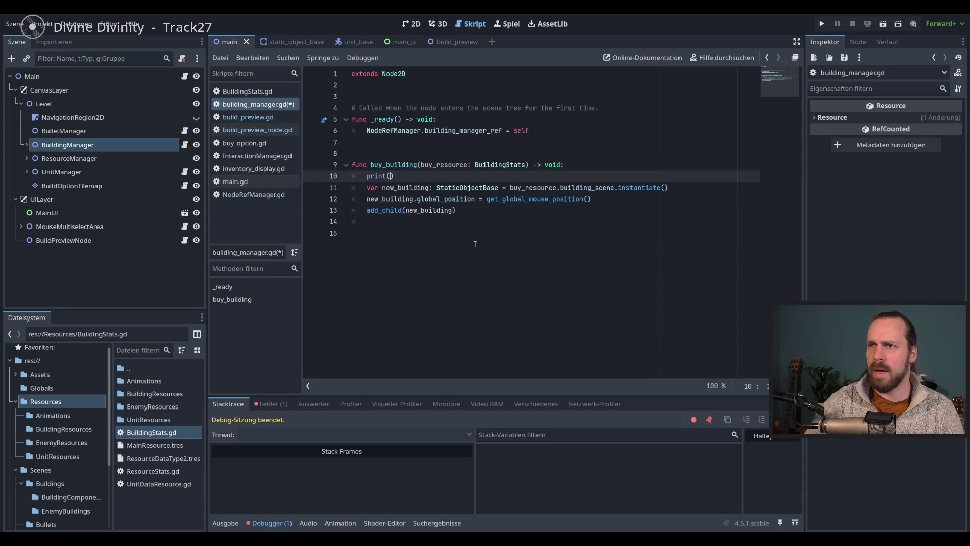
pyautogui.write('bu')
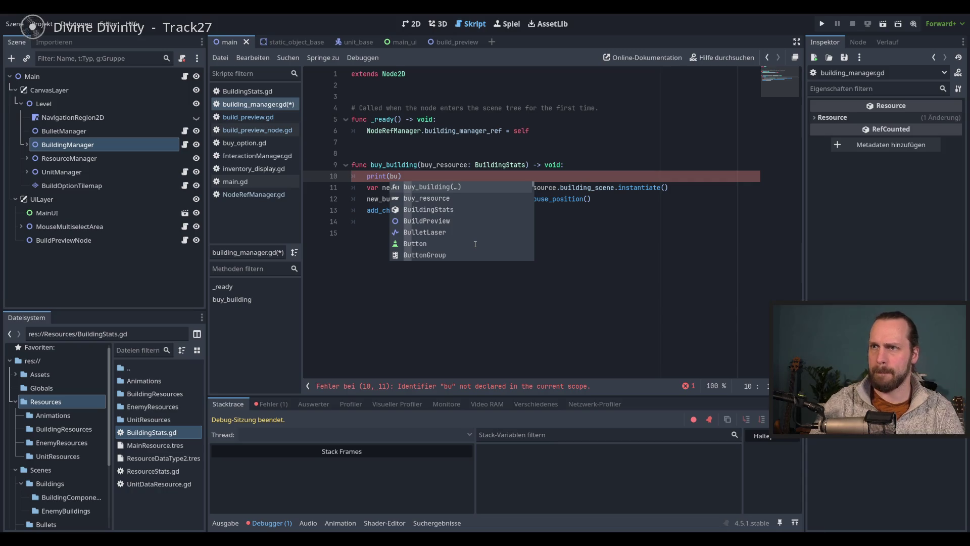
pyautogui.press('Down')
pyautogui.press('Return')
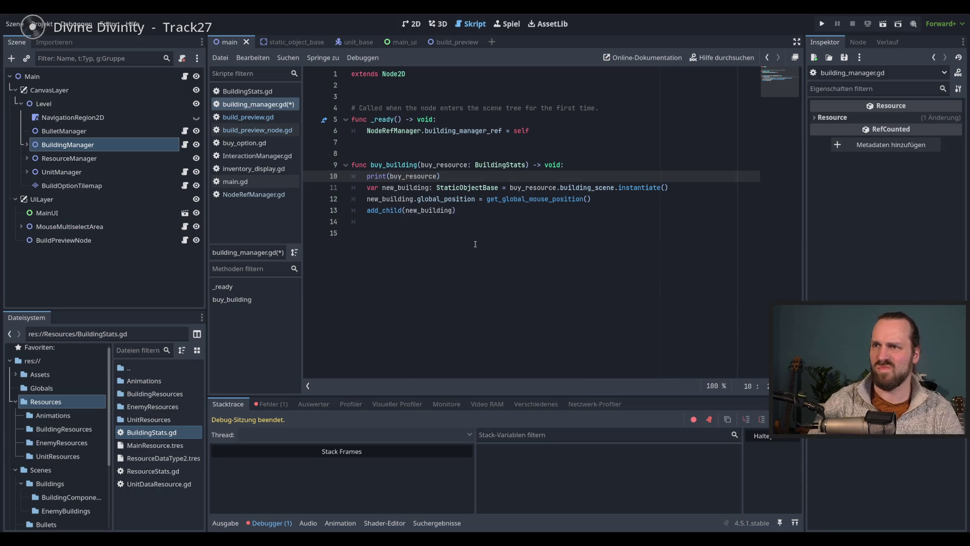
pyautogui.write('.')
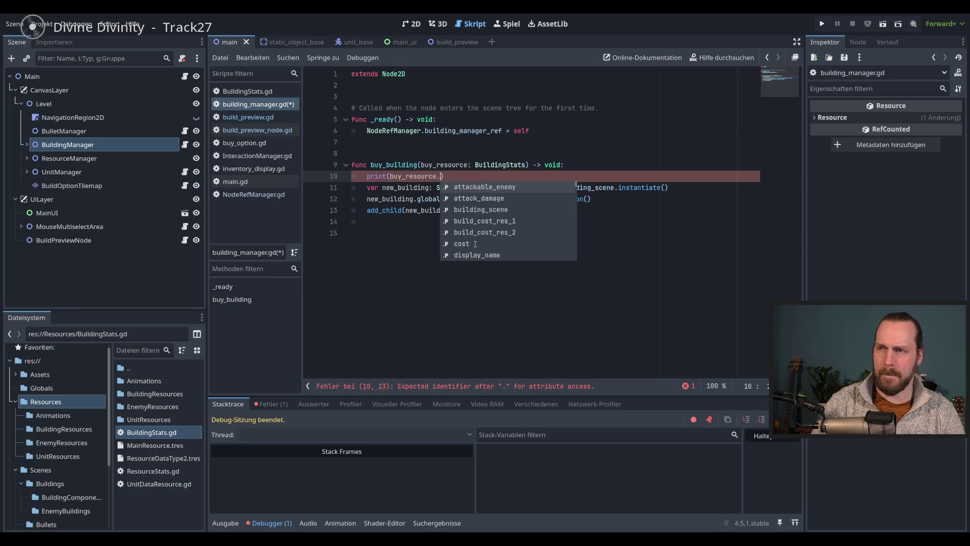
pyautogui.press('Down')
pyautogui.press('Down')
pyautogui.press('Return')
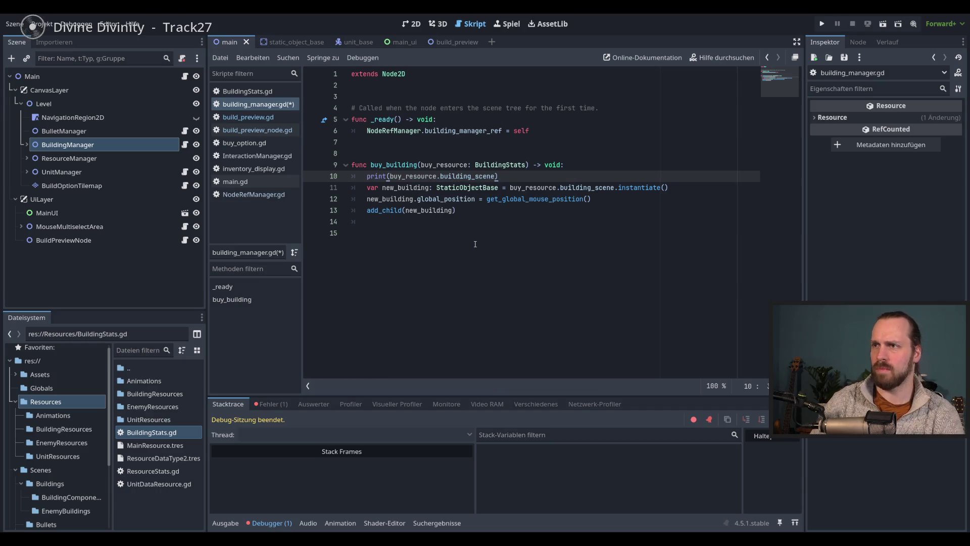
# Run the game, place a Laser Turret, read <null> in Output, stop, and delete the print line.
pyautogui.press('F5')
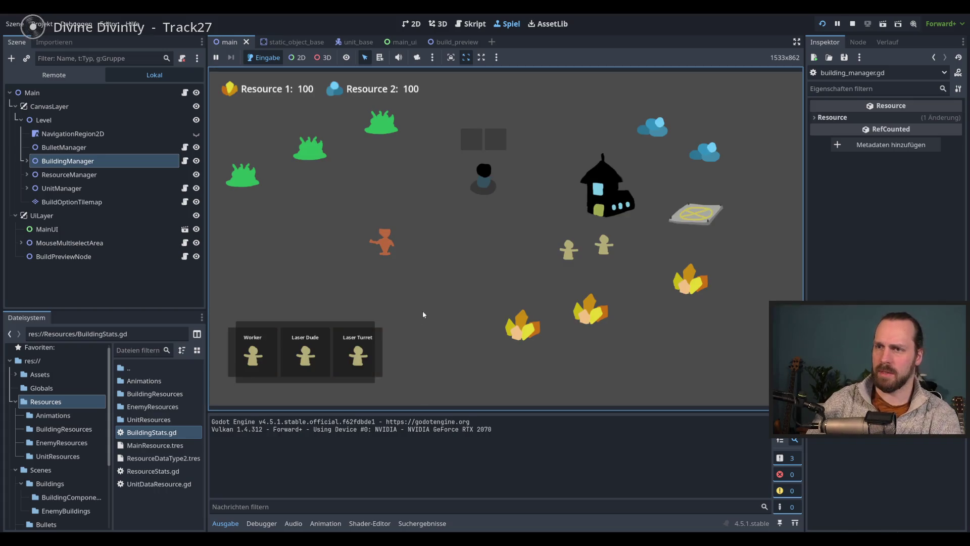
pyautogui.click(357, 352)
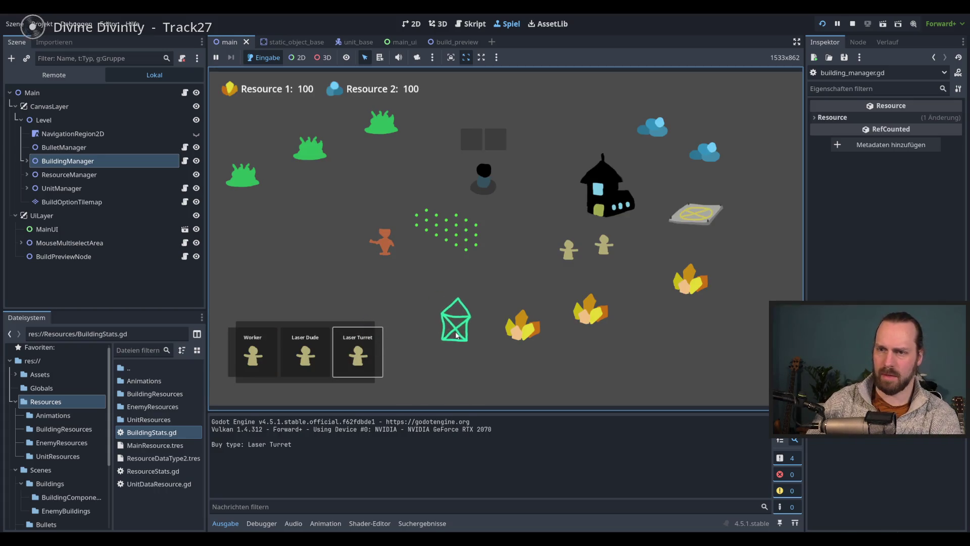
pyautogui.click(454, 327)
pyautogui.click(225, 523)
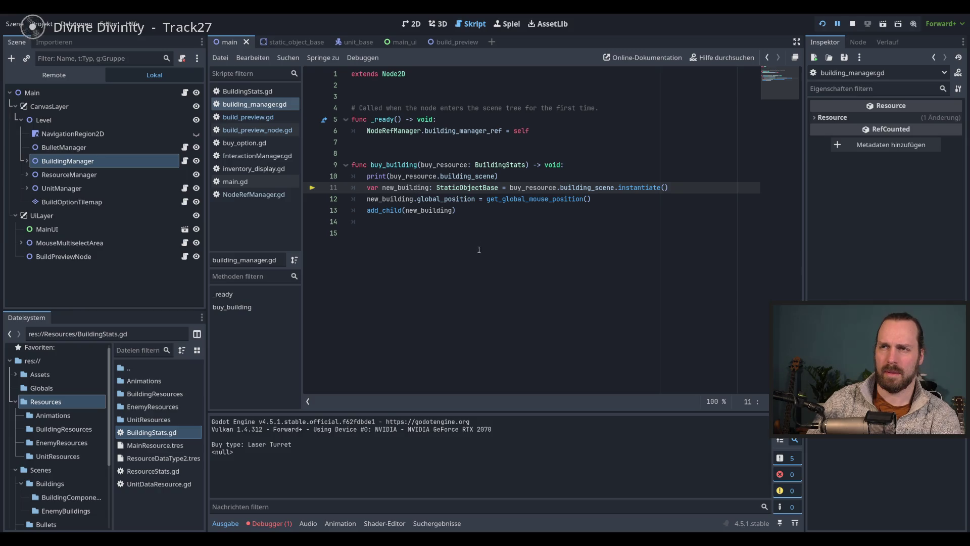
pyautogui.press('F8')
pyautogui.press('Up')
pyautogui.hotkey('ctrl', 'shift', 'k')
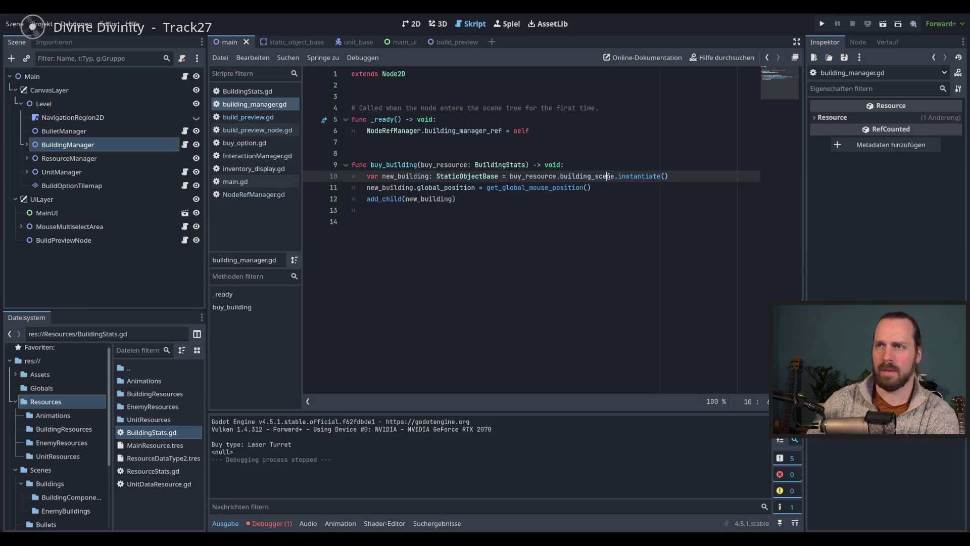
# Check where buy_resource is used and review the buy logic in buy_option.gd.
pyautogui.click(453, 169)
pyautogui.click(509, 199)
pyautogui.click(449, 167)
pyautogui.click(514, 197)
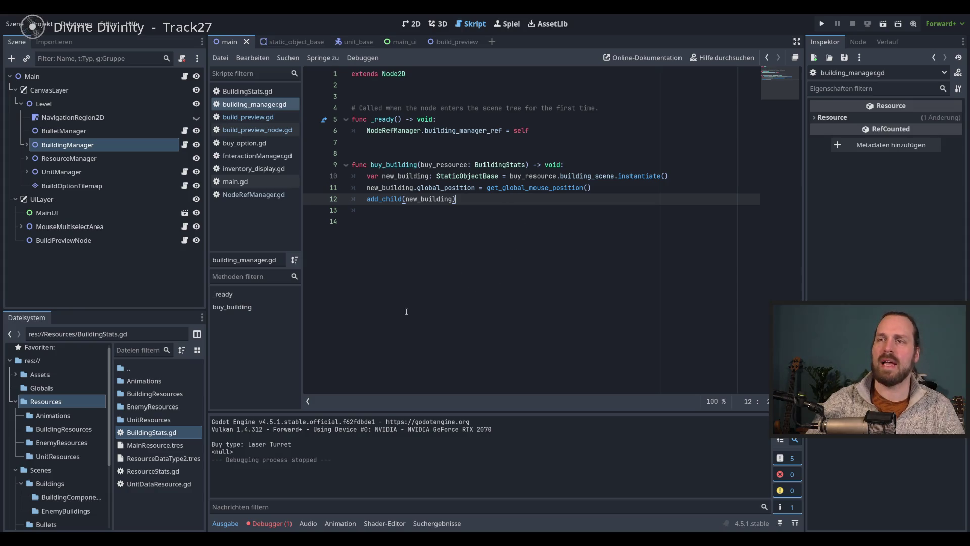
pyautogui.click(244, 143)
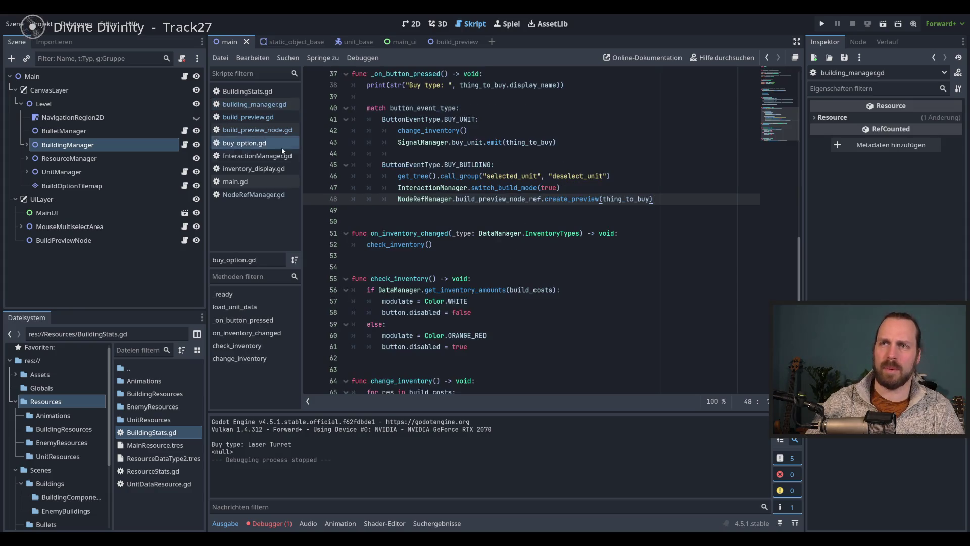
pyautogui.scroll(6, 476, 232)
pyautogui.scroll(5, 476, 232)
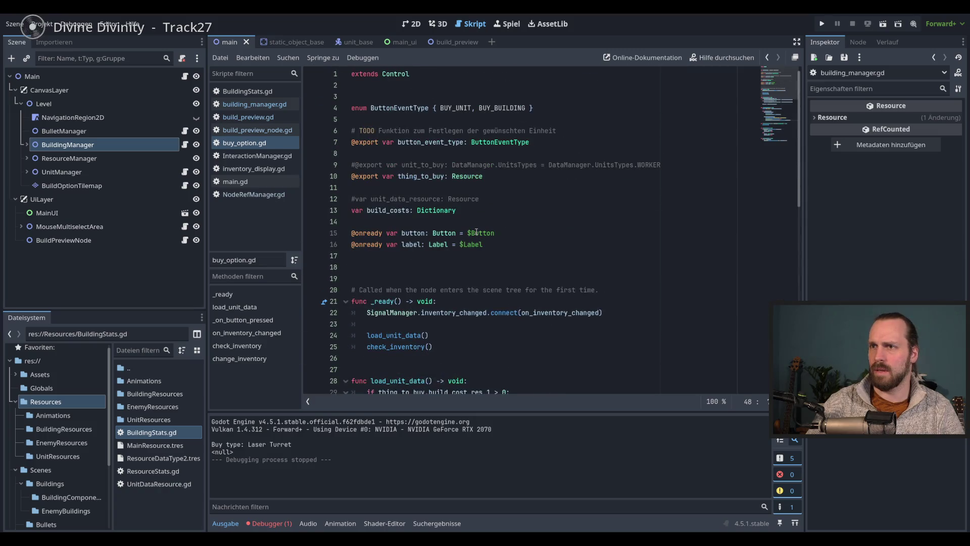
pyautogui.scroll(-11, 475, 232)
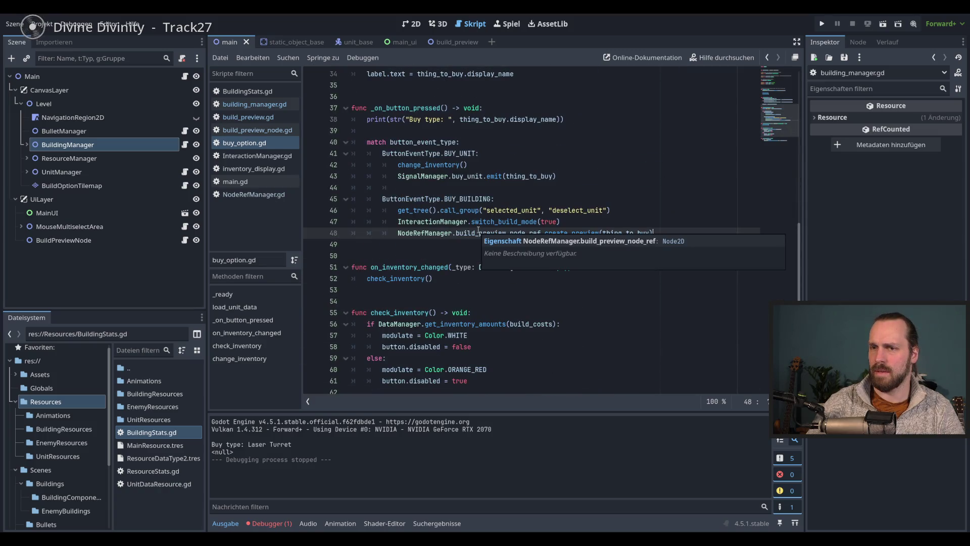
pyautogui.scroll(-2, 478, 230)
# Rerun the game to see the null instantiate error, then search project files for buy_building.
pyautogui.press('F5')
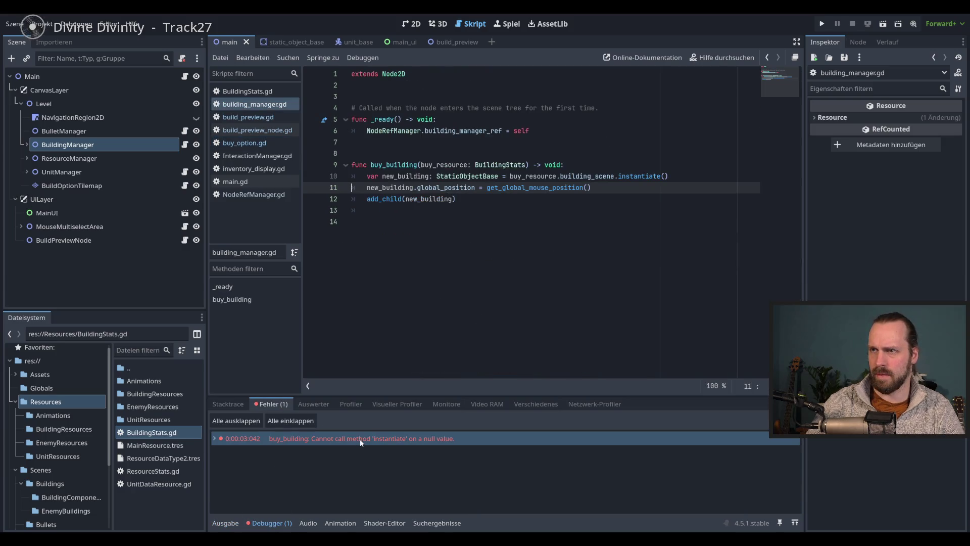
pyautogui.click(355, 476)
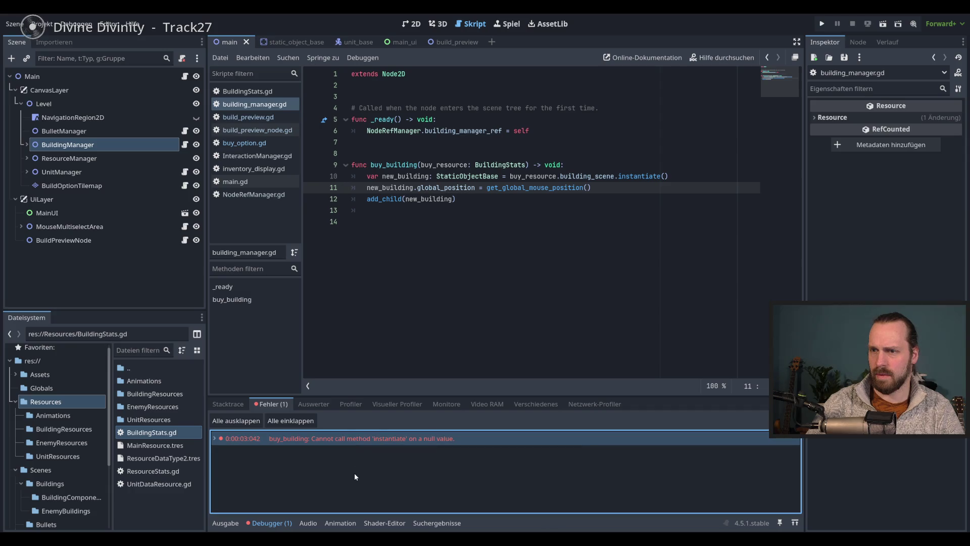
pyautogui.click(612, 188)
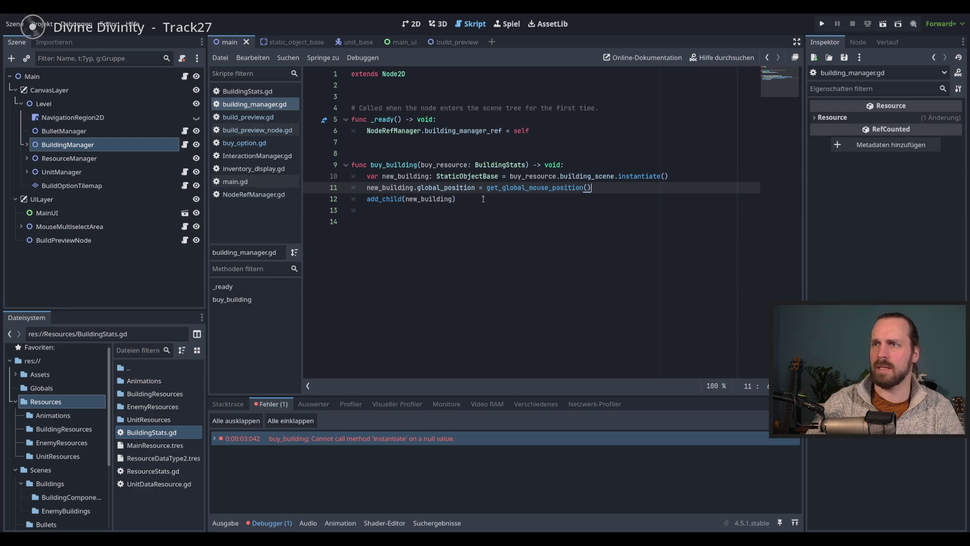
pyautogui.doubleClick(396, 166)
pyautogui.hotkey('ctrl', 'shift', 'f')
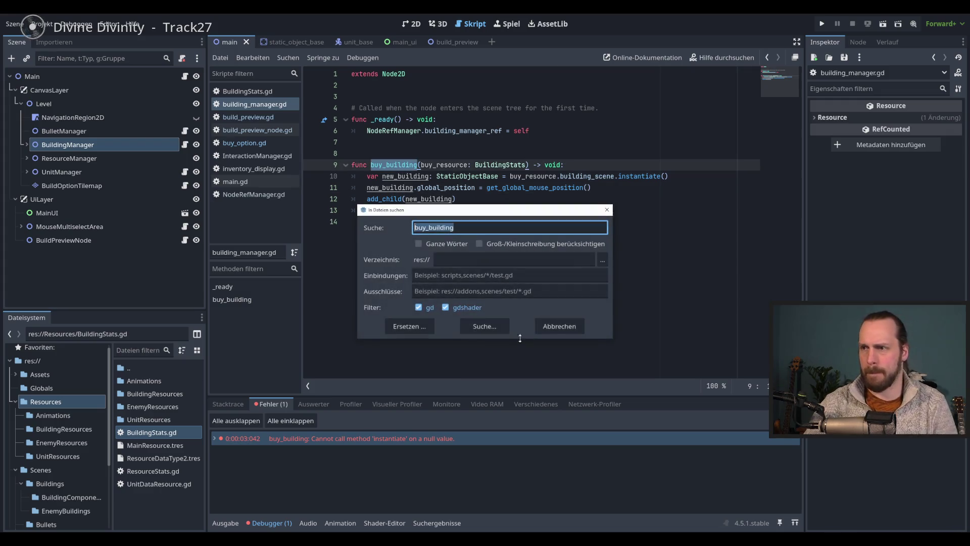
# Run the buy_building search and open its call at build_preview.gd line 21.
pyautogui.click(485, 326)
pyautogui.moveTo(435, 412); pyautogui.dragTo(436, 331)
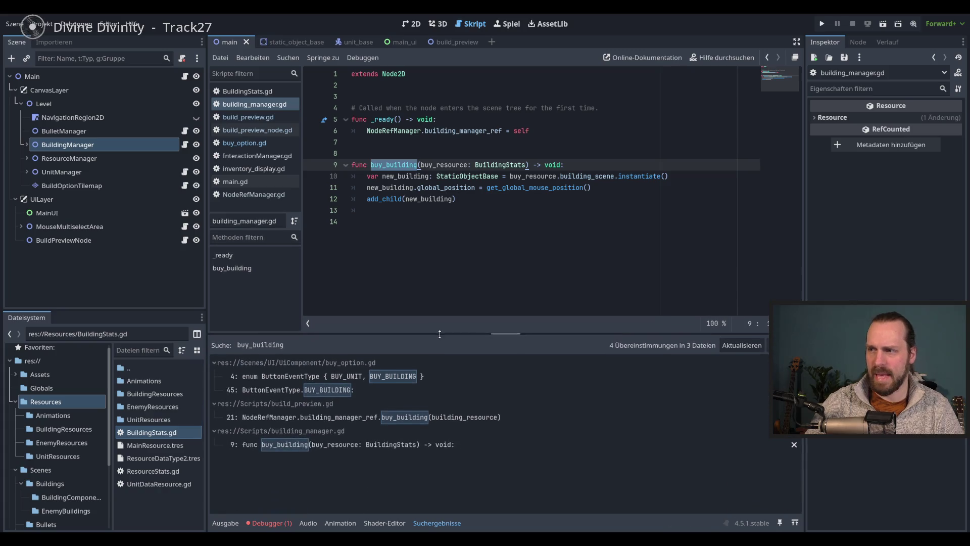
pyautogui.click(397, 415)
# Highlight and review every use of building_resource in build_preview.gd, then relaunch the game.
pyautogui.scroll(-2, 492, 218)
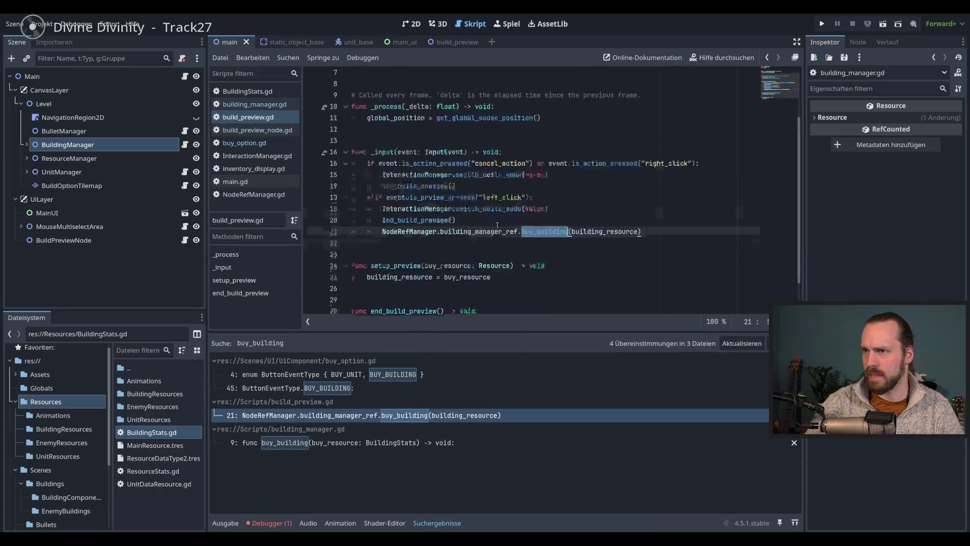
pyautogui.click(592, 210)
pyautogui.doubleClick(592, 210)
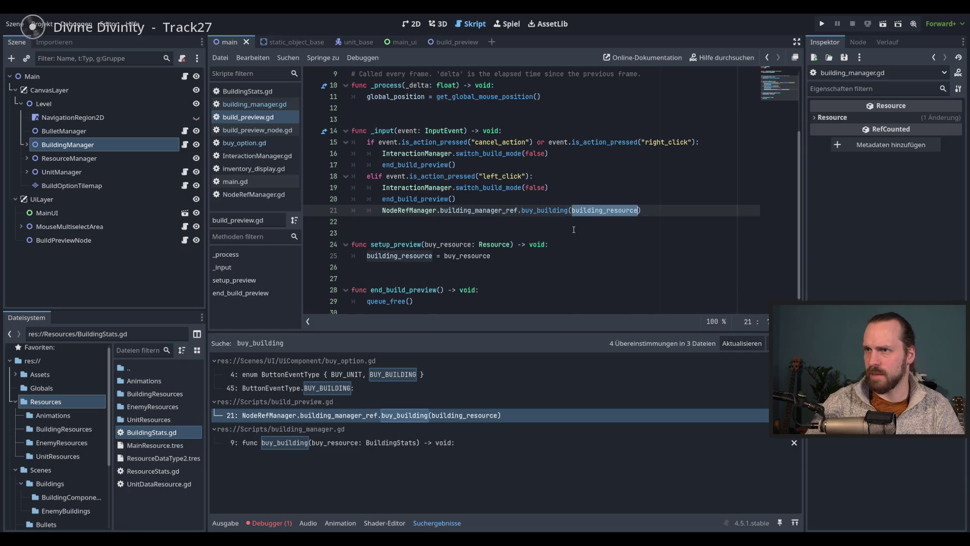
pyautogui.scroll(3, 451, 152)
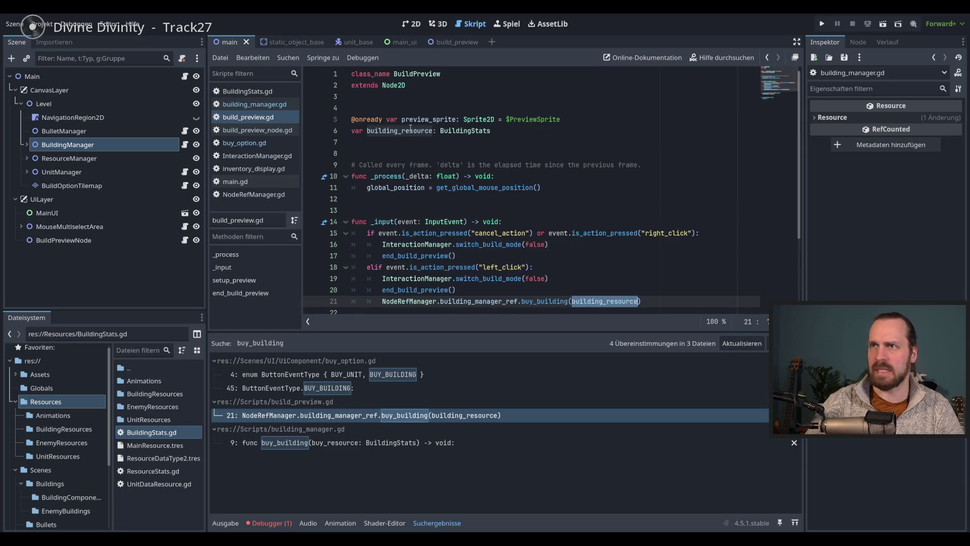
pyautogui.scroll(-3, 486, 184)
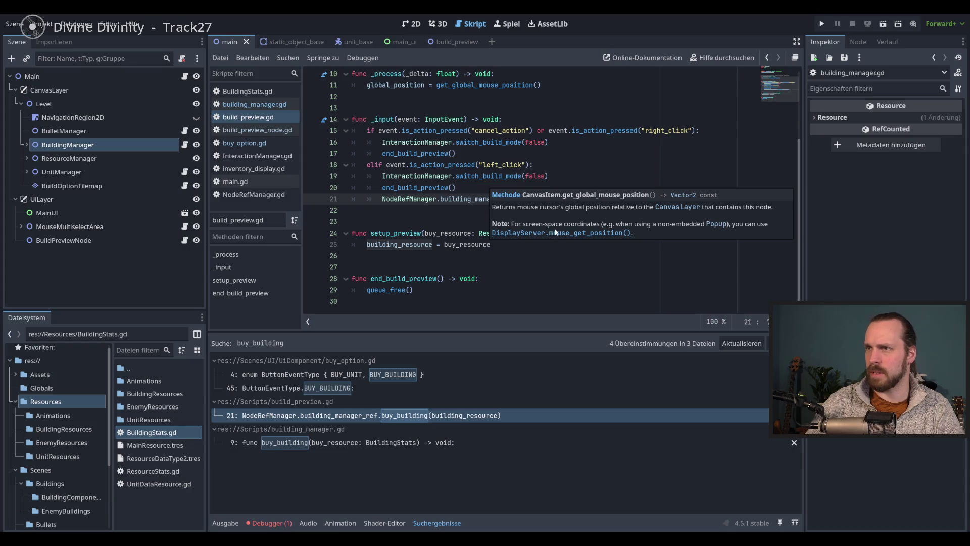
pyautogui.scroll(3, 435, 141)
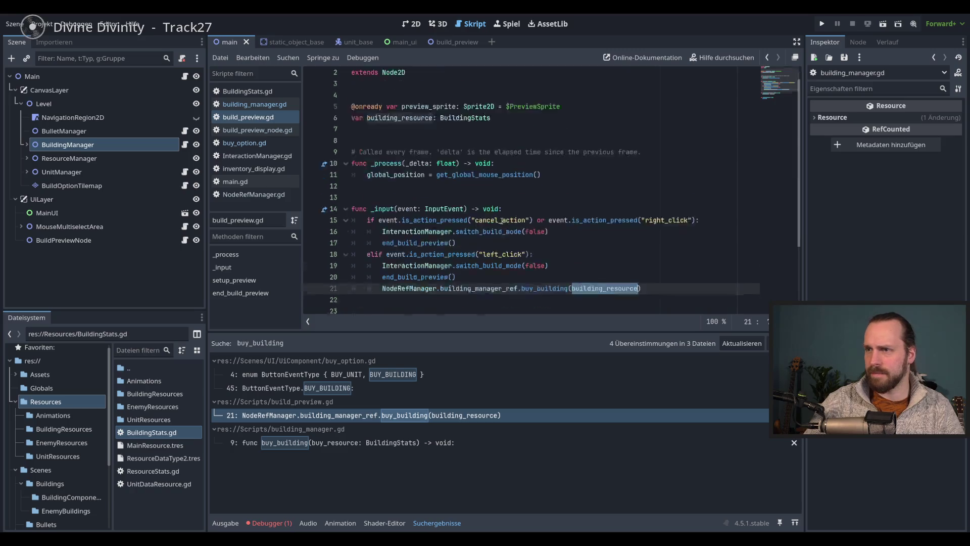
pyautogui.scroll(-3, 426, 157)
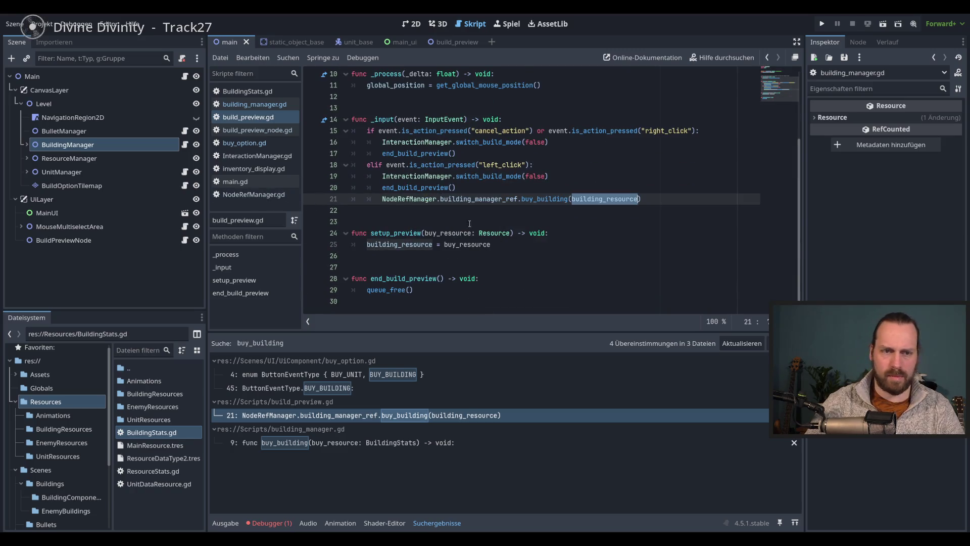
pyautogui.click(563, 235)
pyautogui.press('F5')
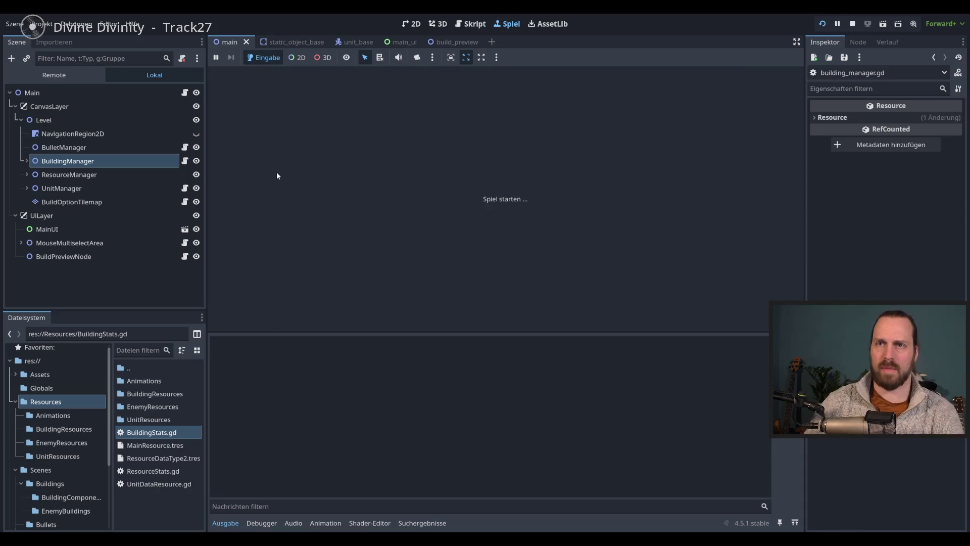
# In the Remote tree, expand Main > UILayer > MainUI > BuyPanel and select BuyOption3.
pyautogui.click(57, 76)
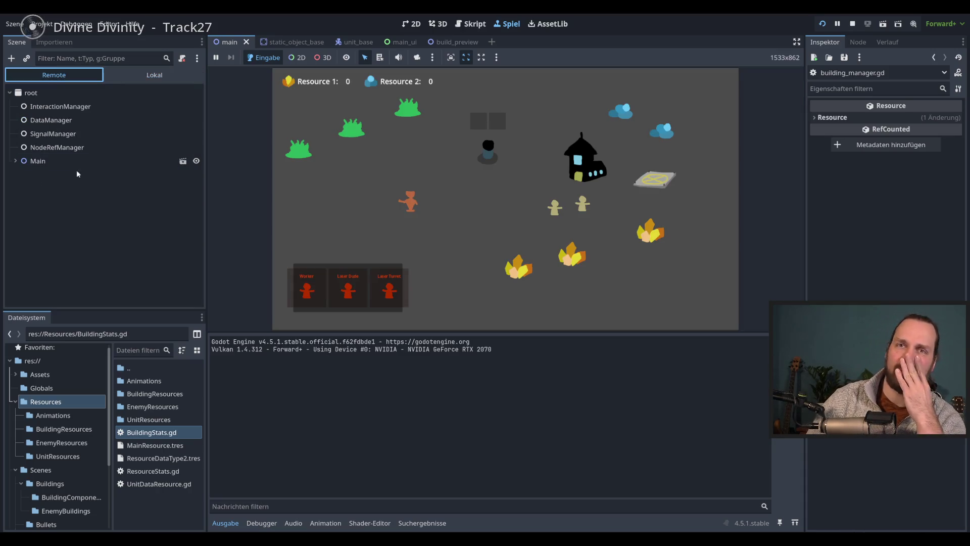
pyautogui.moveTo(478, 332); pyautogui.dragTo(478, 392)
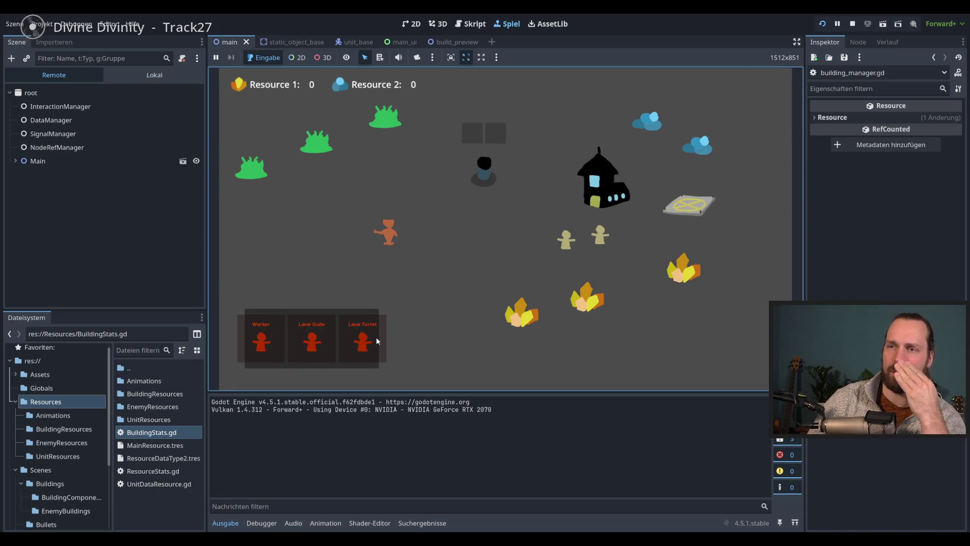
pyautogui.click(15, 161)
pyautogui.click(21, 188)
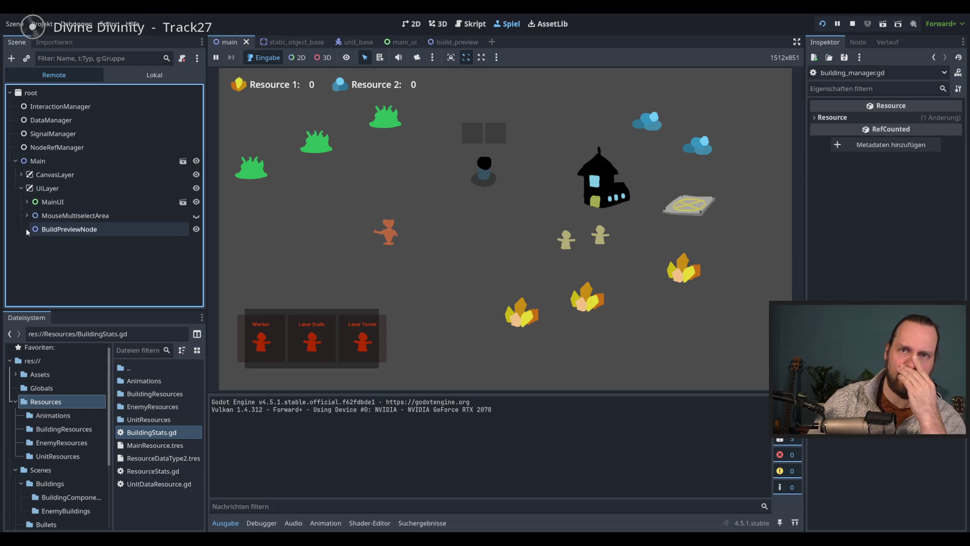
pyautogui.click(27, 201)
pyautogui.click(32, 215)
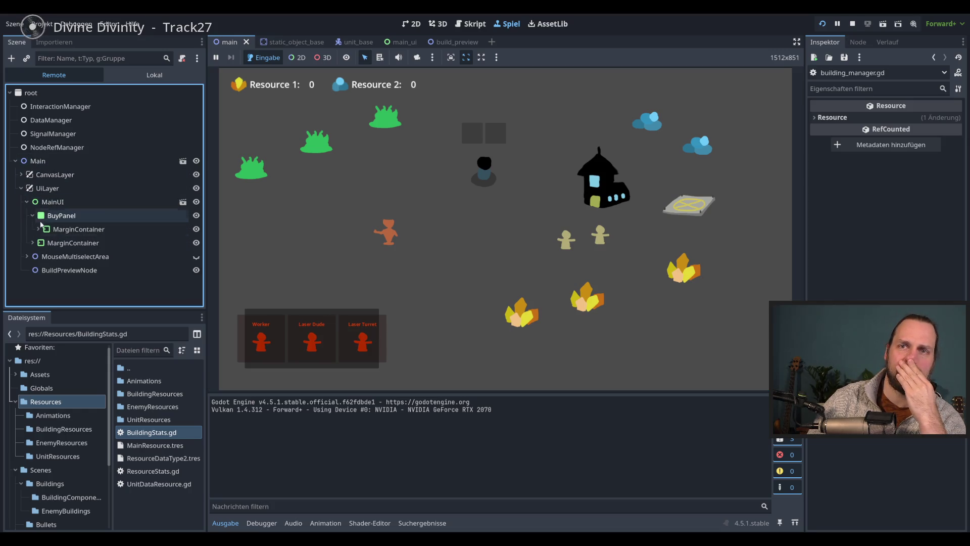
pyautogui.click(38, 229)
pyautogui.click(44, 243)
pyautogui.click(82, 284)
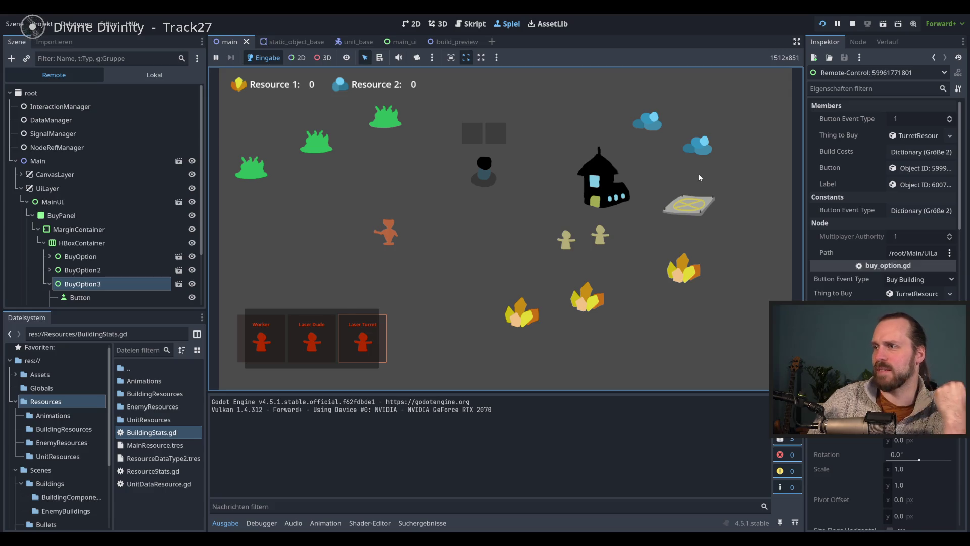
# Expand Thing to Buy to see its Building Scene is empty, then stop the game.
pyautogui.click(908, 295)
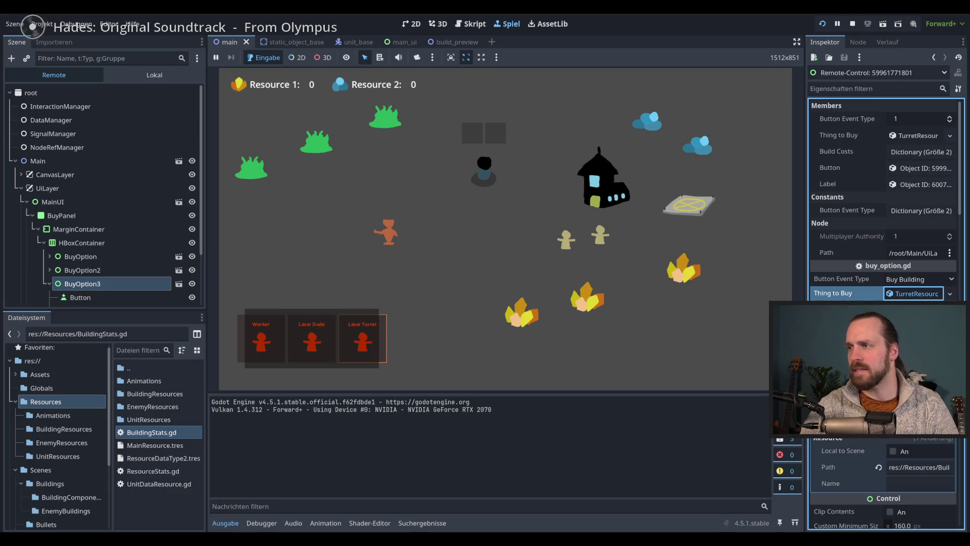
pyautogui.scroll(-3, 908, 271)
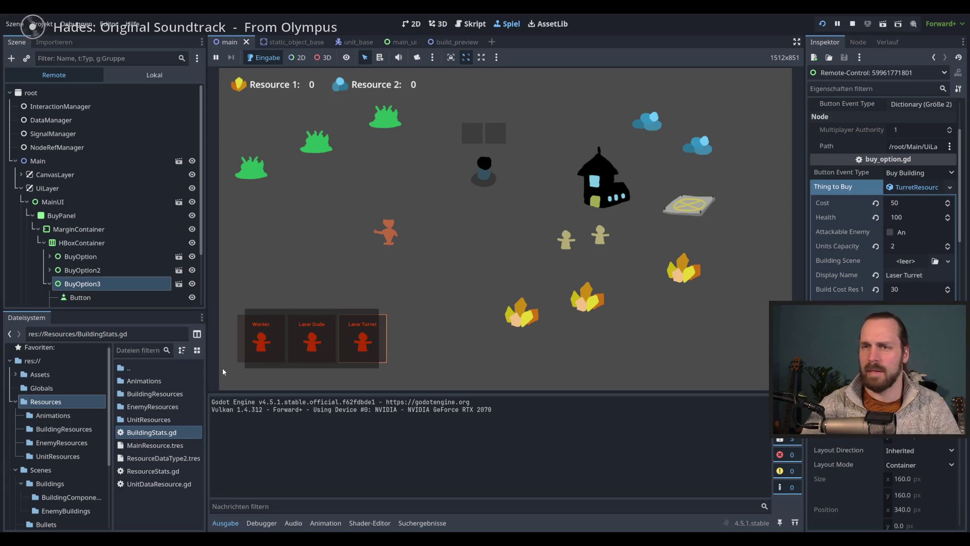
pyautogui.press('F8')
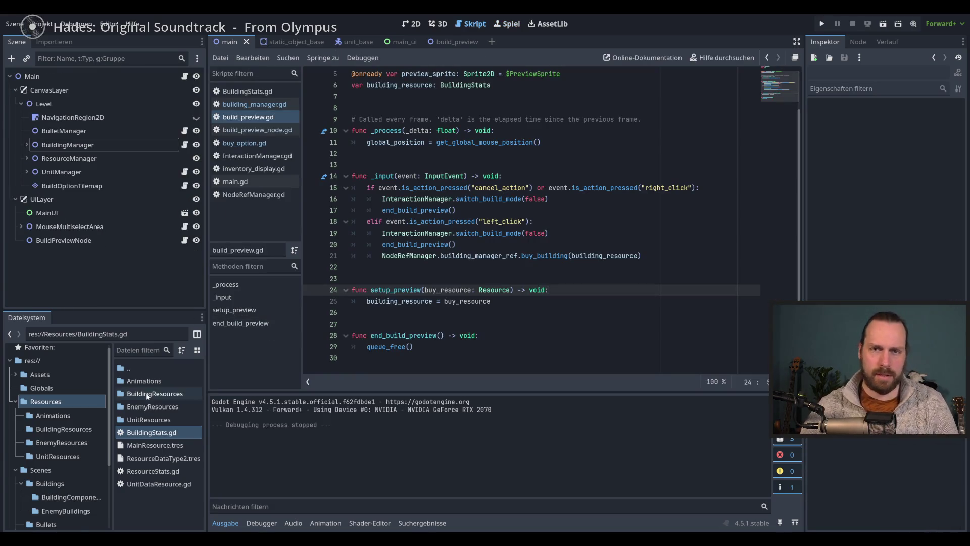
# Browse res://Scenes in the FileSystem dock and open static_object_base.tscn with its script.
pyautogui.scroll(-3, 68, 460)
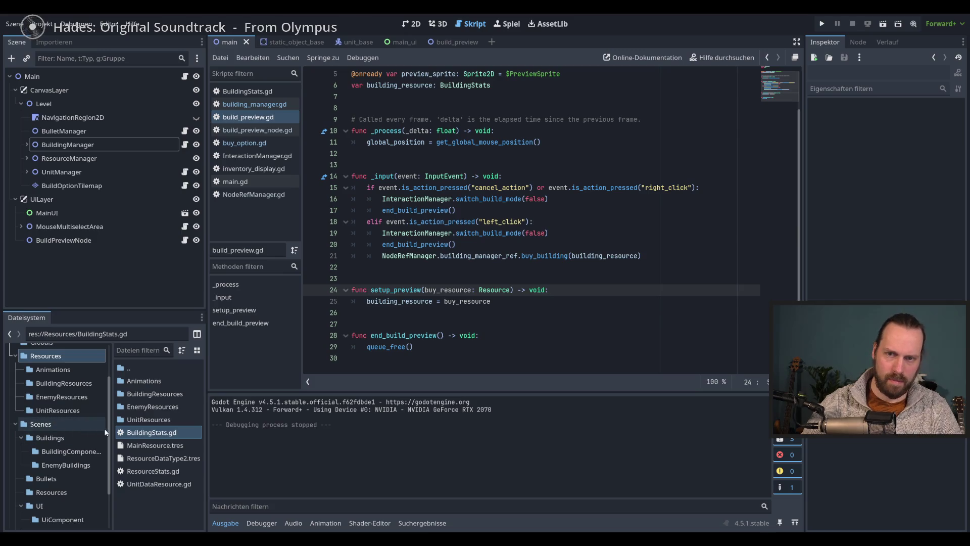
pyautogui.scroll(-4, 106, 431)
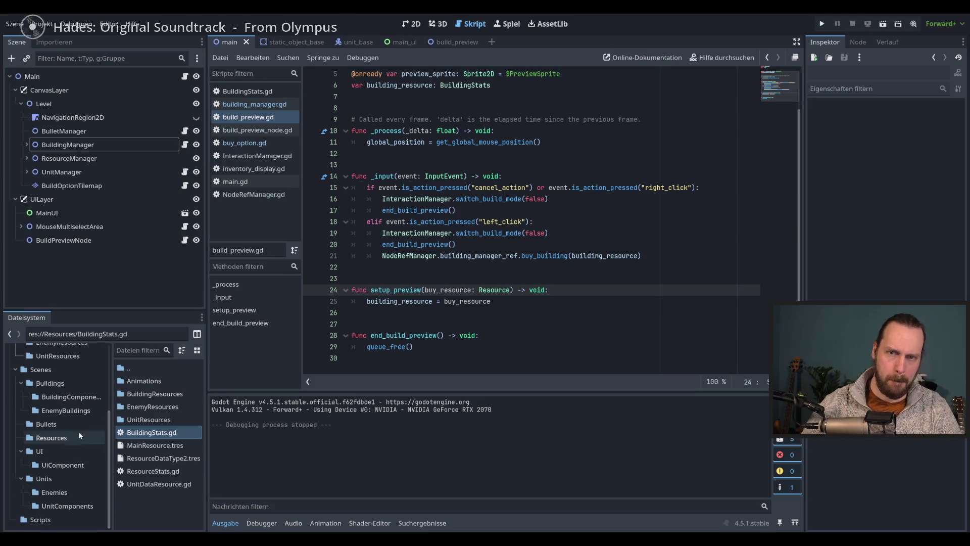
pyautogui.click(61, 384)
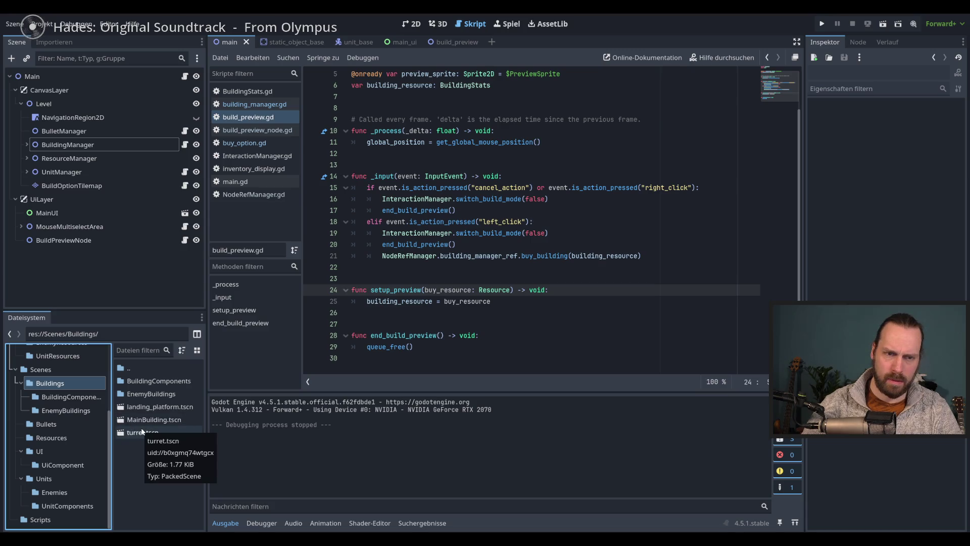
pyautogui.moveTo(206, 416); pyautogui.dragTo(203, 416)
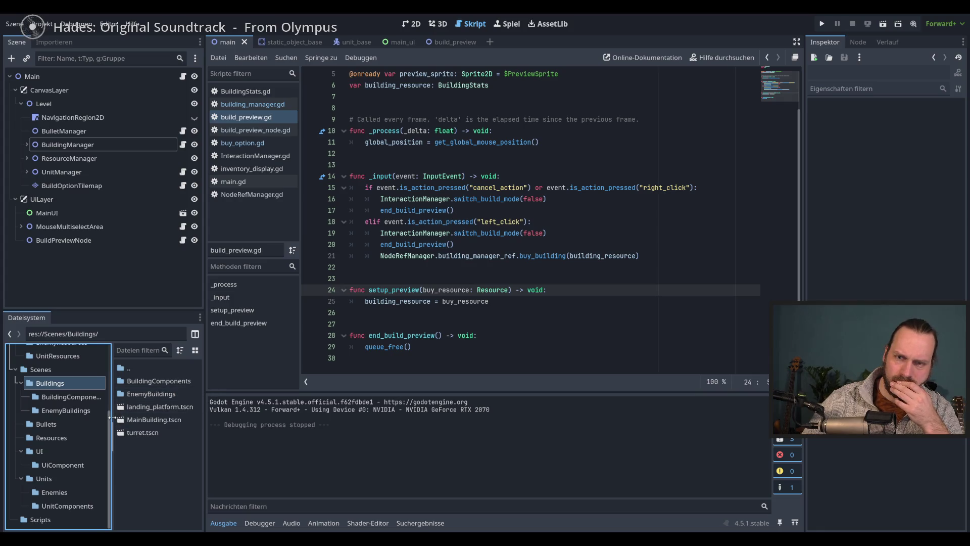
pyautogui.moveTo(111, 415); pyautogui.dragTo(112, 414)
pyautogui.click(151, 394)
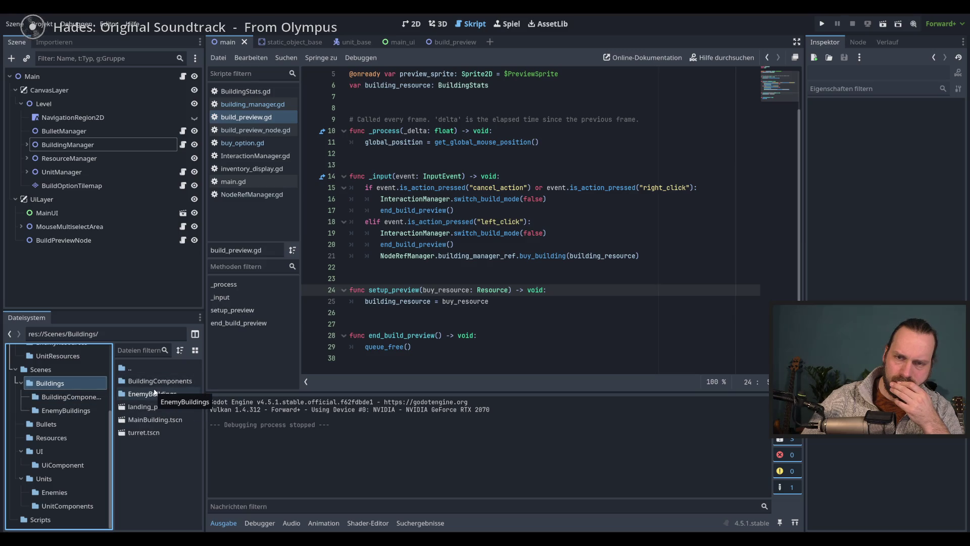
pyautogui.click(43, 397)
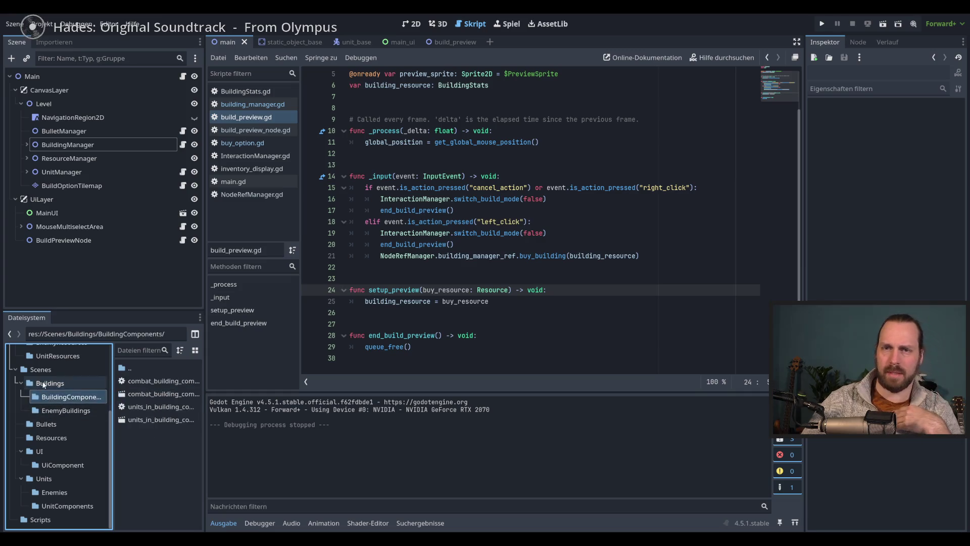
pyautogui.click(40, 369)
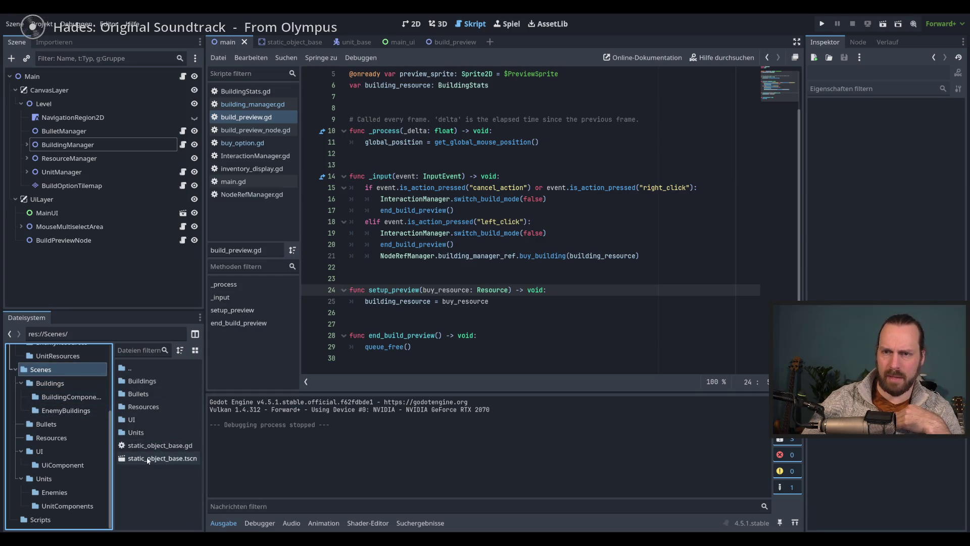
pyautogui.doubleClick(147, 456)
pyautogui.scroll(-5, 549, 234)
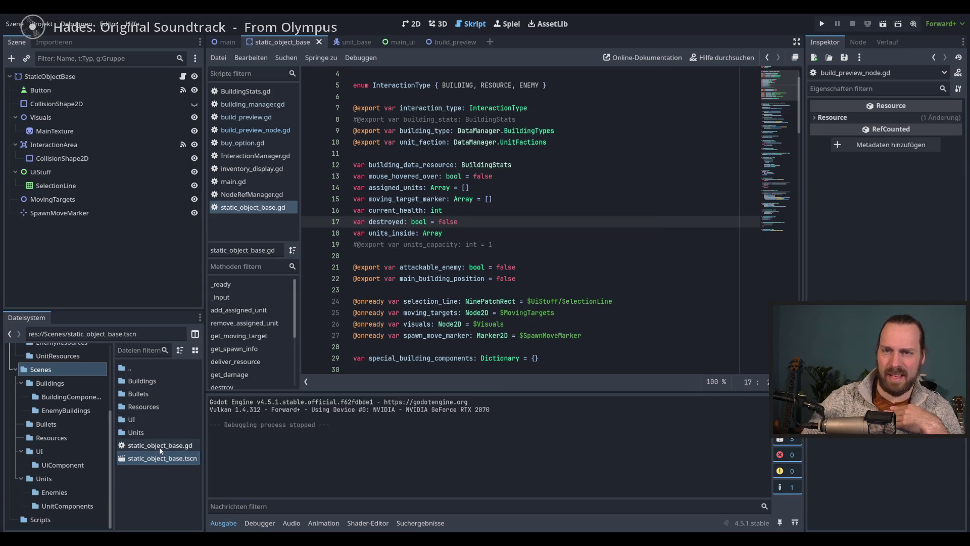
pyautogui.doubleClick(150, 407)
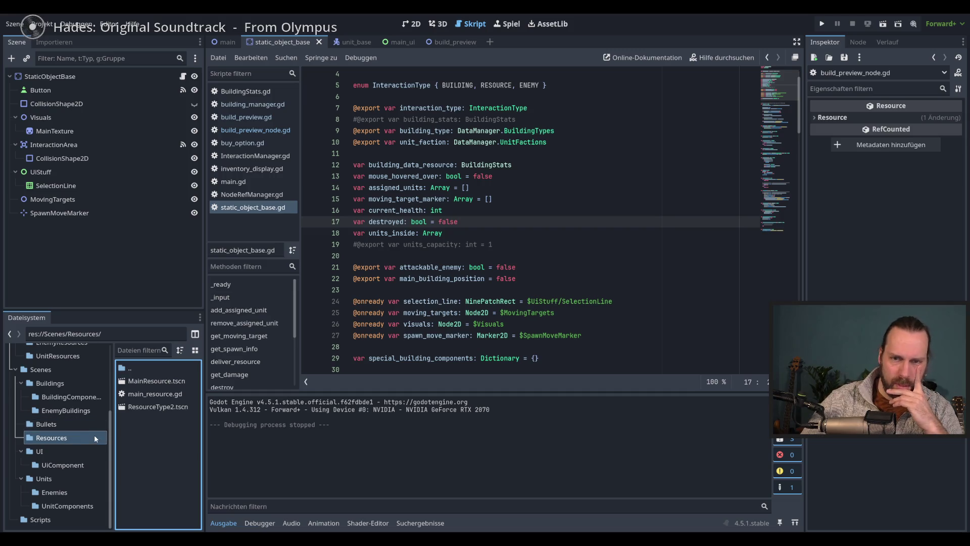
# Open res://Resources/BuildingStats.gd and highlight its exported building_scene property on line 9.
pyautogui.scroll(3, 95, 437)
pyautogui.click(53, 374)
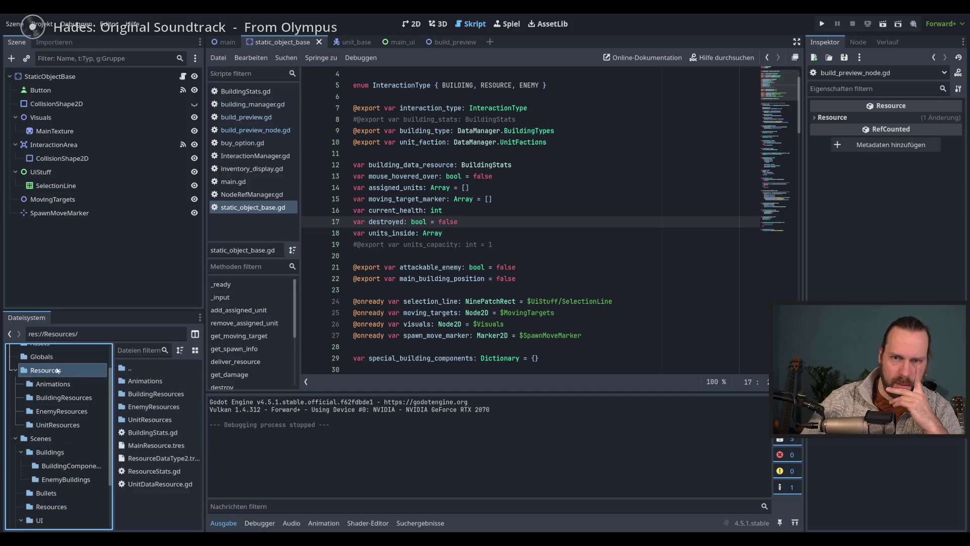
pyautogui.doubleClick(165, 435)
pyautogui.doubleClick(477, 165)
pyautogui.doubleClick(422, 165)
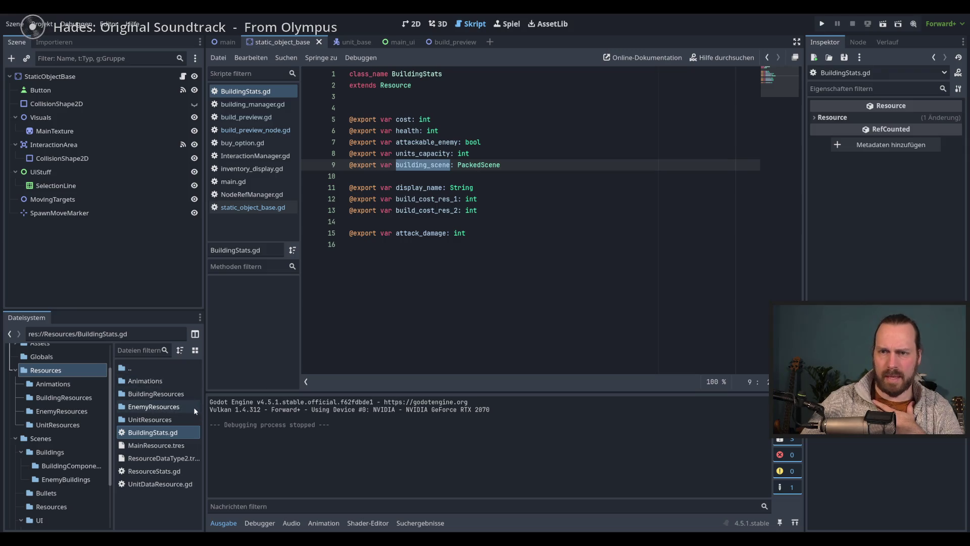
# Browse the building resources and assign turret.tscn to MainBuilding's Building Scene via Quick Load.
pyautogui.doubleClick(193, 394)
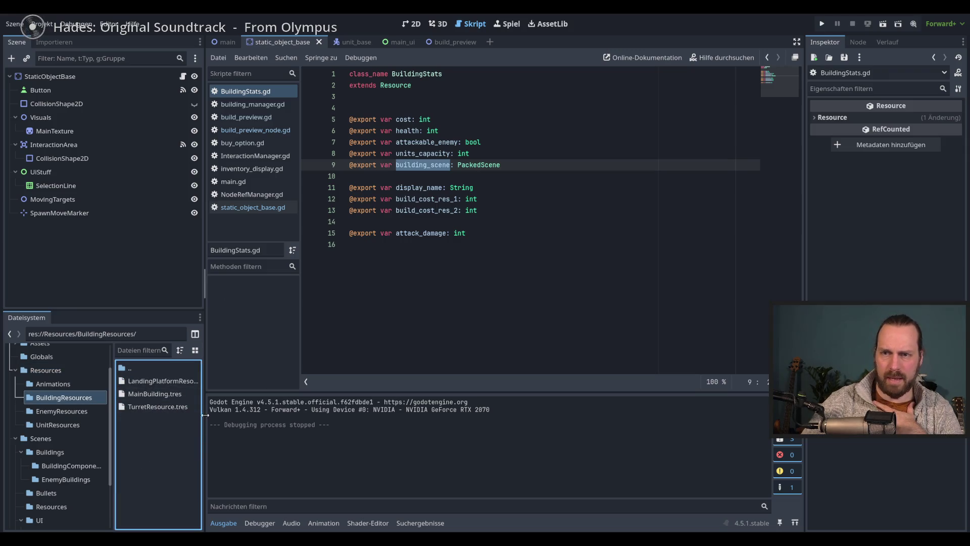
pyautogui.moveTo(205, 414); pyautogui.dragTo(239, 415)
pyautogui.click(161, 394)
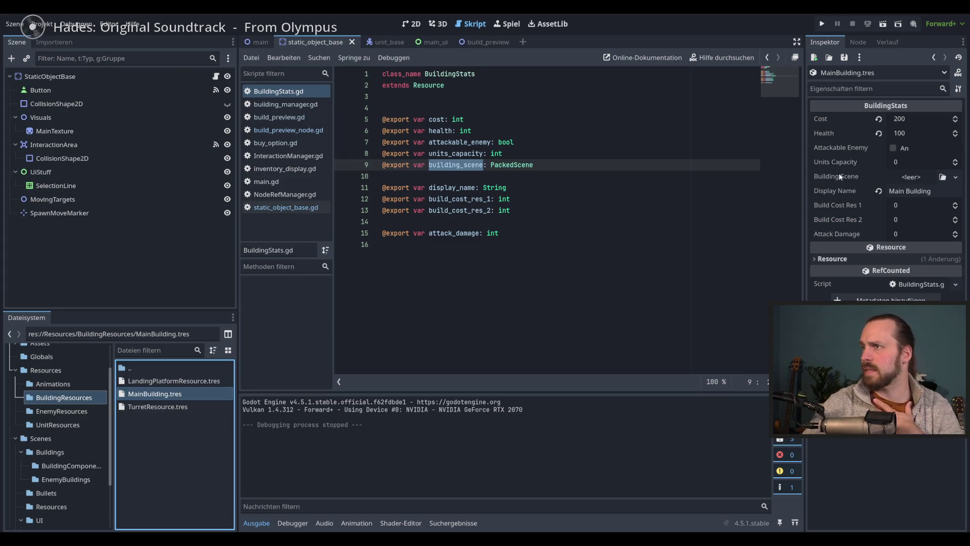
pyautogui.click(170, 407)
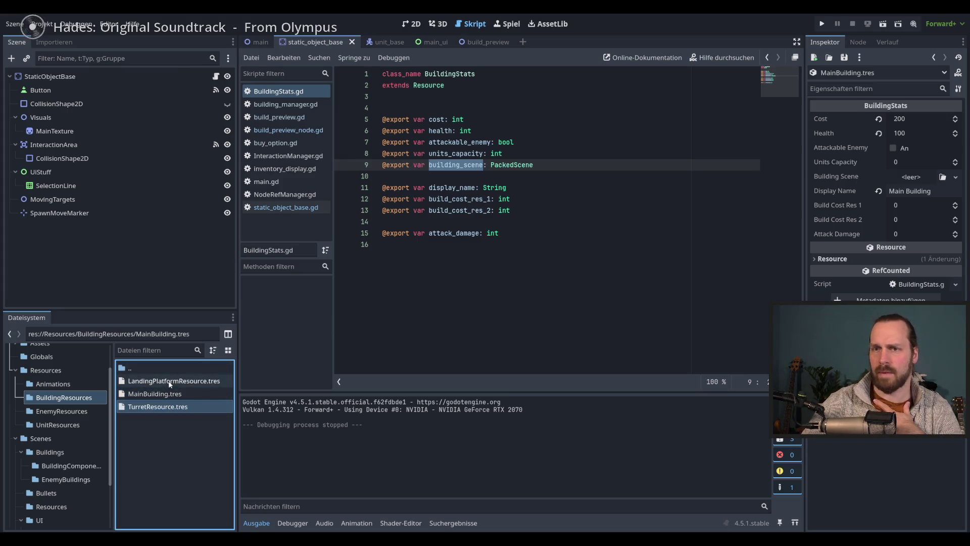
pyautogui.click(167, 381)
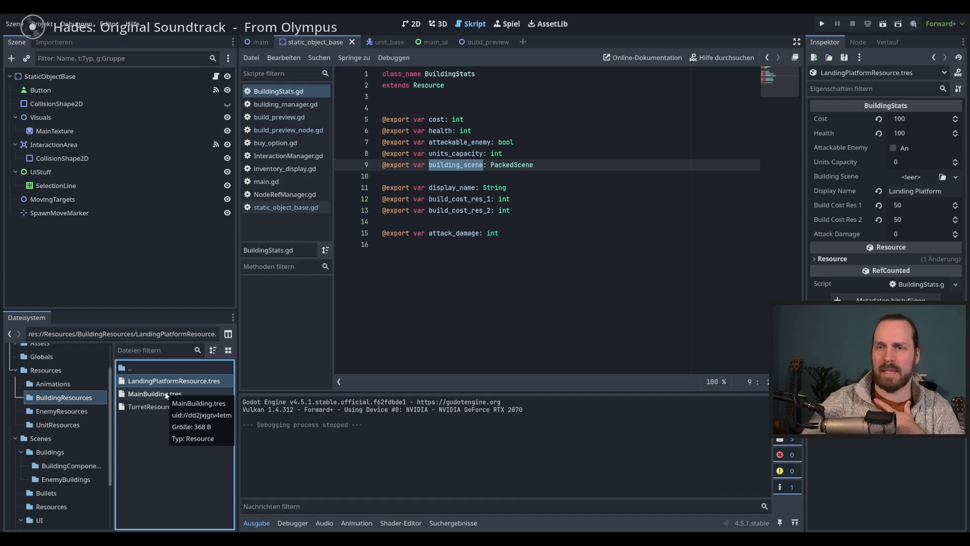
pyautogui.click(167, 394)
pyautogui.click(955, 177)
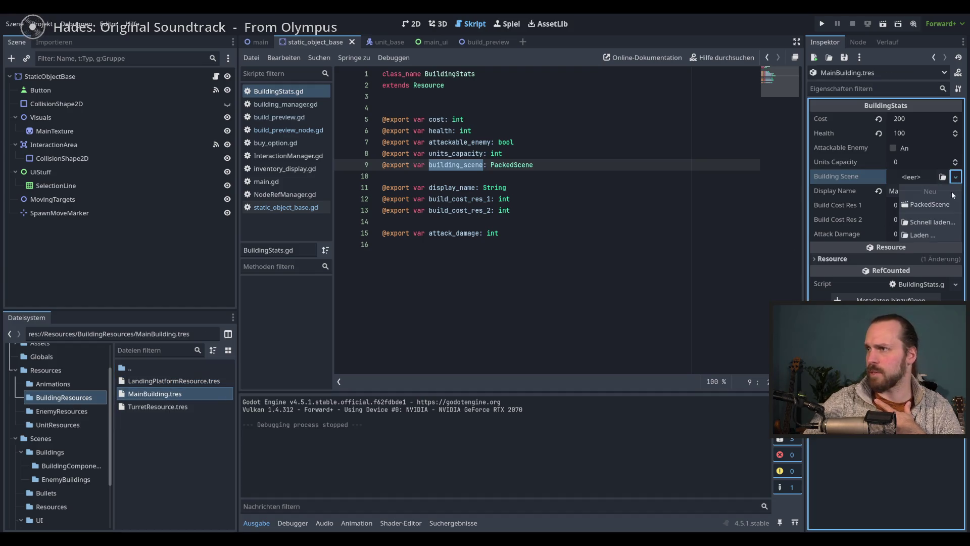
pyautogui.click(943, 222)
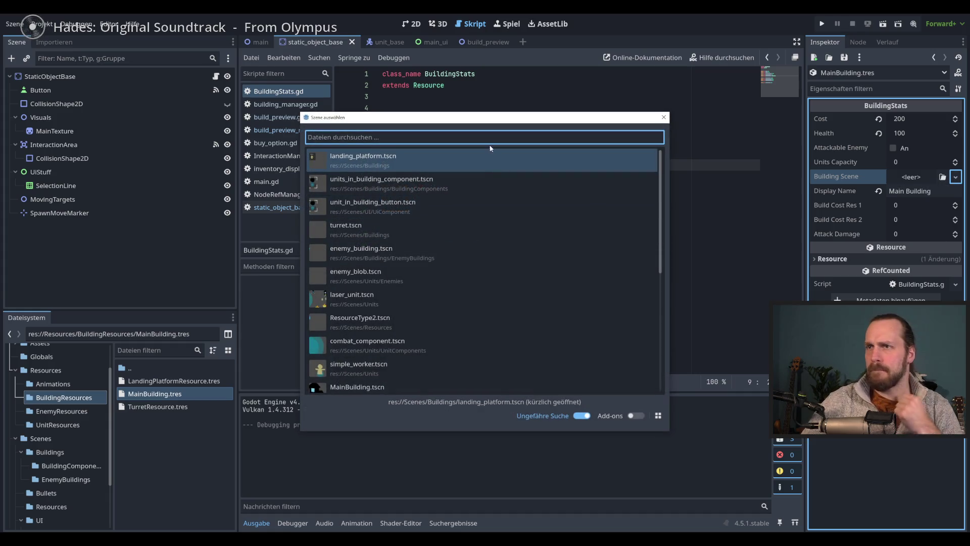
pyautogui.write('ture')
pyautogui.press('Down')
pyautogui.press('Up')
pyautogui.press('Return')
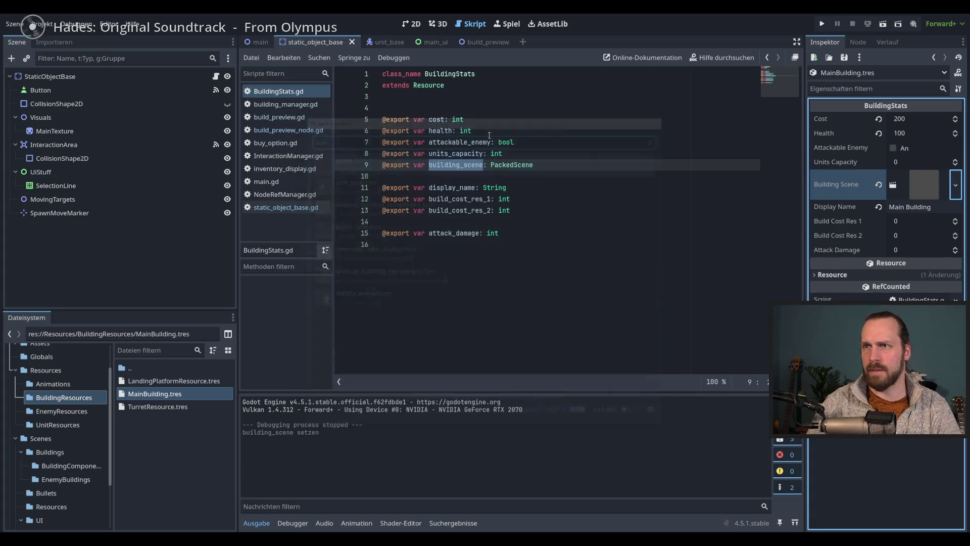
pyautogui.click(592, 219)
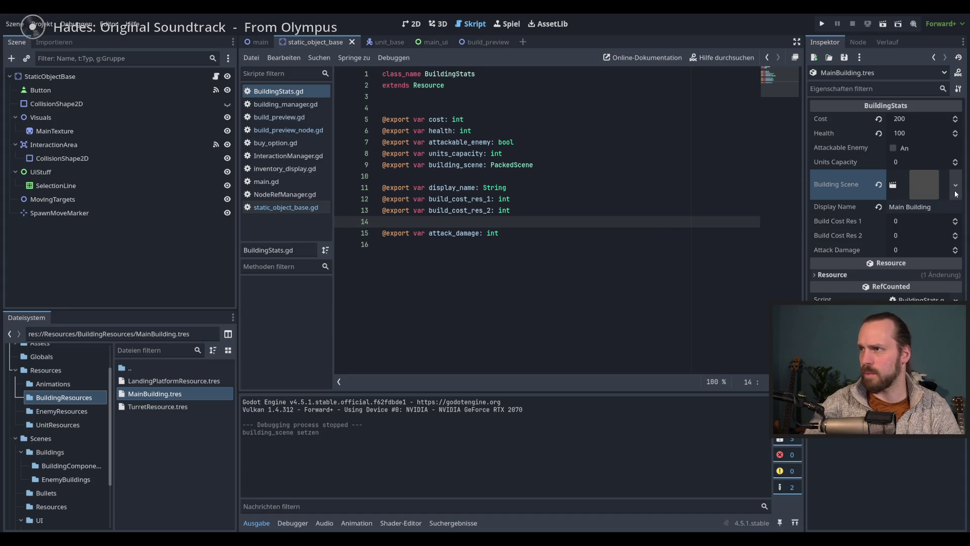
# Clear MainBuilding's Building Scene, set TurretResource's Building Scene to turret.tscn, and run the game.
pyautogui.click(878, 184)
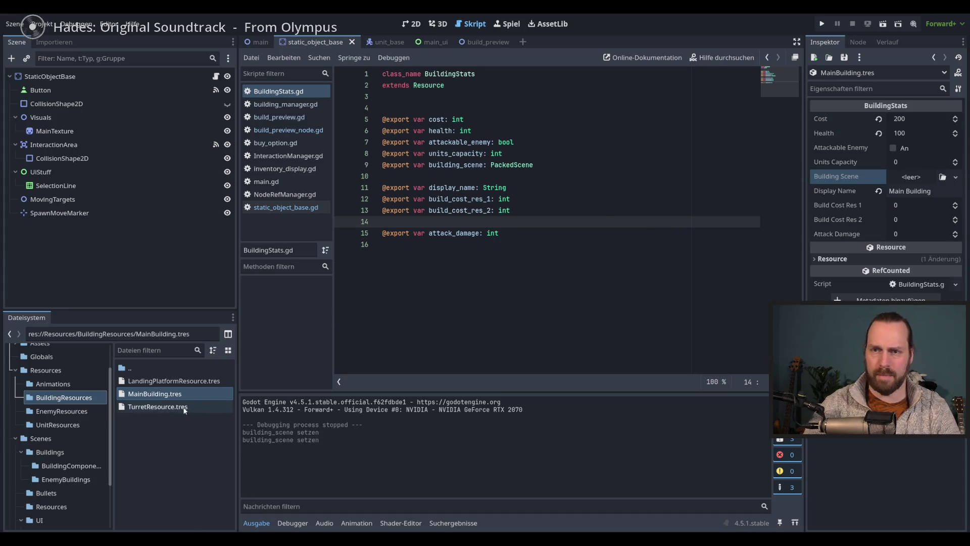
pyautogui.click(162, 406)
pyautogui.click(955, 177)
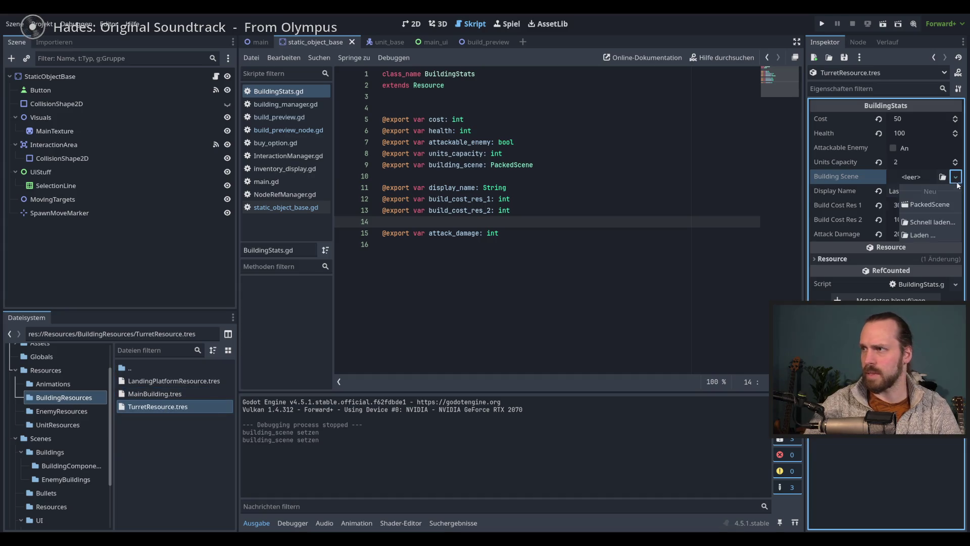
pyautogui.click(932, 222)
pyautogui.write('tu')
pyautogui.press('Return')
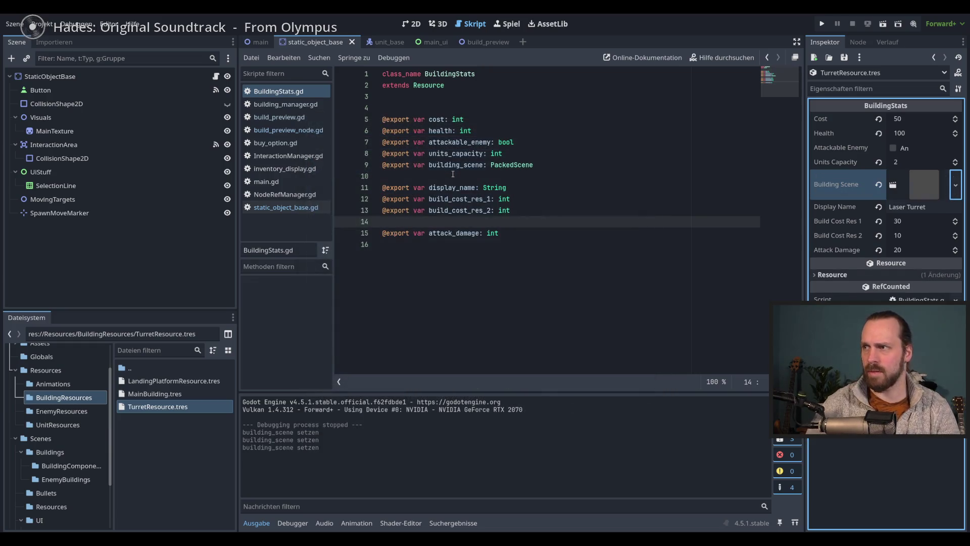
pyautogui.press('F5')
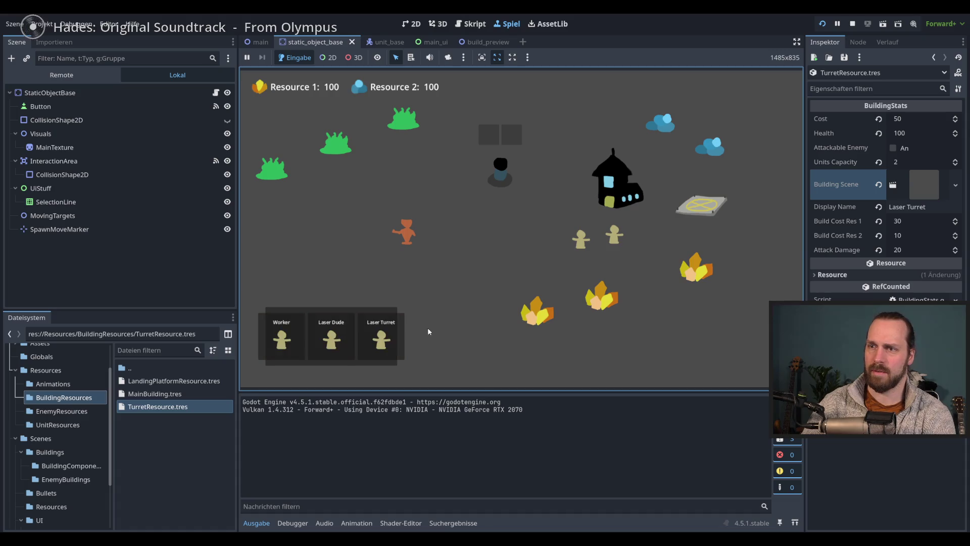
# Buy five Laser Turrets and place them at spots around the map.
pyautogui.click(381, 336)
pyautogui.click(465, 282)
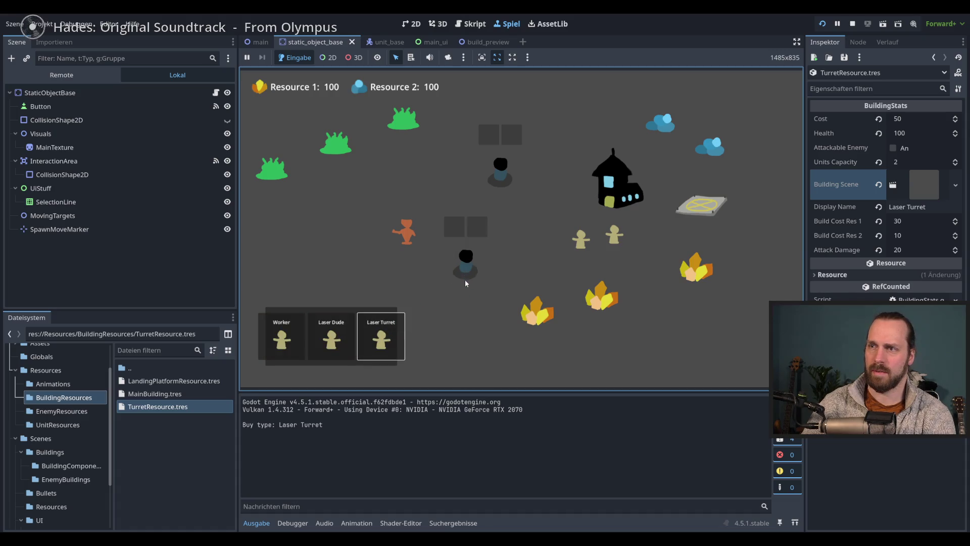
pyautogui.click(381, 336)
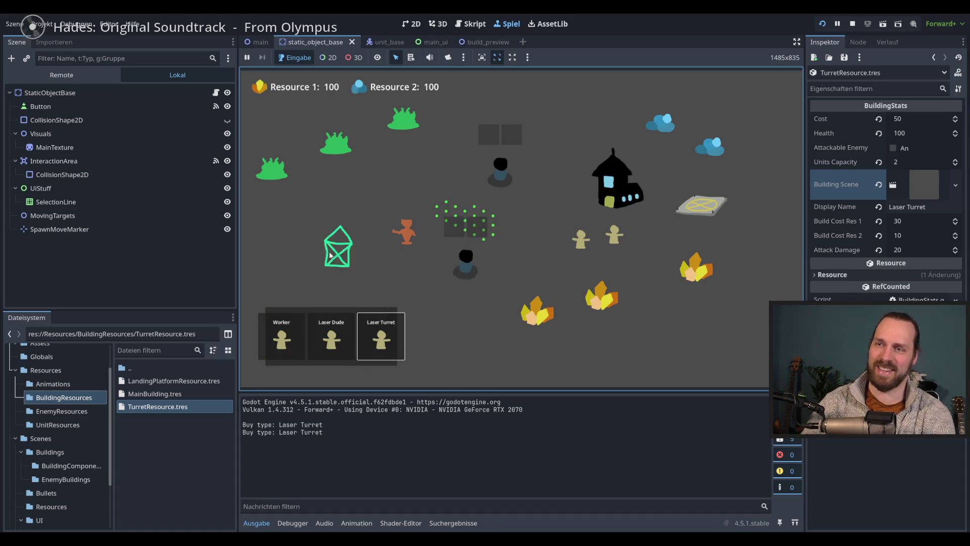
pyautogui.click(325, 247)
pyautogui.click(381, 336)
pyautogui.click(392, 174)
pyautogui.click(381, 336)
pyautogui.click(392, 179)
pyautogui.click(381, 336)
pyautogui.click(507, 300)
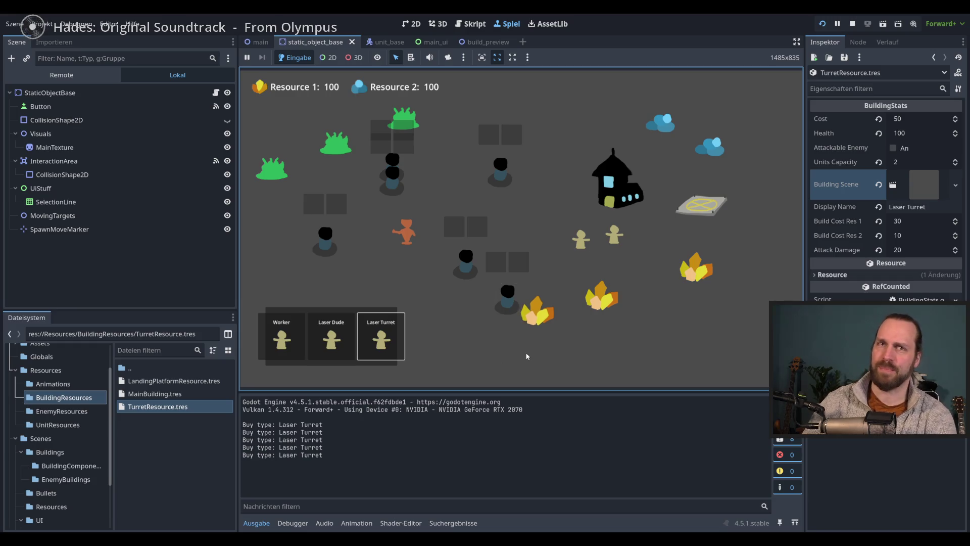
# Place two more Laser Turrets, cancelling one pending placement along the way.
pyautogui.click(381, 336)
pyautogui.click(356, 250)
pyautogui.click(384, 334)
pyautogui.rightClick(541, 210)
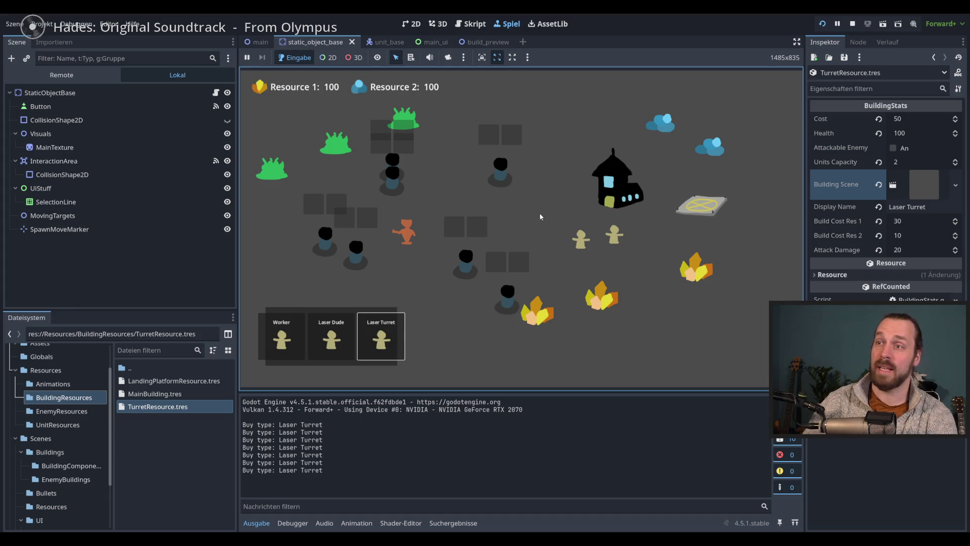
pyautogui.click(404, 336)
pyautogui.click(381, 336)
pyautogui.click(415, 287)
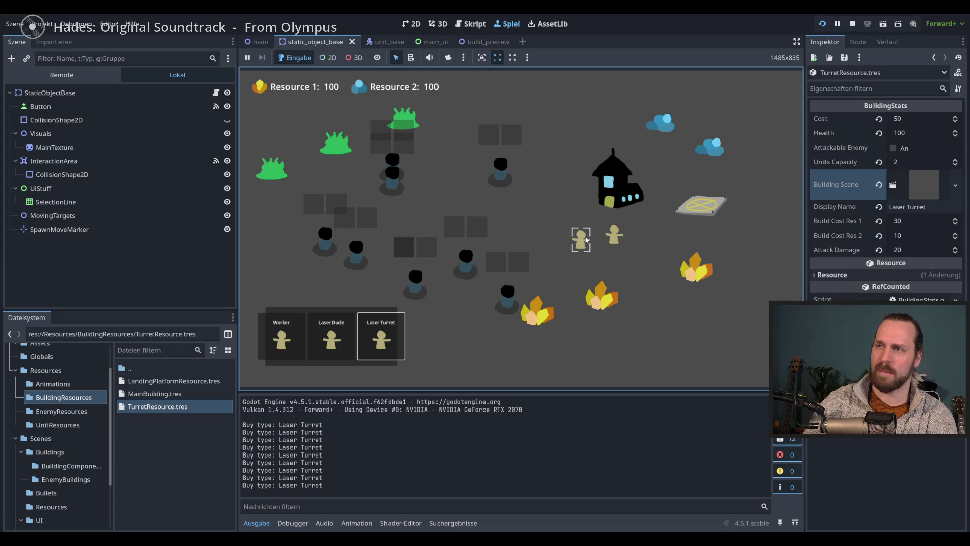
# Move a worker unit to a new spot, then stop the game with F8.
pyautogui.click(614, 237)
pyautogui.rightClick(581, 275)
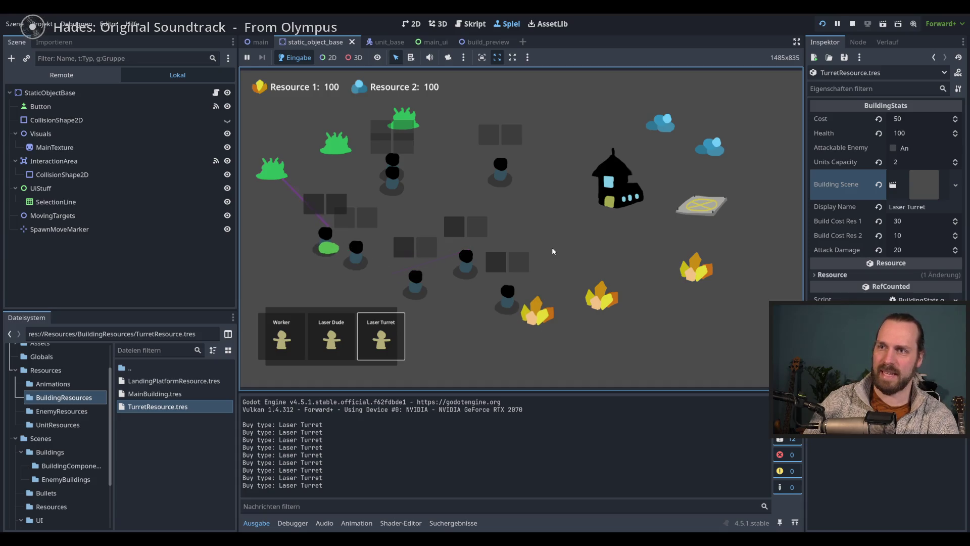
pyautogui.press('F8')
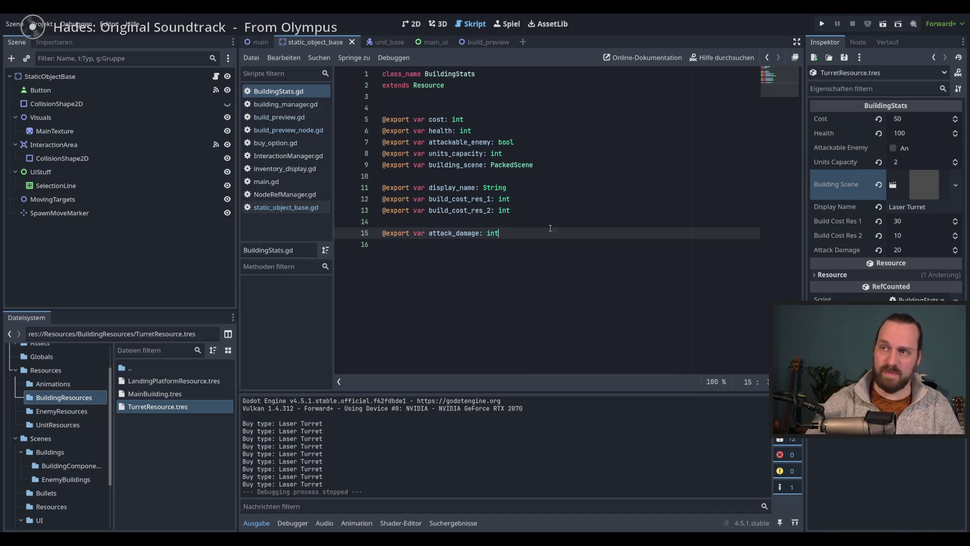
pyautogui.click(562, 233)
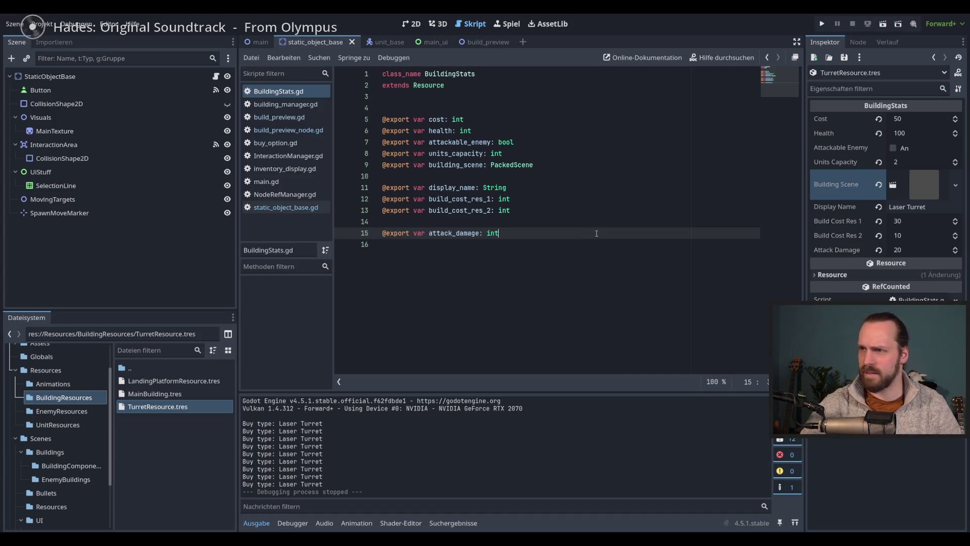
pyautogui.press('Up')
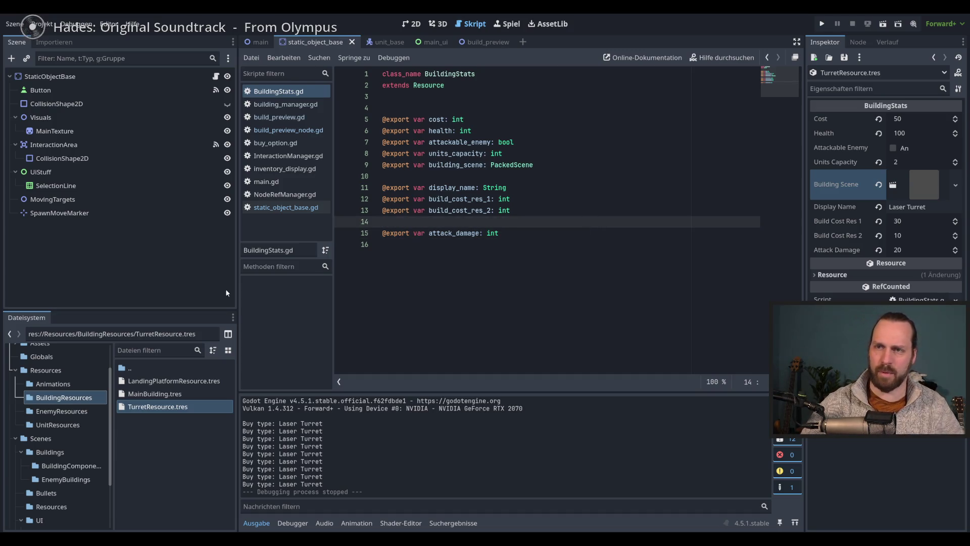
pyautogui.moveTo(237, 293); pyautogui.dragTo(208, 293)
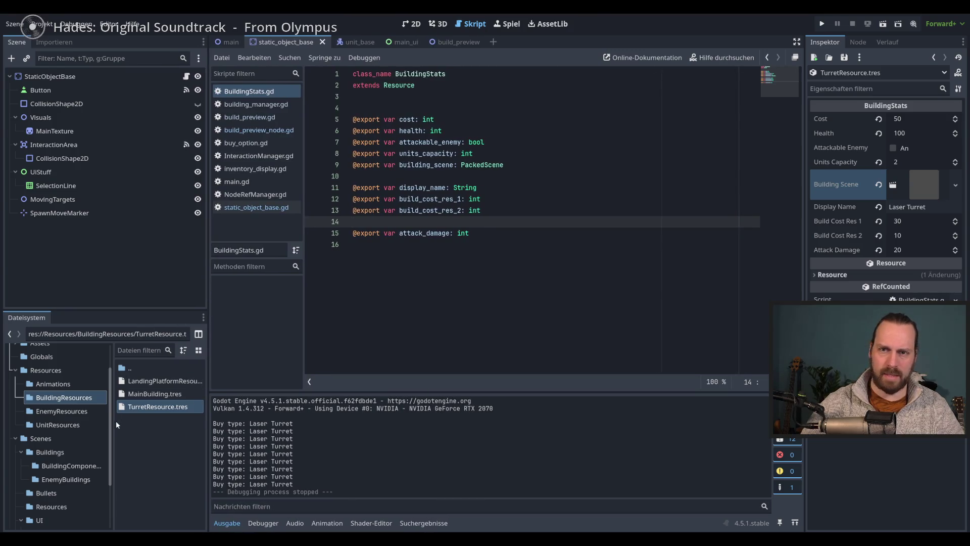
pyautogui.moveTo(113, 420); pyautogui.dragTo(111, 421)
pyautogui.moveTo(209, 383)
pyautogui.mouseDown()
pyautogui.moveTo(217, 383)
pyautogui.moveTo(208, 383)
pyautogui.mouseUp()
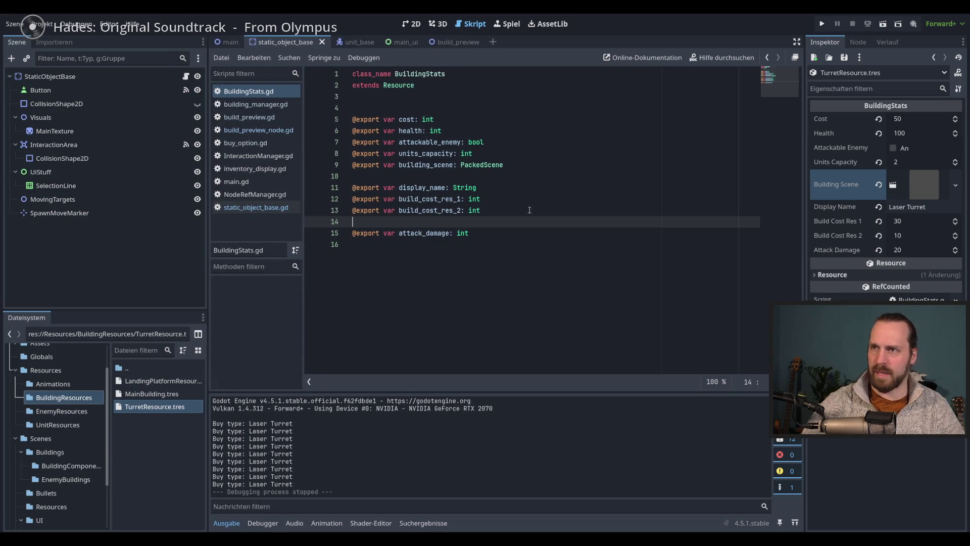
pyautogui.click(537, 235)
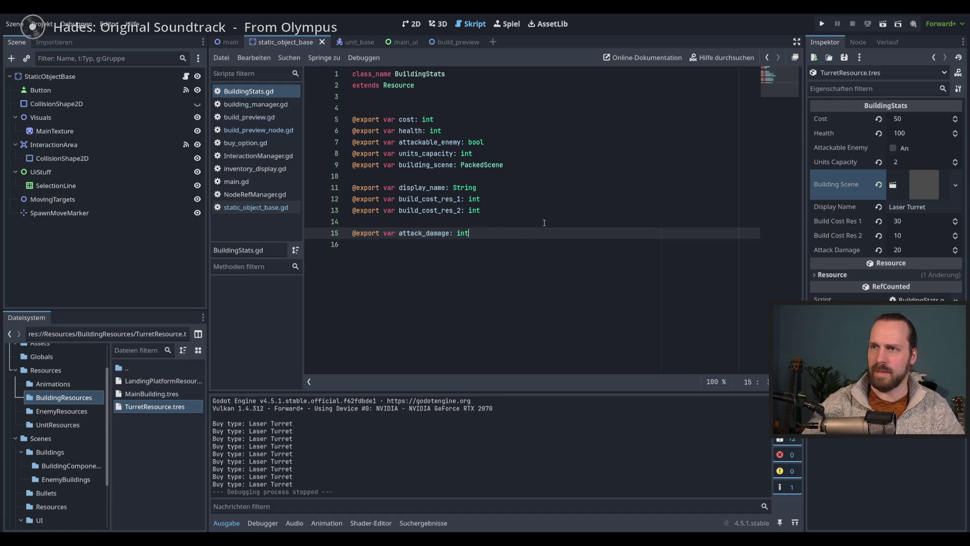
pyautogui.click(545, 227)
pyautogui.click(544, 230)
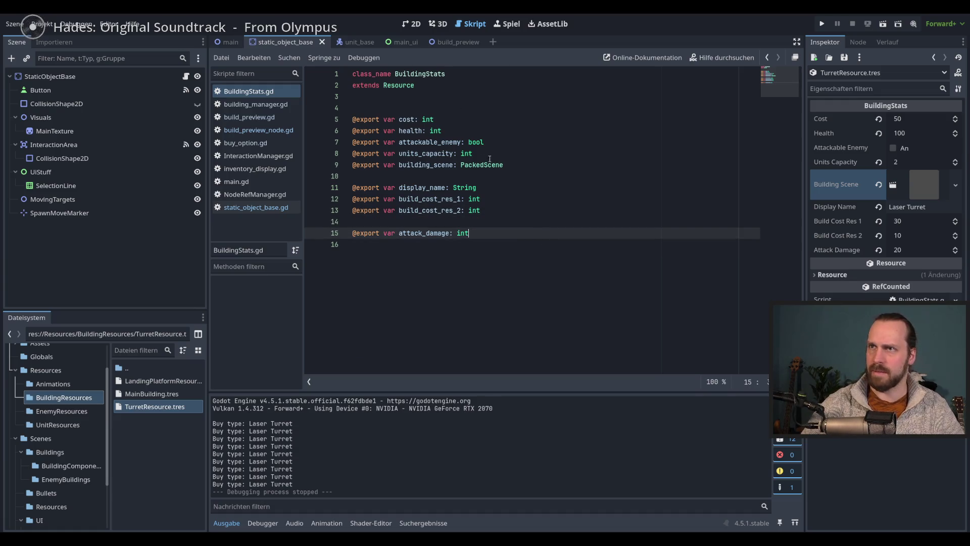
pyautogui.click(547, 209)
pyautogui.press('F5')
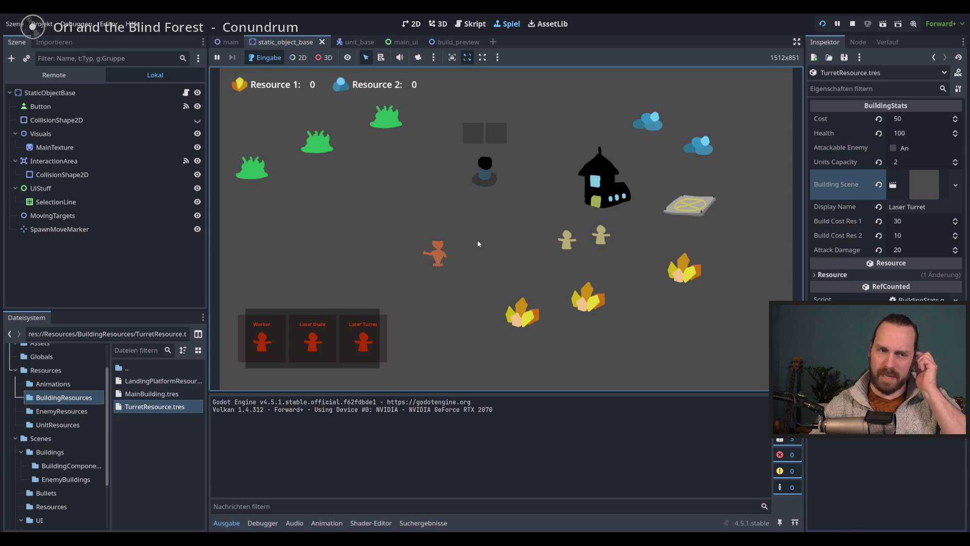
pyautogui.press('F8')
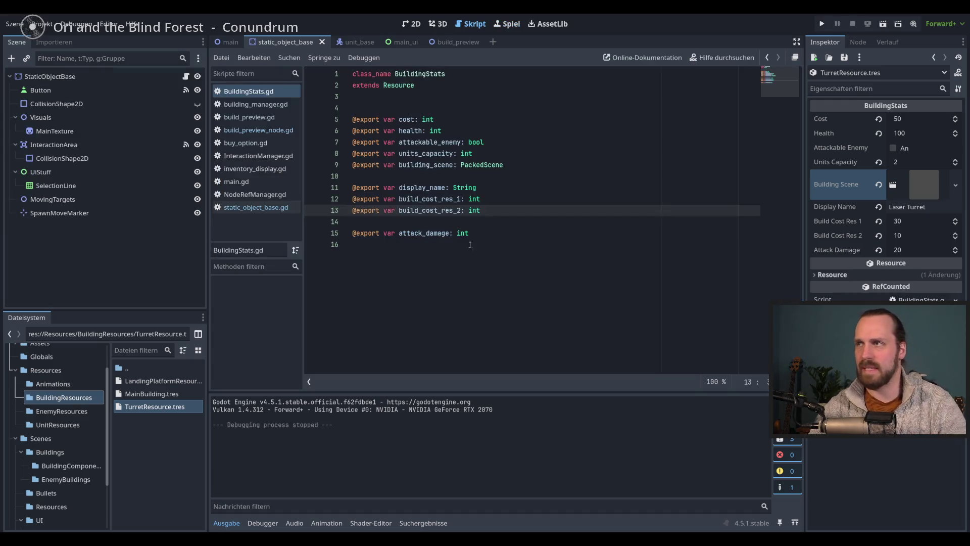
# In the static object scene's 2D view, select StaticObjectBase and open its script.
pyautogui.click(535, 222)
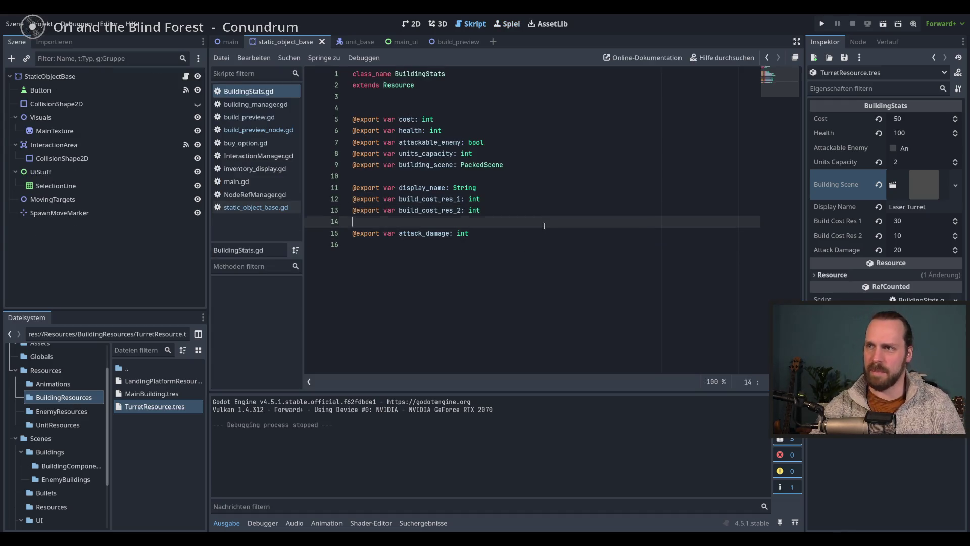
pyautogui.click(412, 24)
pyautogui.scroll(5, 346, 153)
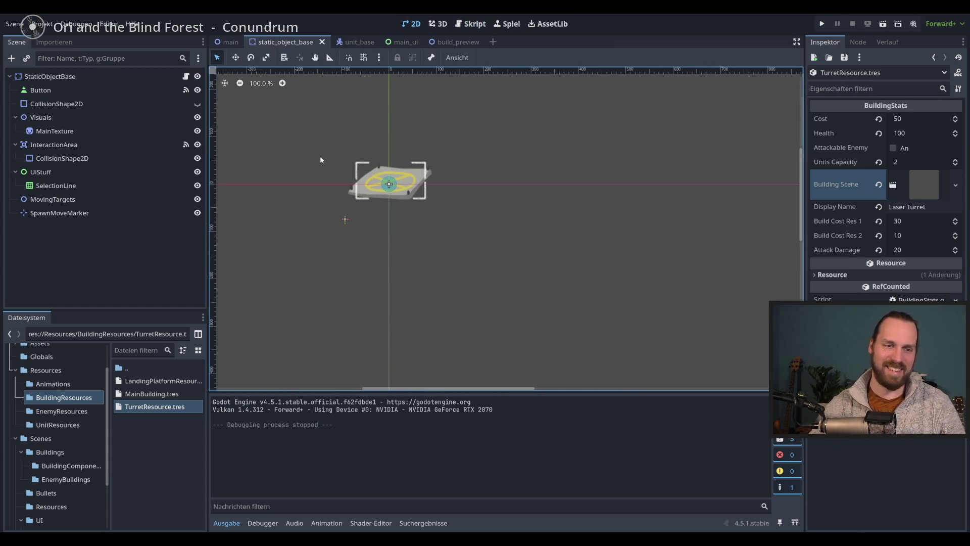
pyautogui.moveTo(509, 177); pyautogui.dragTo(523, 164)
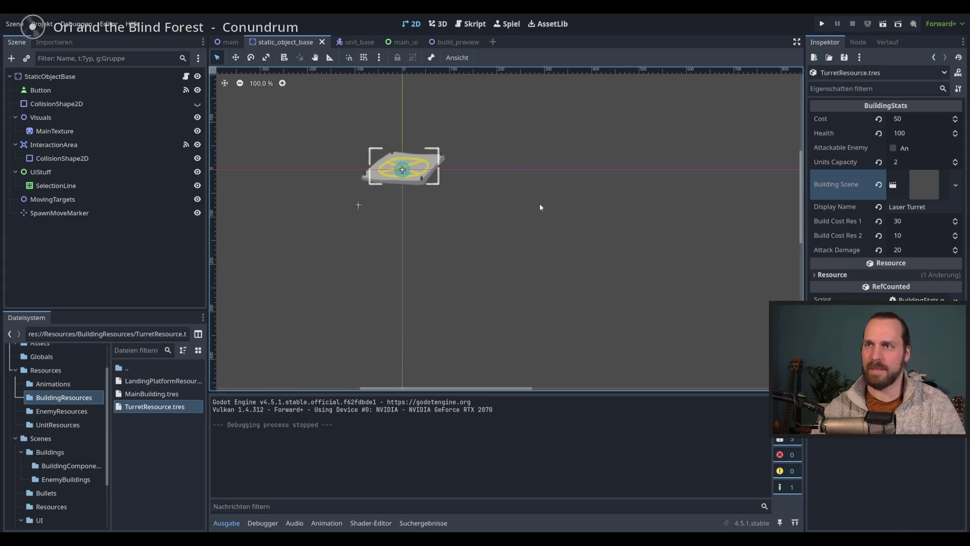
pyautogui.click(125, 77)
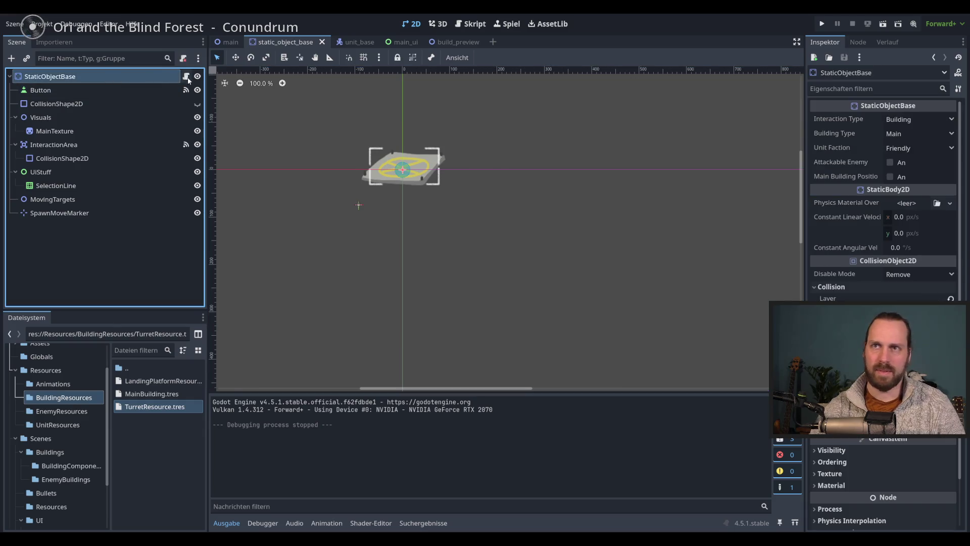
pyautogui.click(187, 76)
# Browse the script's destroy function and its variable declarations like units_inside and destroyed.
pyautogui.press('Up')
pyautogui.press('Up')
pyautogui.press('Down')
pyautogui.click(781, 192)
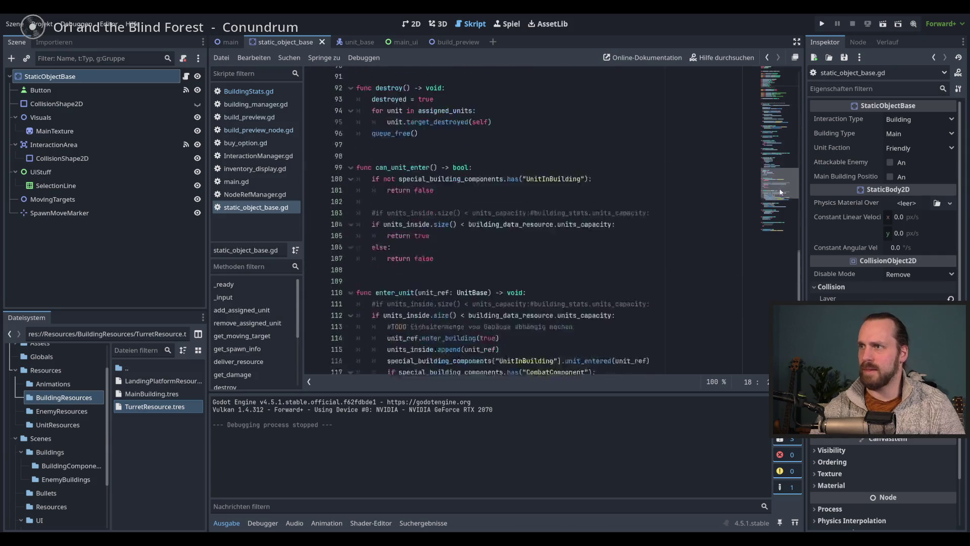
pyautogui.click(773, 91)
pyautogui.moveTo(785, 87)
pyautogui.mouseDown()
pyautogui.moveTo(780, 166)
pyautogui.moveTo(782, 91)
pyautogui.mouseUp()
pyautogui.click(583, 233)
pyautogui.press('Down')
pyautogui.press('Down')
pyautogui.press('Down')
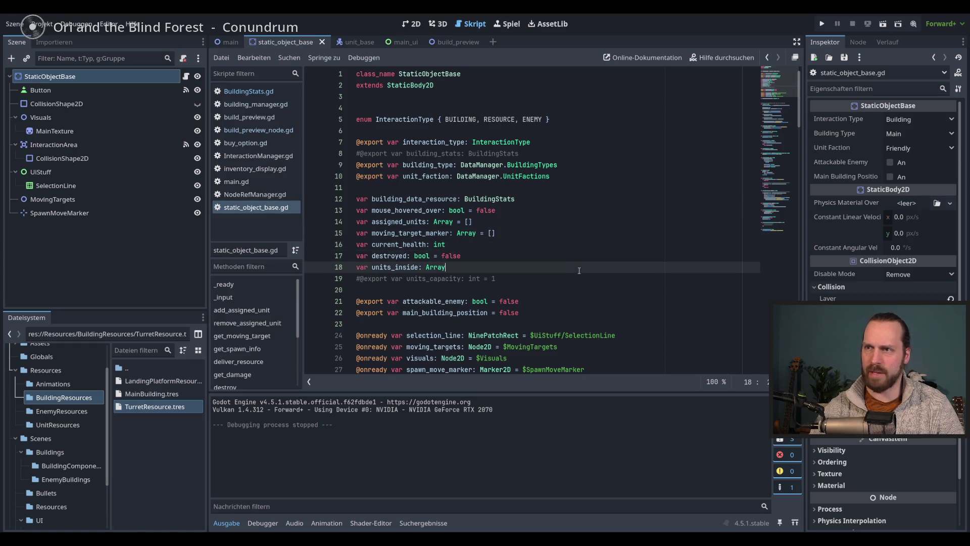
pyautogui.press('Up')
pyautogui.scroll(-2, 555, 221)
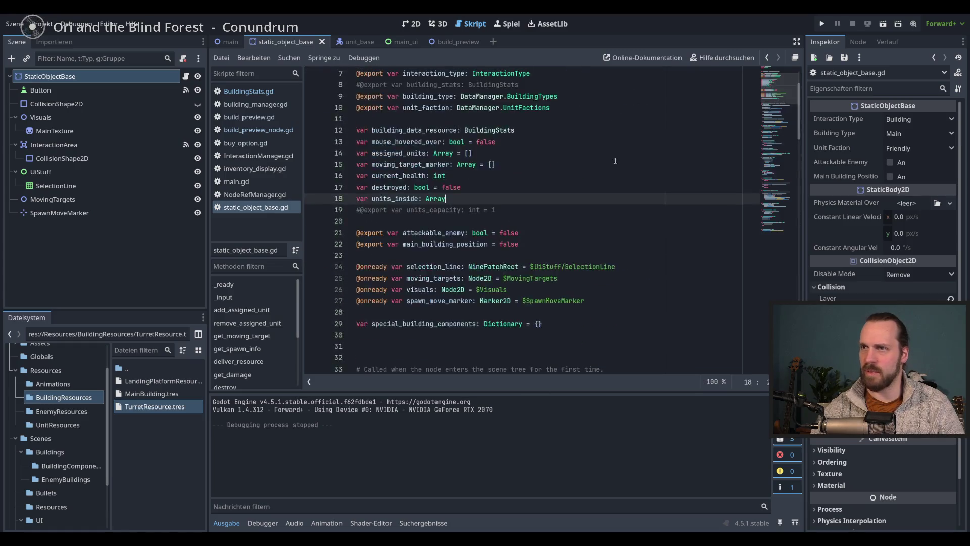
pyautogui.scroll(2, 554, 221)
pyautogui.press('Up')
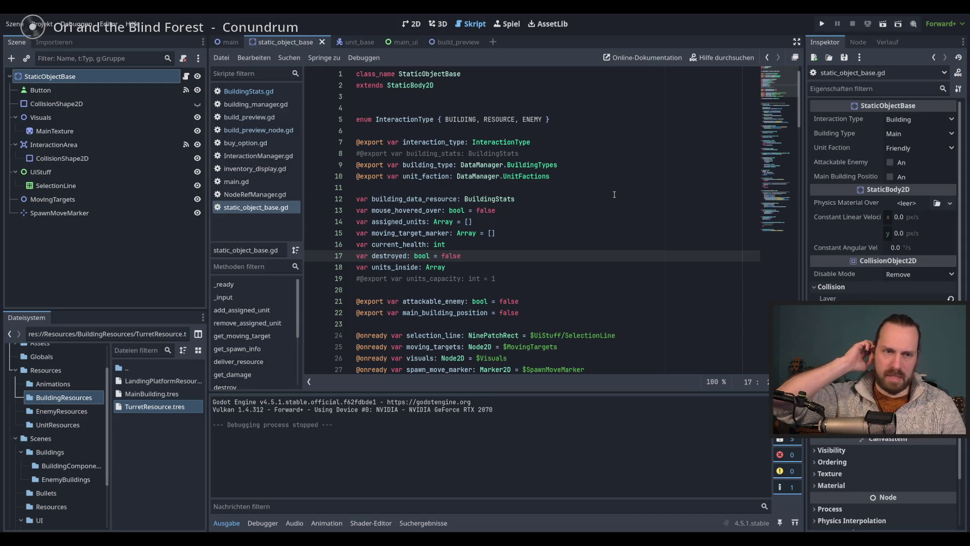
# Inspect the unit_entered call in enter_unit, then run the game again with F5.
pyautogui.click(569, 236)
pyautogui.press('Down')
pyautogui.press('Down')
pyautogui.press('Down')
pyautogui.scroll(-5, 779, 131)
pyautogui.scroll(-20, 780, 133)
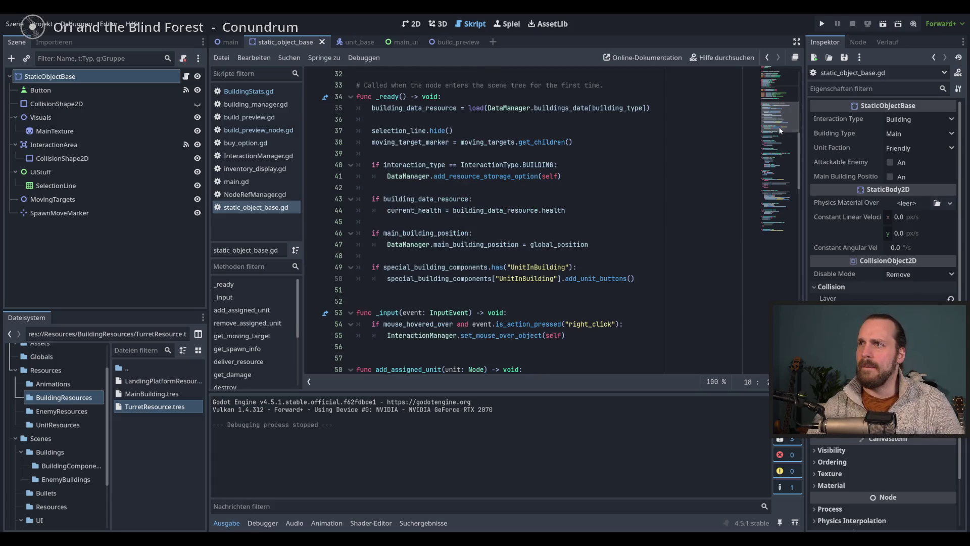
pyautogui.click(656, 228)
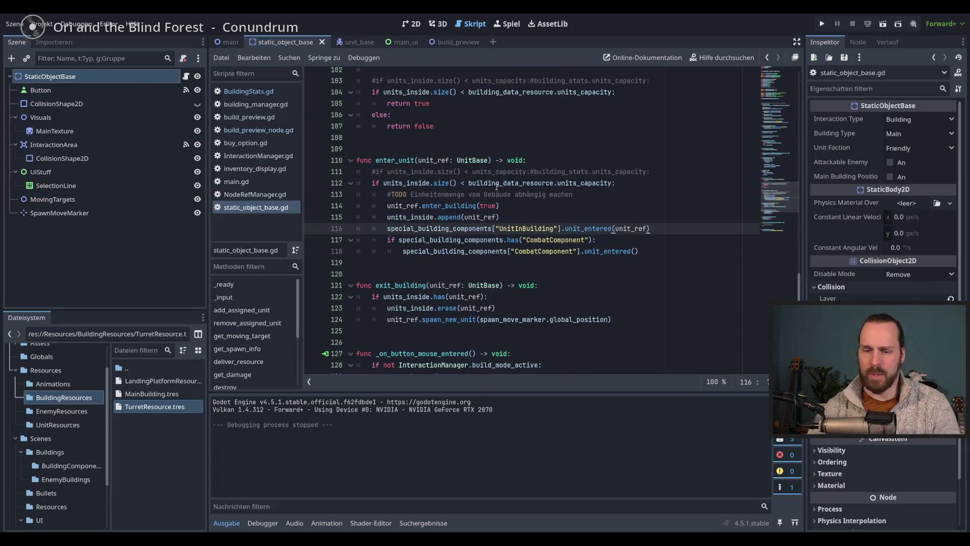
pyautogui.press('F5')
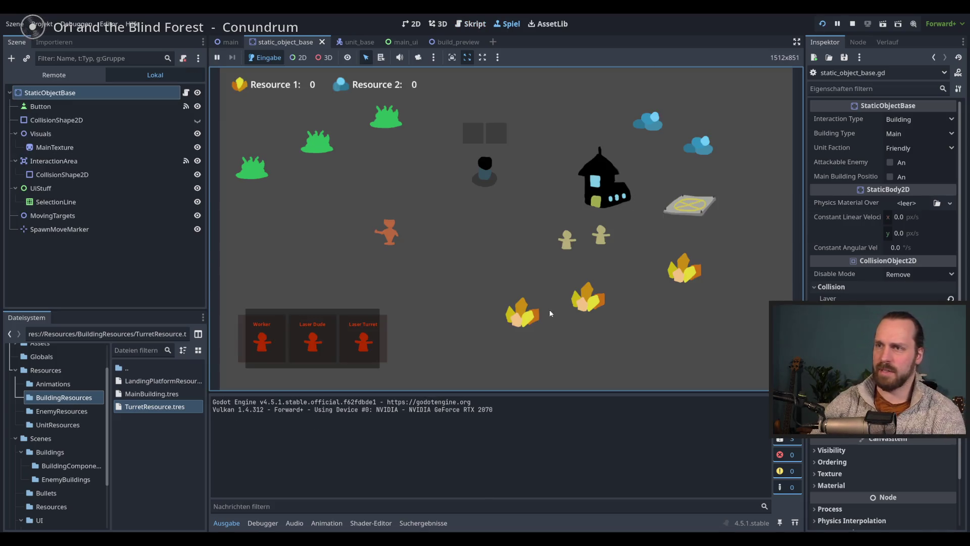
# Move the orange unit, place one Laser Turret, and cancel a second placement.
pyautogui.moveTo(432, 392); pyautogui.dragTo(436, 404)
pyautogui.moveTo(339, 221); pyautogui.dragTo(371, 250)
pyautogui.rightClick(476, 311)
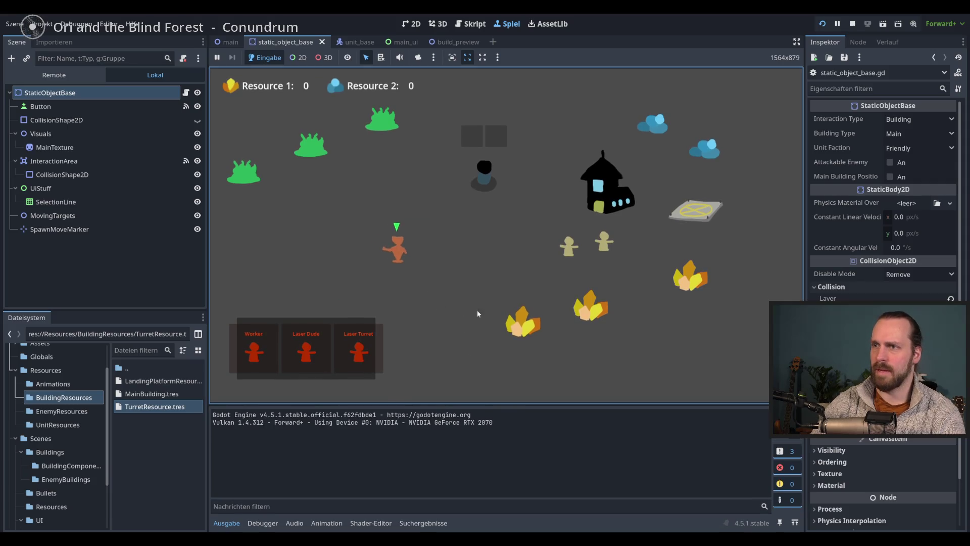
pyautogui.click(359, 348)
pyautogui.click(371, 217)
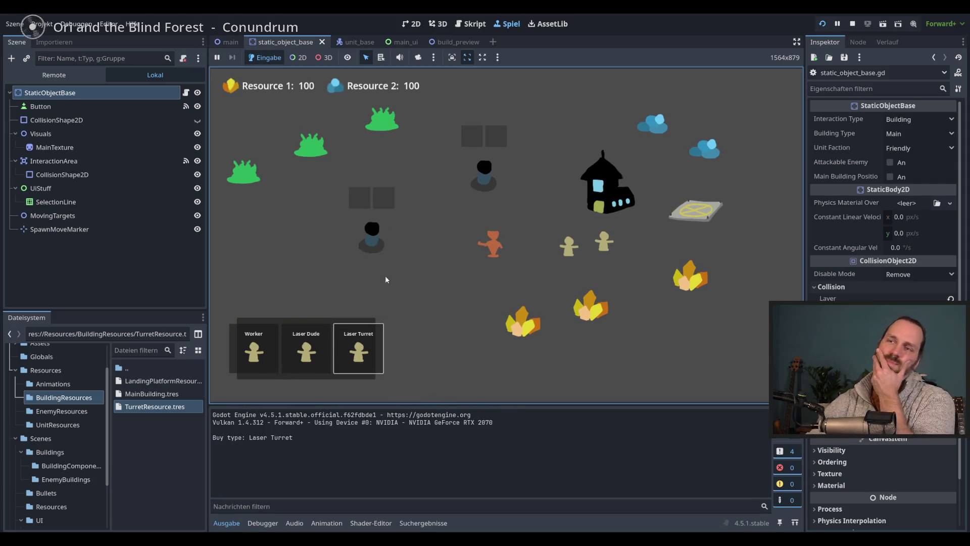
pyautogui.click(374, 345)
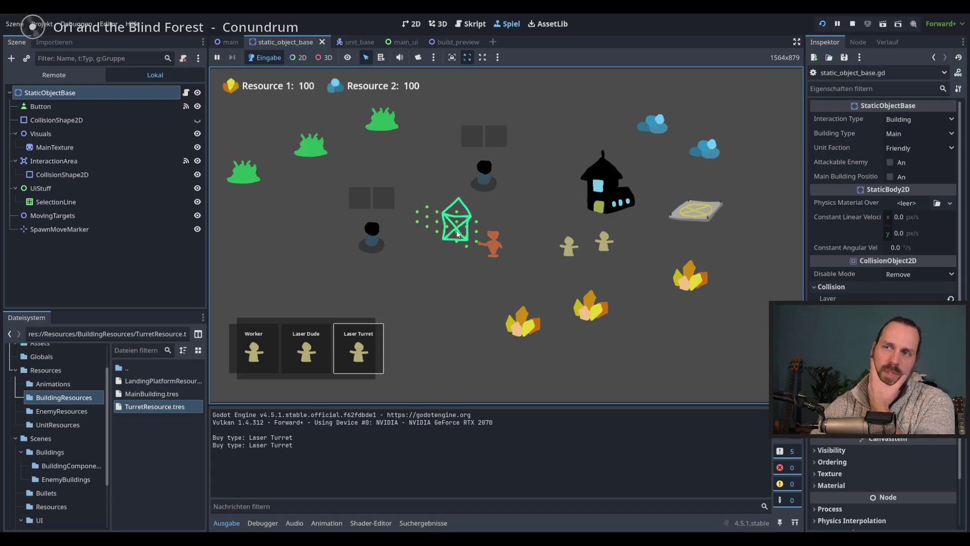
pyautogui.rightClick(404, 232)
pyautogui.rightClick(383, 243)
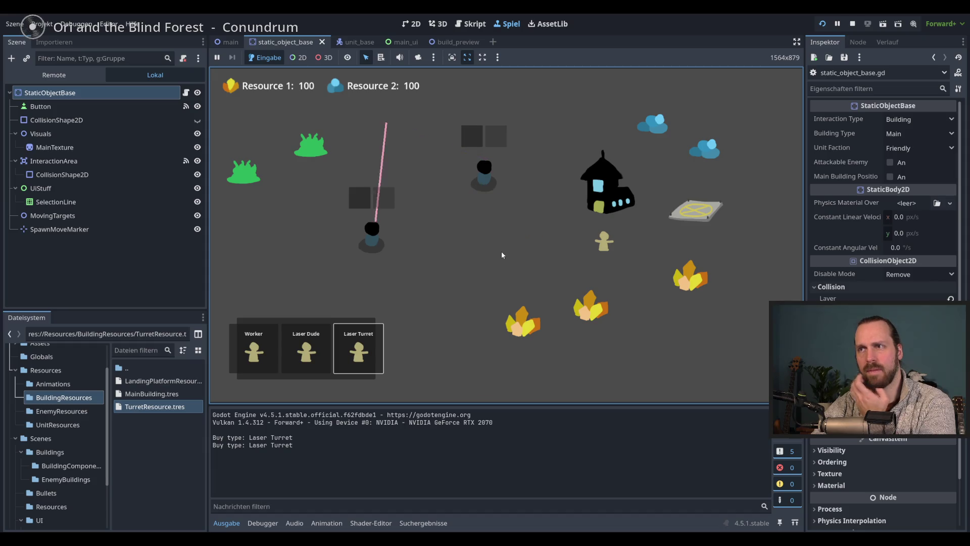
# Place five more Laser Turrets near the map centre and bottom left, then select one.
pyautogui.click(358, 348)
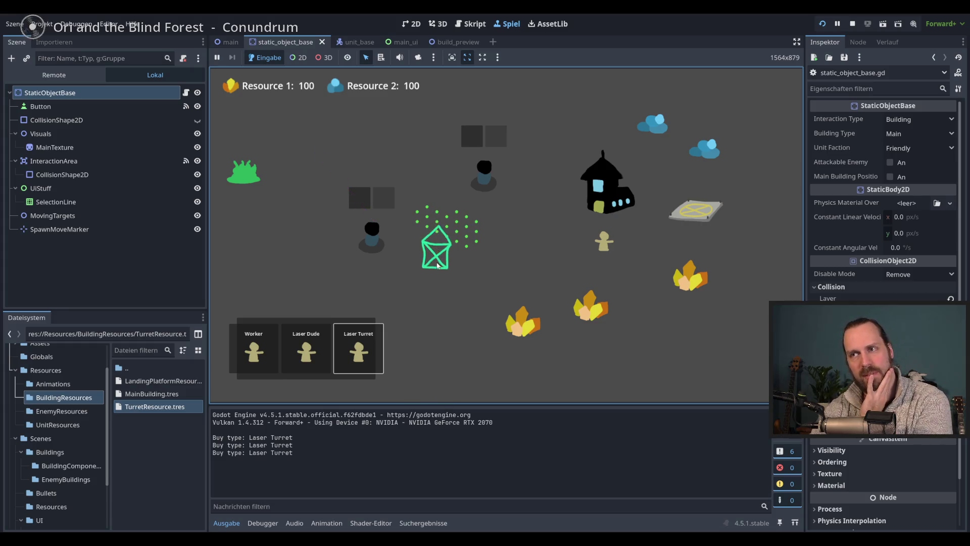
pyautogui.click(459, 242)
pyautogui.click(358, 348)
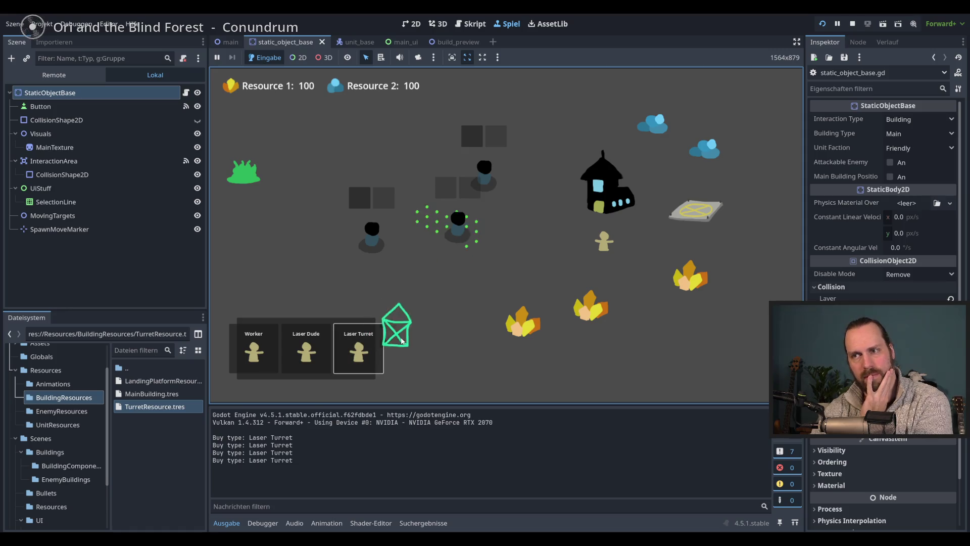
pyautogui.click(413, 343)
pyautogui.click(358, 348)
pyautogui.click(468, 247)
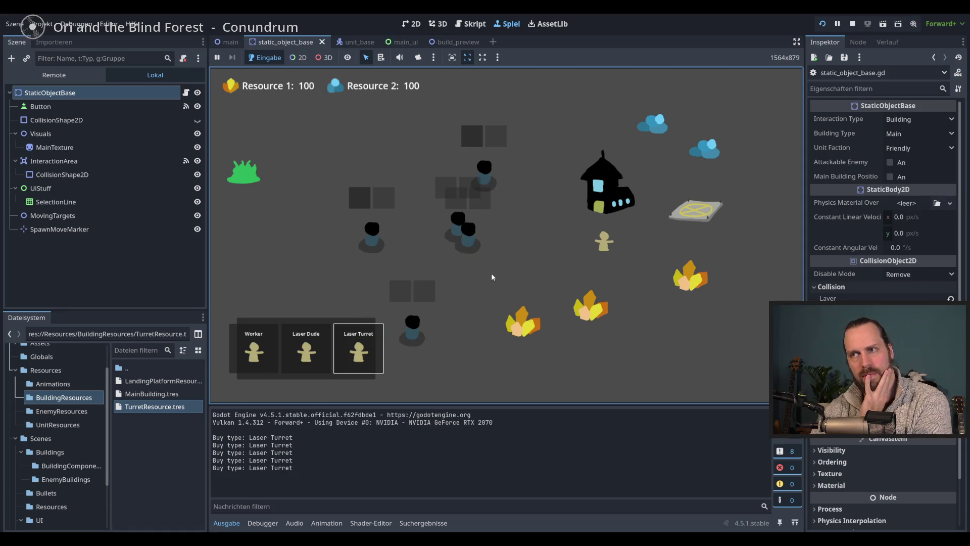
pyautogui.click(354, 333)
pyautogui.click(474, 250)
pyautogui.click(376, 334)
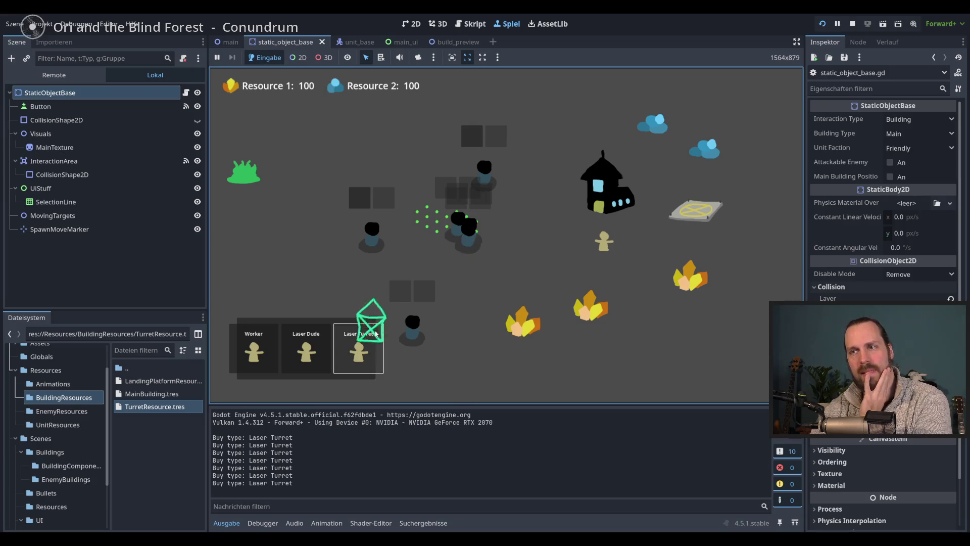
pyautogui.click(473, 246)
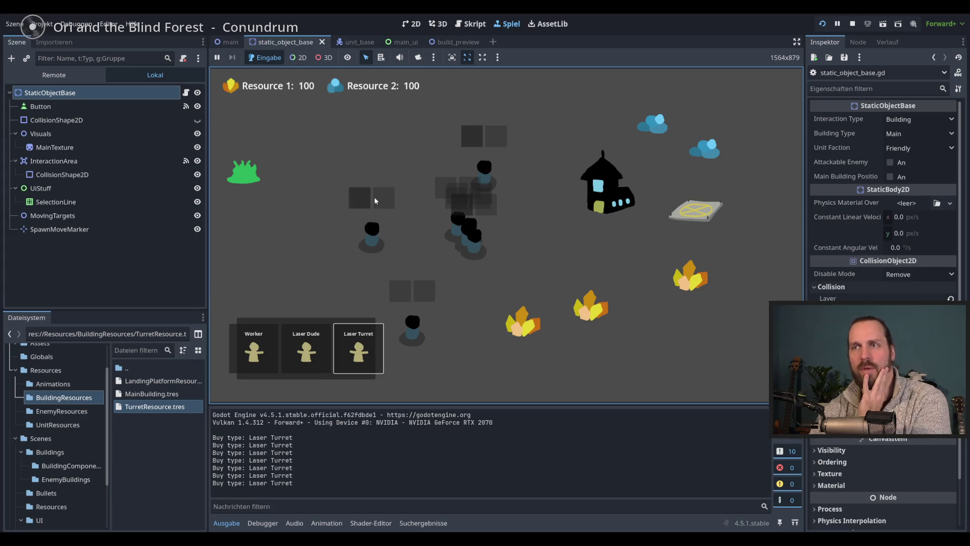
pyautogui.click(381, 247)
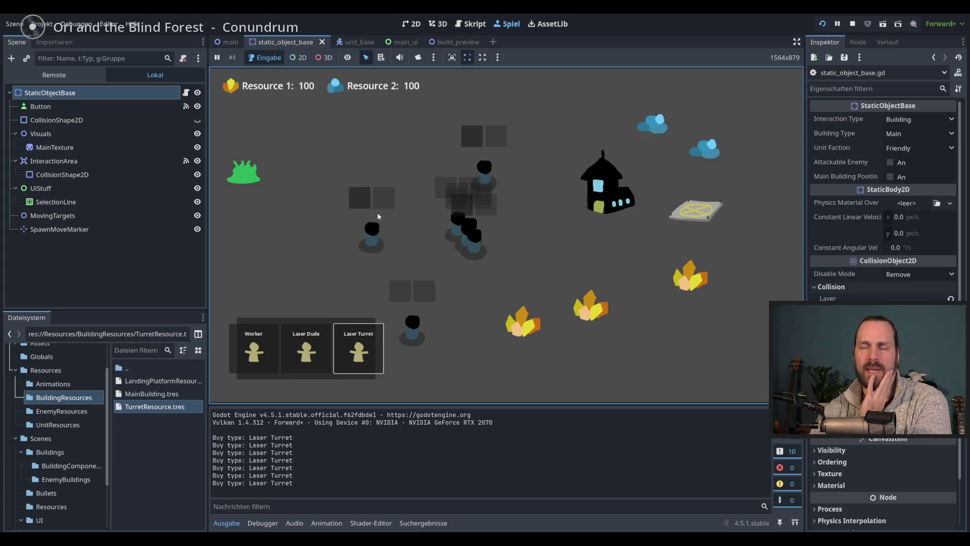
pyautogui.click(373, 251)
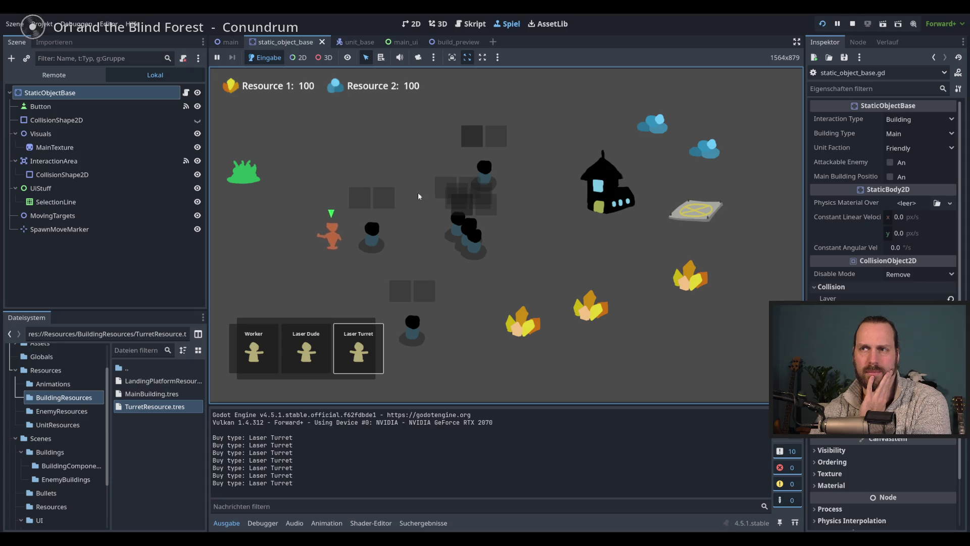
# Buy three Laser Dude units and send them toward the turret and down-right.
pyautogui.click(326, 351)
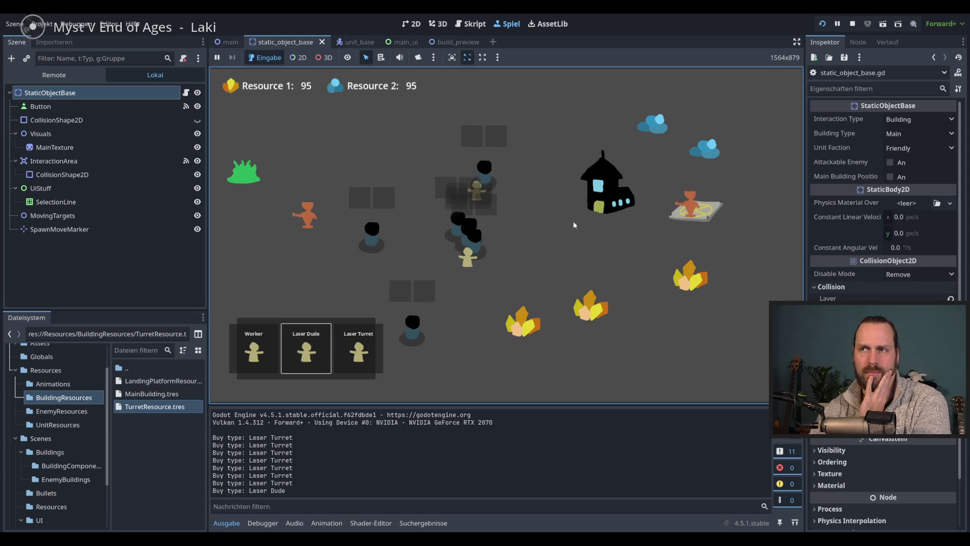
pyautogui.click(326, 353)
pyautogui.click(326, 354)
pyautogui.click(326, 354)
pyautogui.click(325, 354)
pyautogui.rightClick(423, 336)
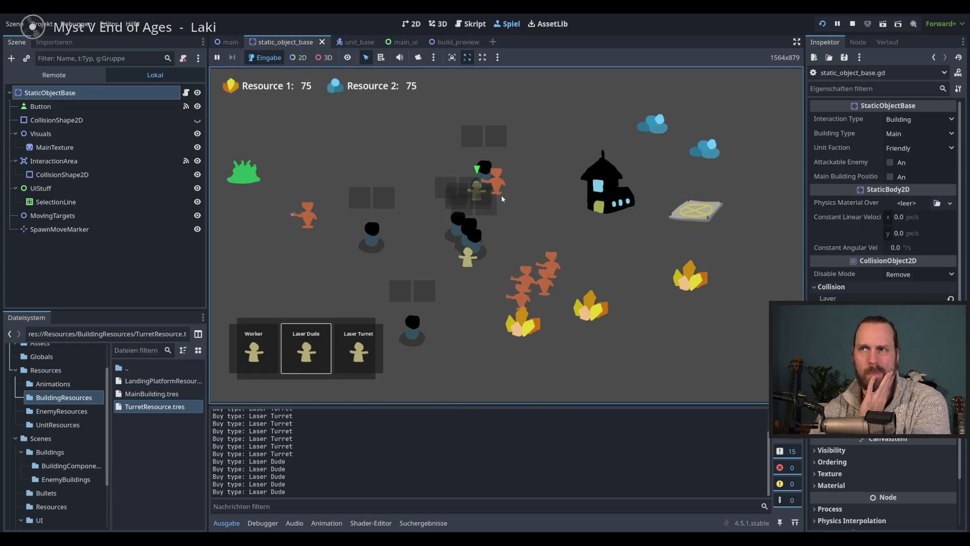
pyautogui.rightClick(523, 252)
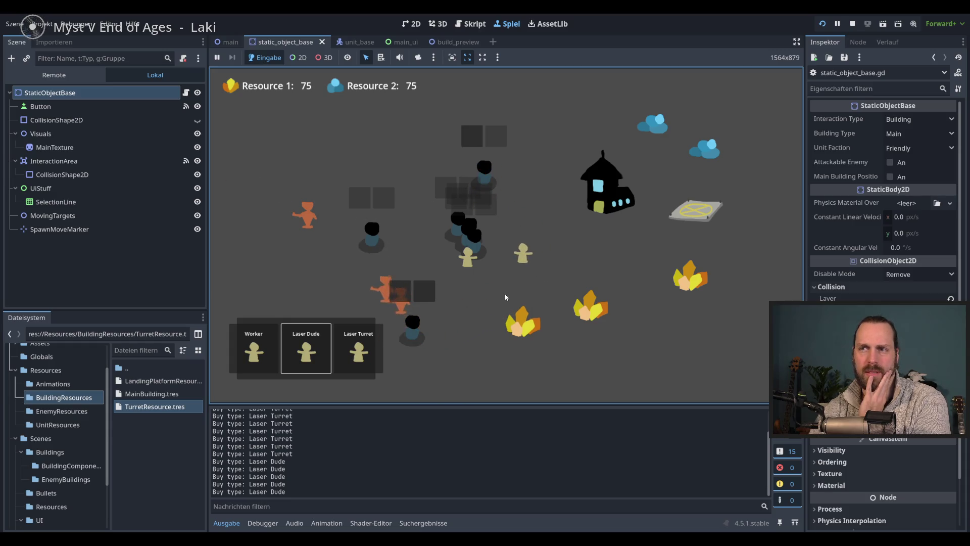
# Send the orange and tan units against the dark enemies, crashing at queue_free() in destroy.
pyautogui.click(305, 217)
pyautogui.rightClick(492, 177)
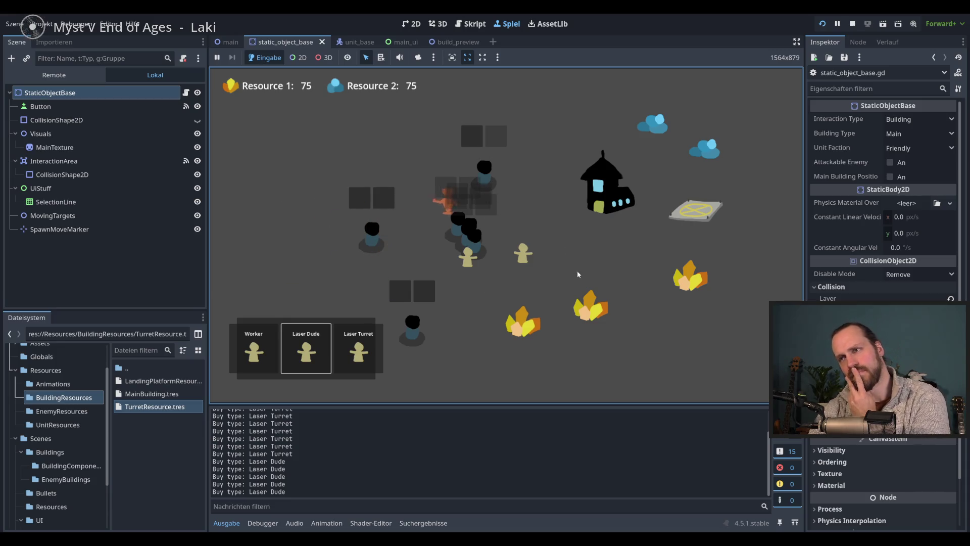
pyautogui.moveTo(585, 309); pyautogui.dragTo(458, 237)
pyautogui.rightClick(459, 233)
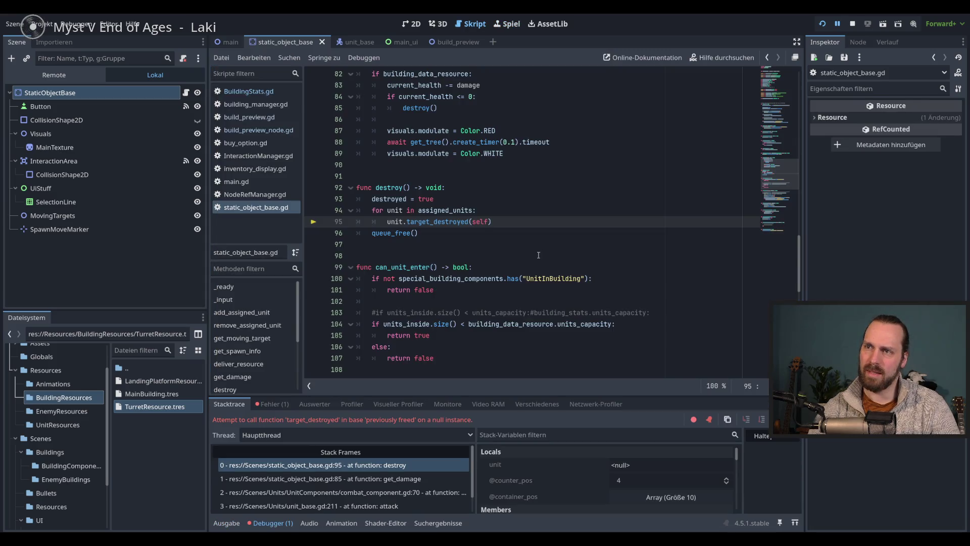
pyautogui.click(536, 231)
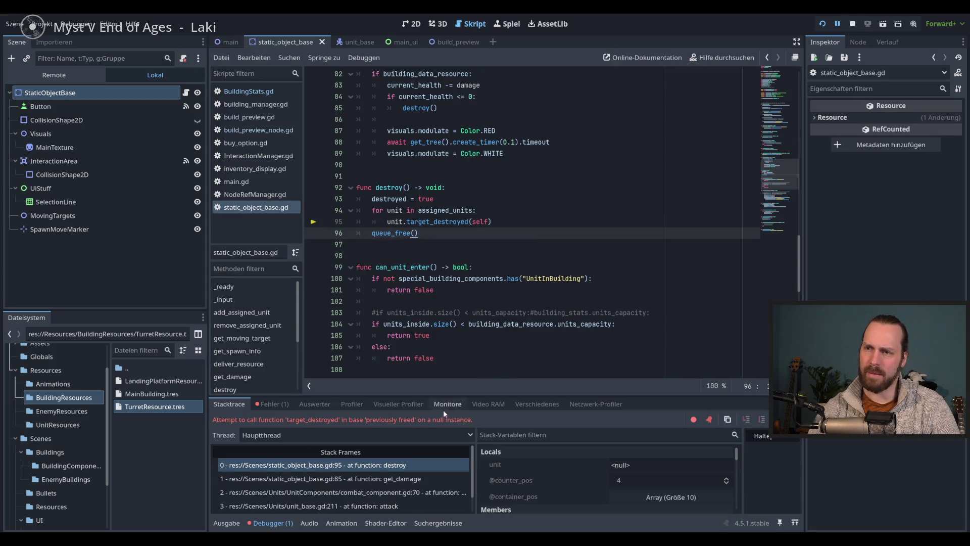
# Enlarge the debugger to inspect the freed-instance error, then stop and rerun the game.
pyautogui.moveTo(531, 398)
pyautogui.mouseDown()
pyautogui.moveTo(535, 284)
pyautogui.moveTo(536, 335)
pyautogui.mouseUp()
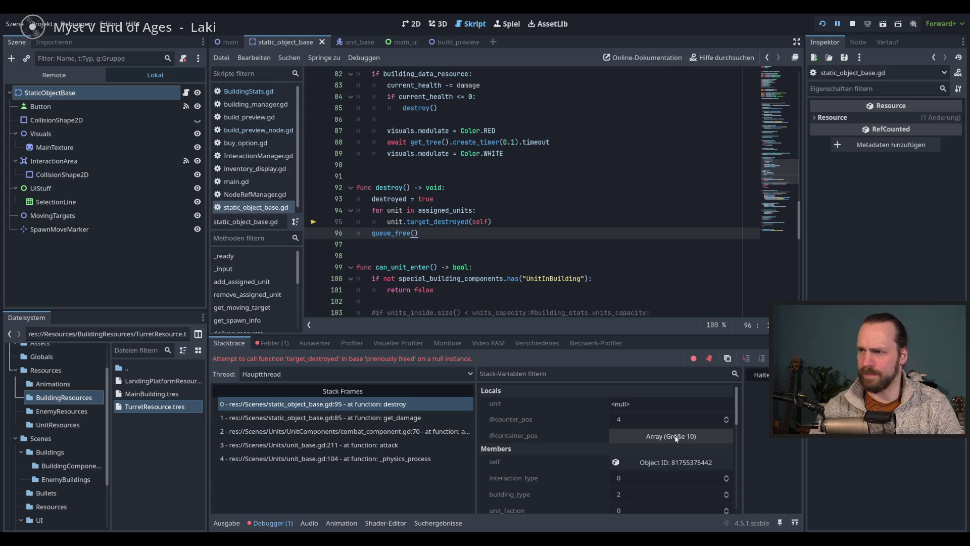
pyautogui.moveTo(736, 411)
pyautogui.mouseDown()
pyautogui.moveTo(736, 505)
pyautogui.moveTo(739, 387)
pyautogui.mouseUp()
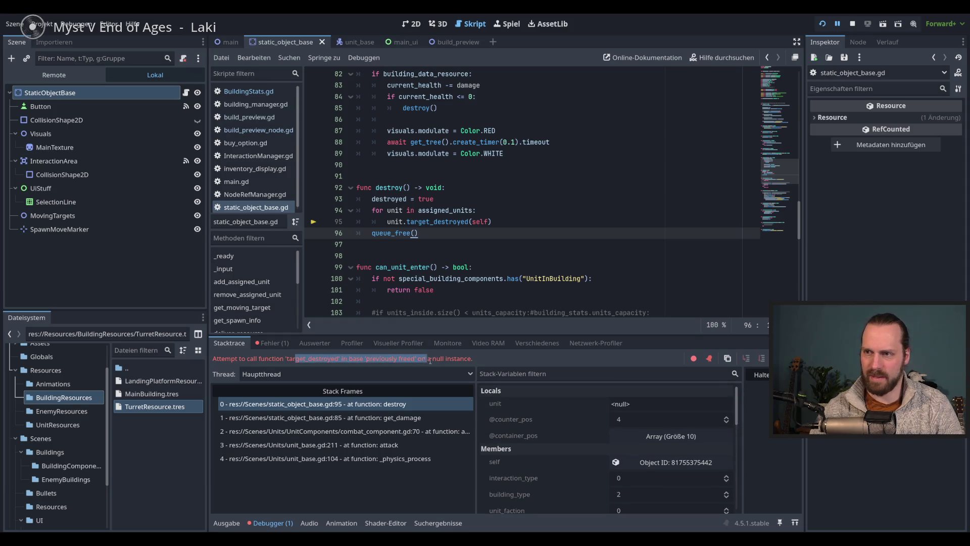
pyautogui.click(546, 293)
pyautogui.press('F8')
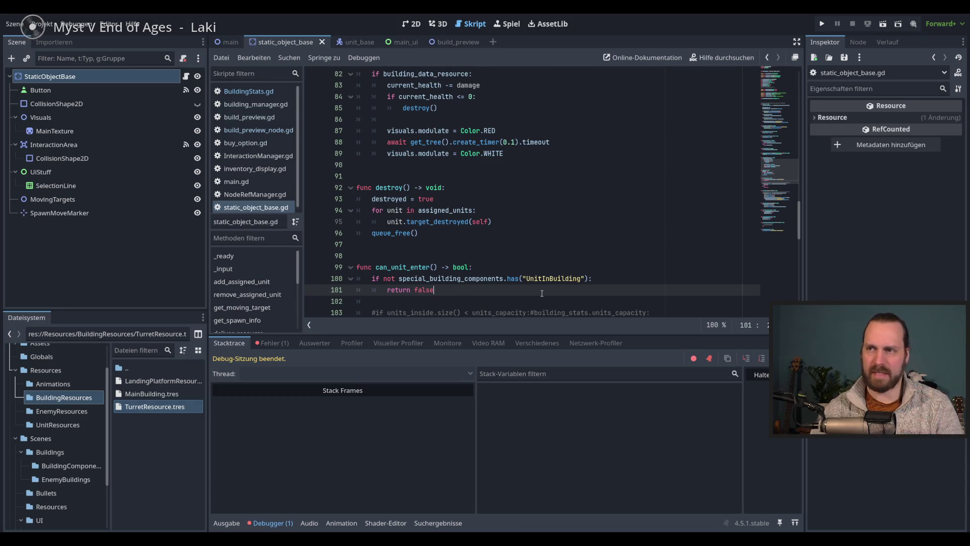
pyautogui.press('F5')
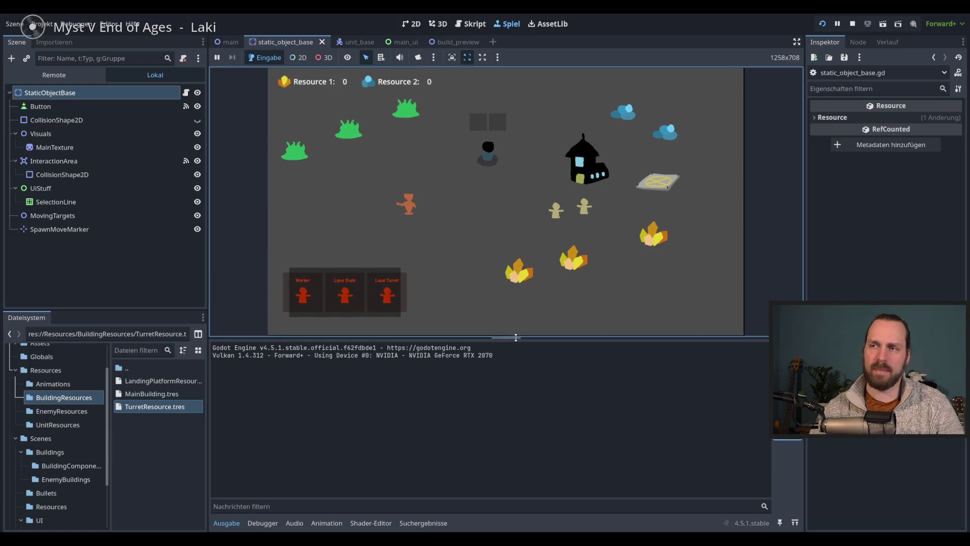
# Enlarge the game view and place three Laser Turrets, one beside the orange unit.
pyautogui.moveTo(520, 335); pyautogui.dragTo(528, 441)
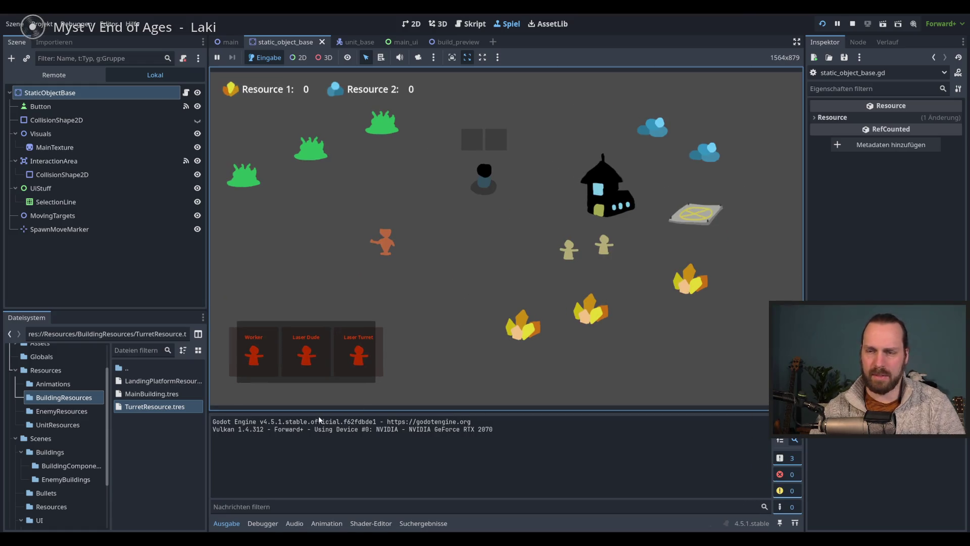
pyautogui.click(360, 354)
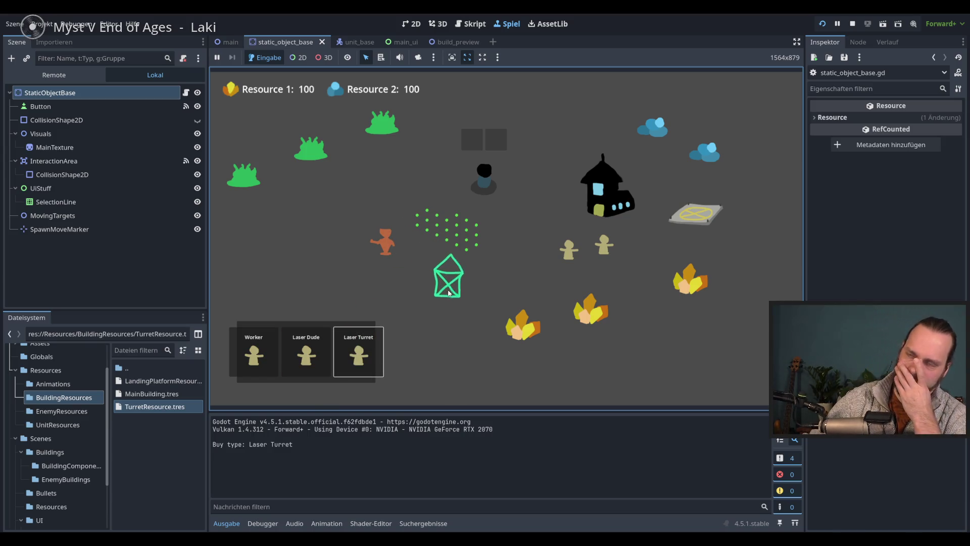
pyautogui.click(420, 286)
pyautogui.click(359, 354)
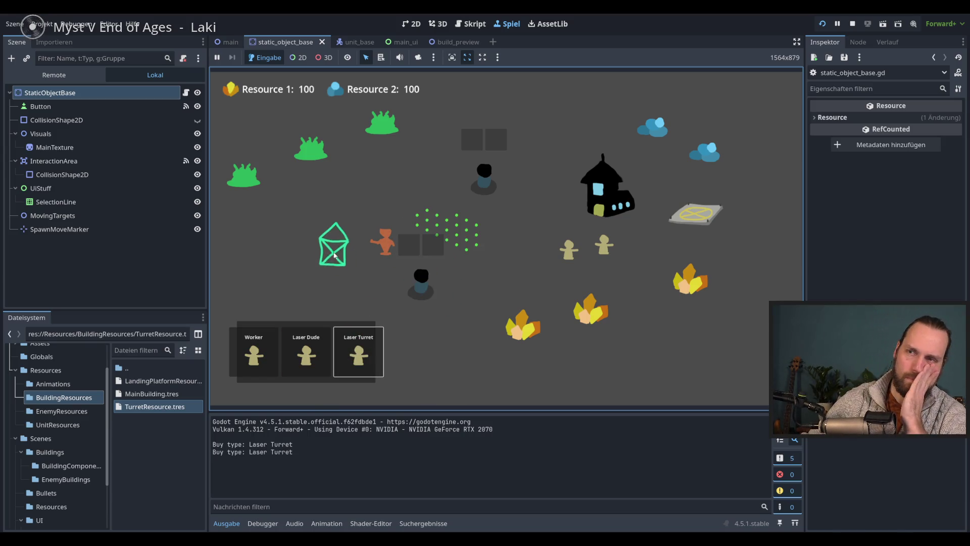
pyautogui.click(332, 227)
pyautogui.click(359, 353)
pyautogui.click(292, 257)
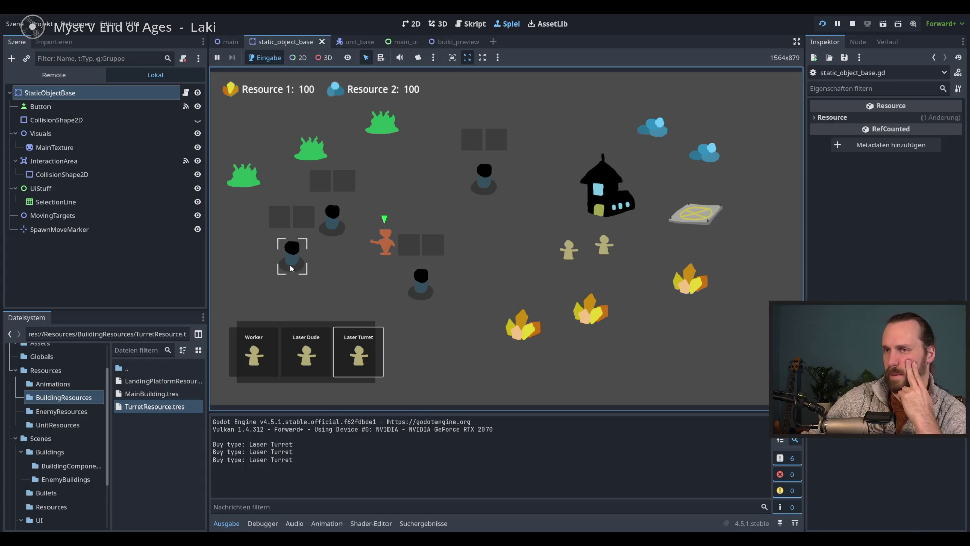
# Place three more turrets, including right of the orange unit and upper-left, then buy another.
pyautogui.click(358, 351)
pyautogui.click(505, 267)
pyautogui.click(358, 351)
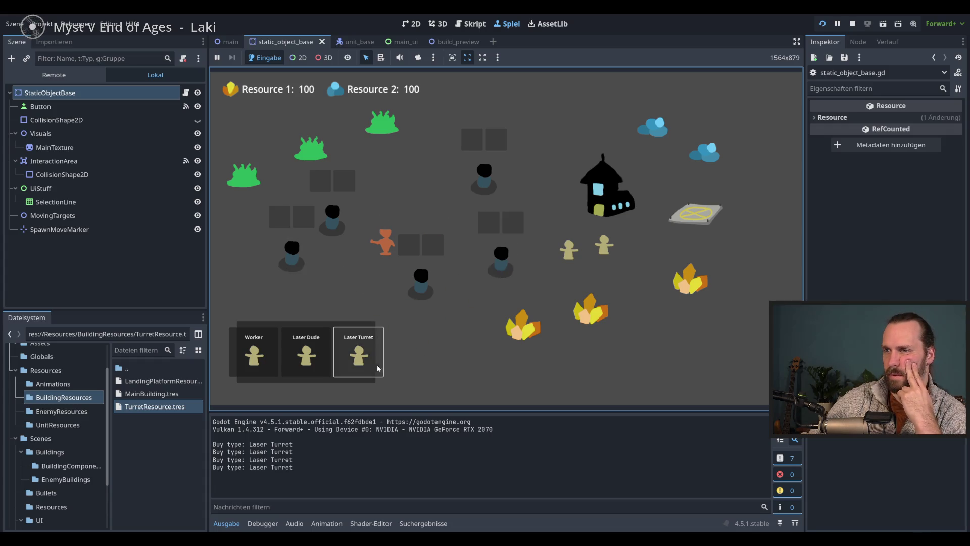
pyautogui.click(441, 361)
pyautogui.click(358, 351)
pyautogui.click(415, 199)
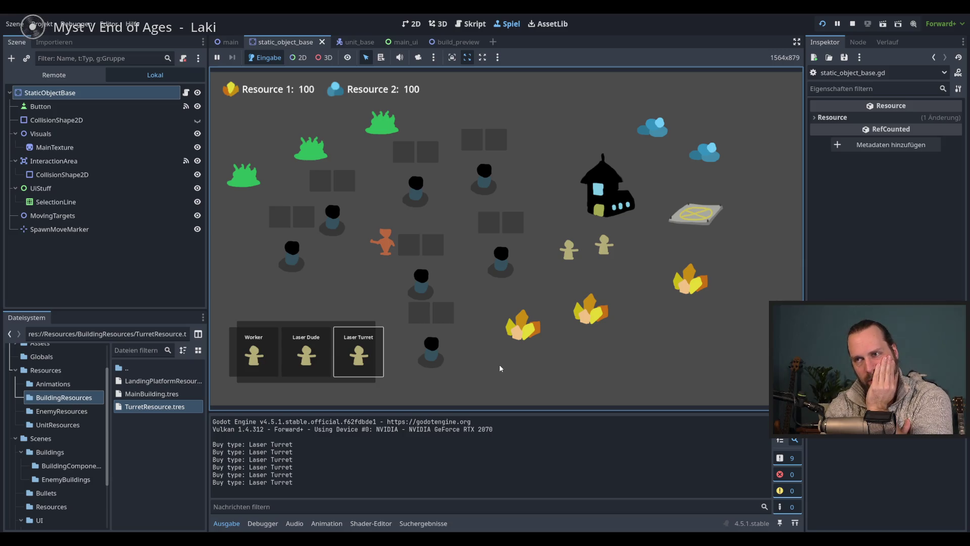
pyautogui.click(358, 352)
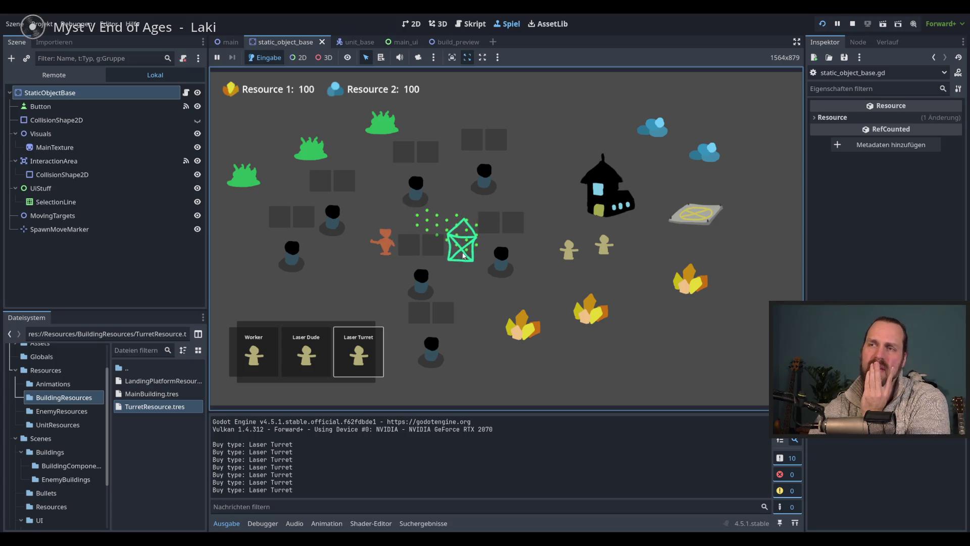
# Cancel the pending turret, then place more Laser Turrets including one in the upper-left area.
pyautogui.rightClick(440, 227)
pyautogui.click(358, 352)
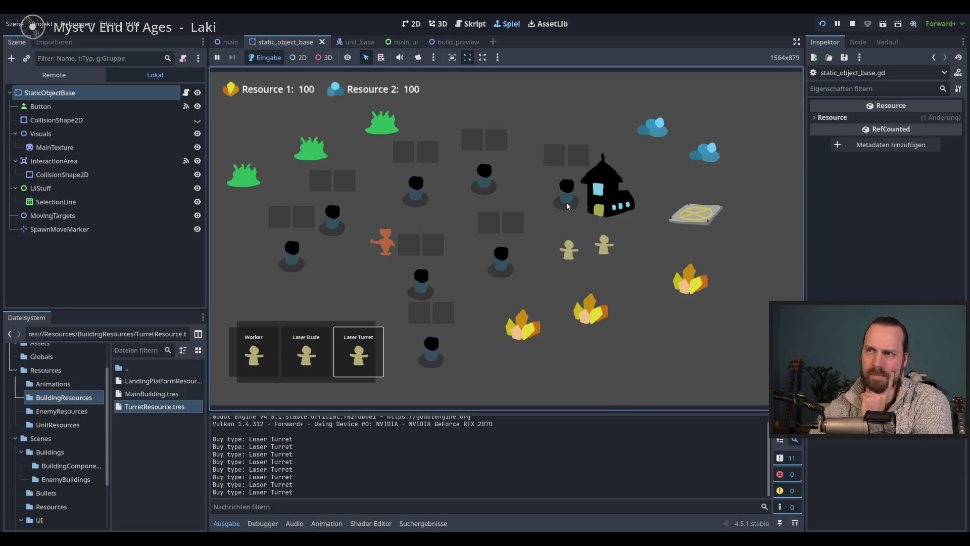
pyautogui.click(359, 351)
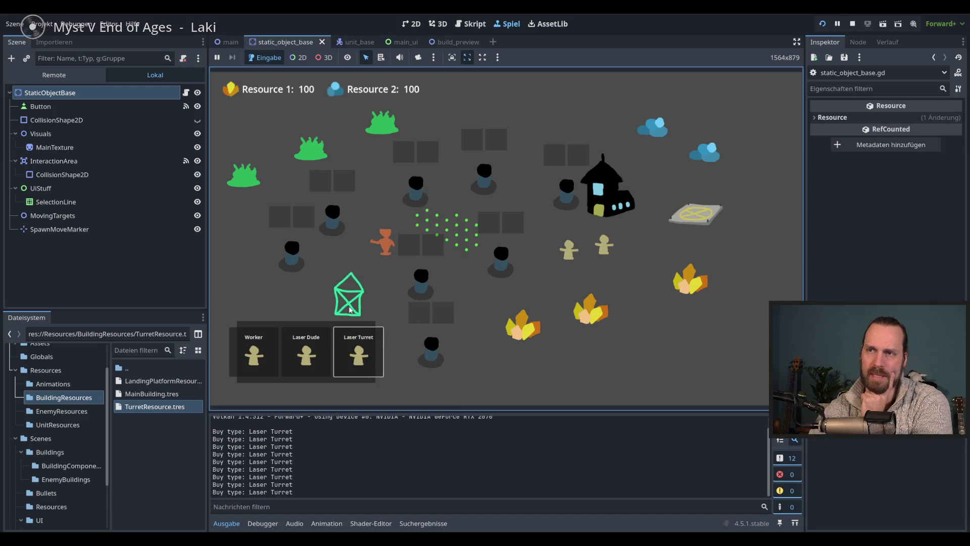
pyautogui.click(358, 353)
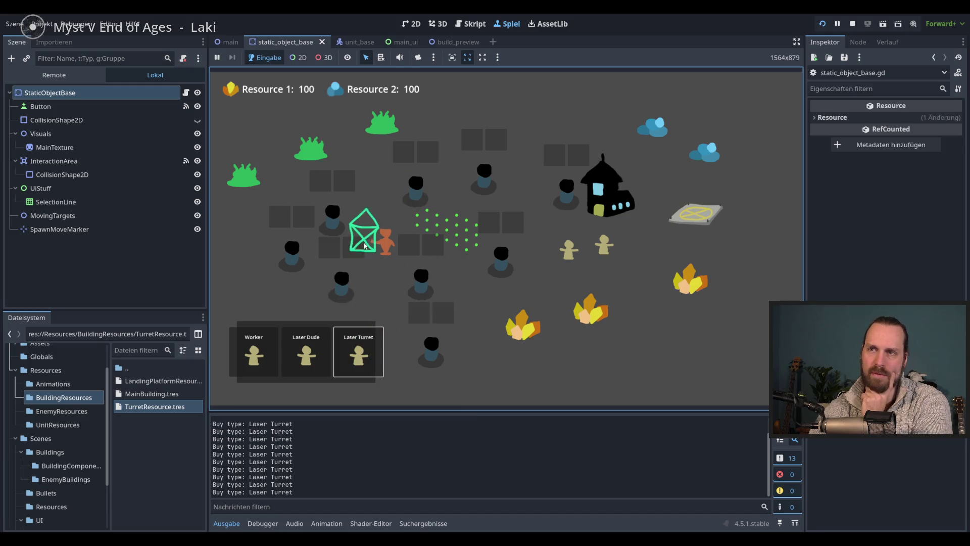
pyautogui.click(376, 200)
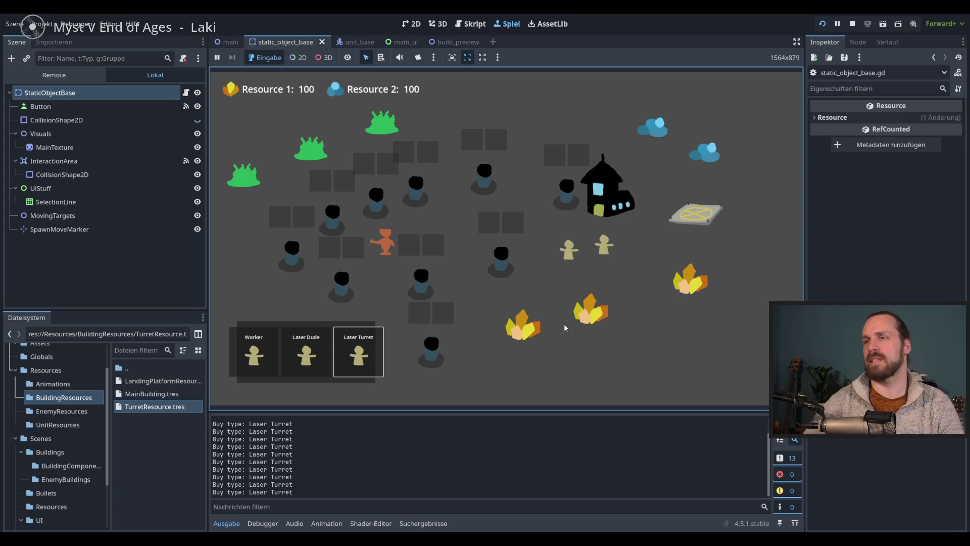
# Place several Laser Turrets beside the yellow crystals at the bottom right, cancelling two previews.
pyautogui.click(358, 354)
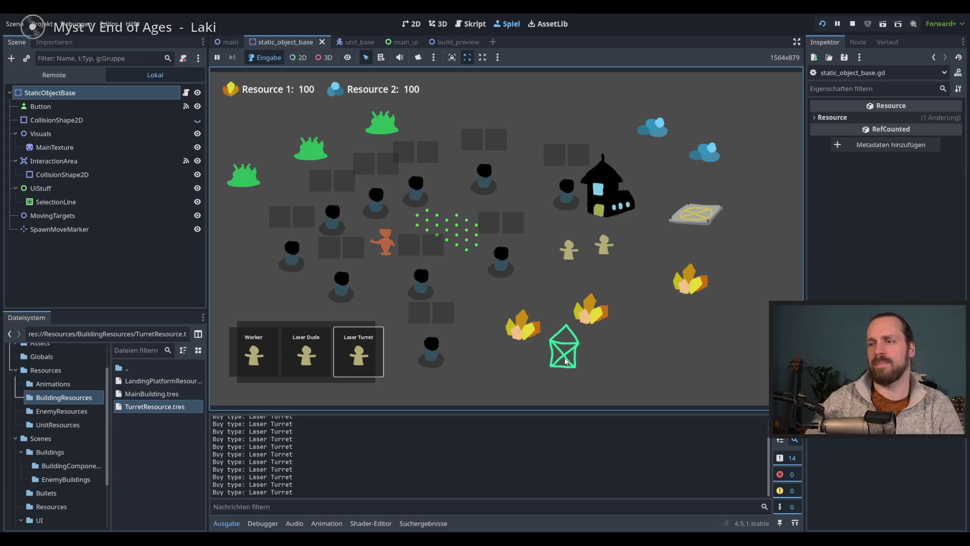
pyautogui.rightClick(510, 360)
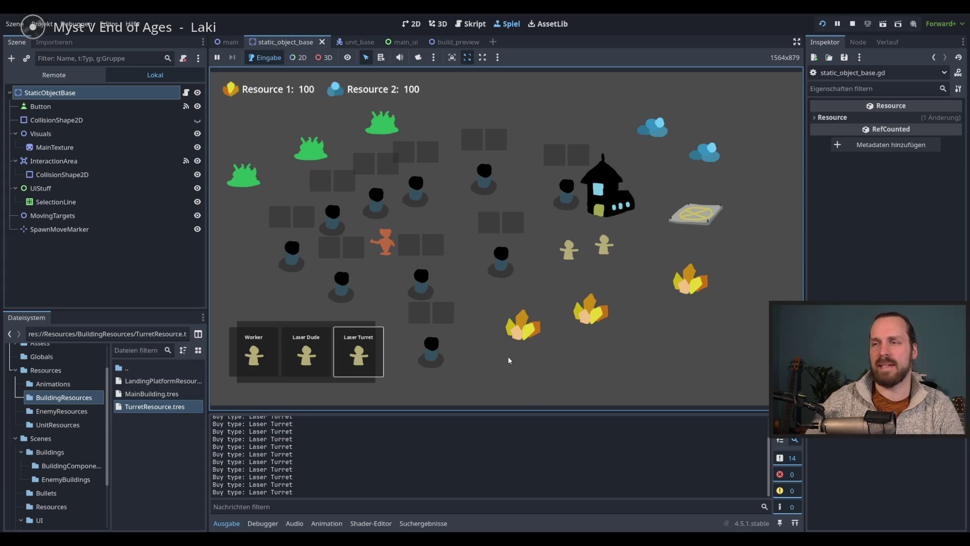
pyautogui.click(358, 353)
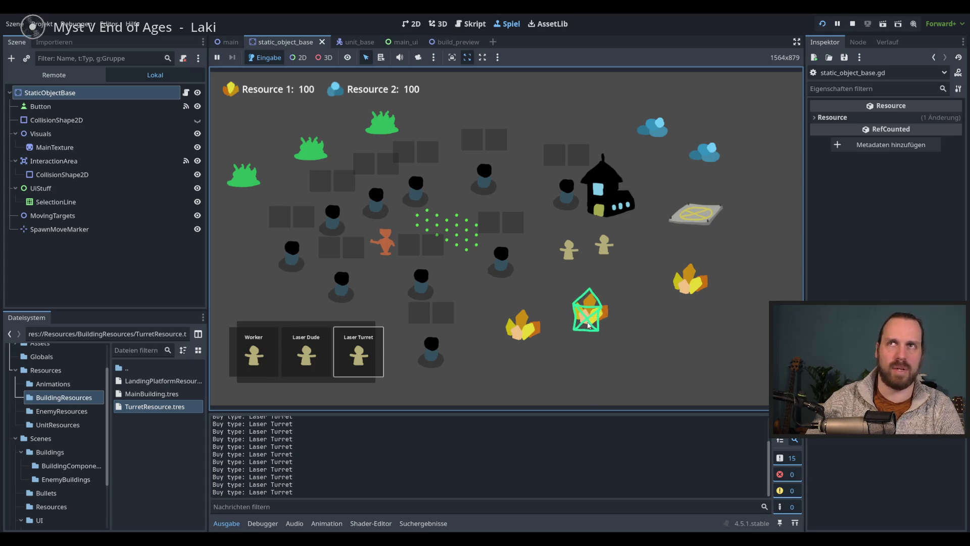
pyautogui.rightClick(652, 346)
pyautogui.click(359, 353)
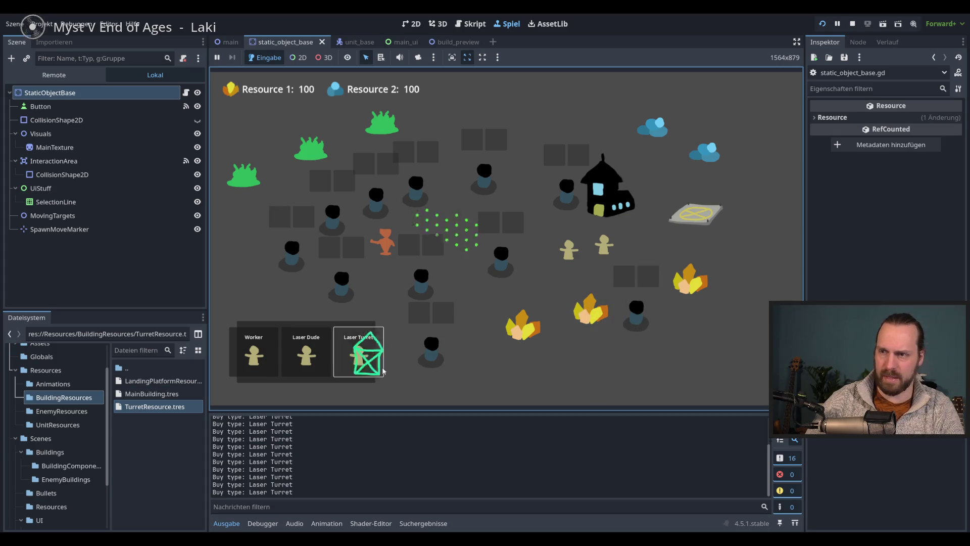
pyautogui.click(359, 354)
pyautogui.click(520, 352)
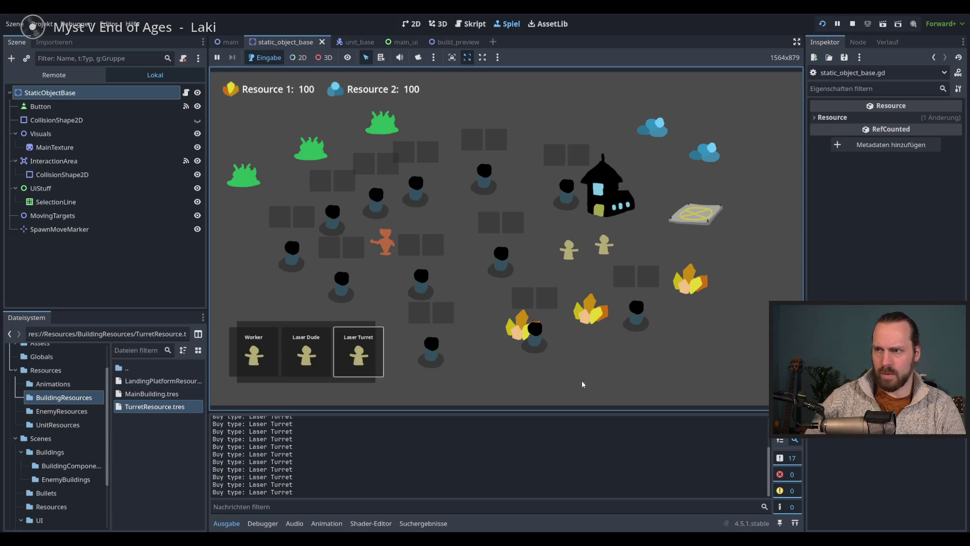
pyautogui.click(358, 354)
pyautogui.click(510, 348)
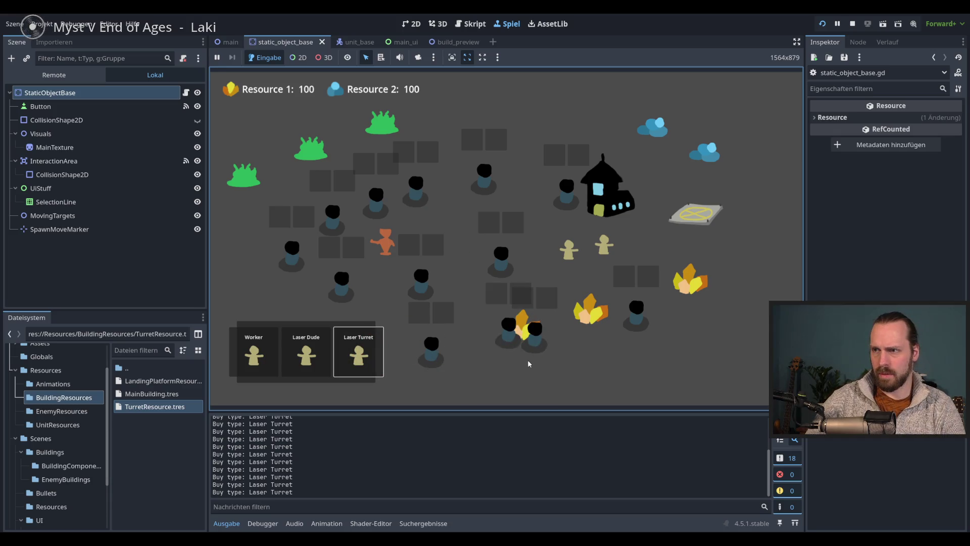
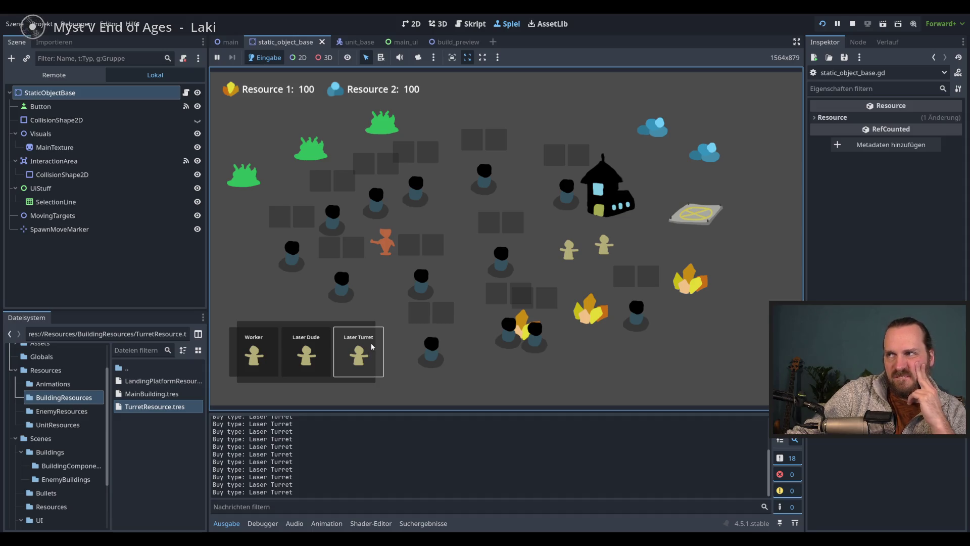
# Buy Laser Turrets and place them on the map, then stop the running game.
pyautogui.click(371, 345)
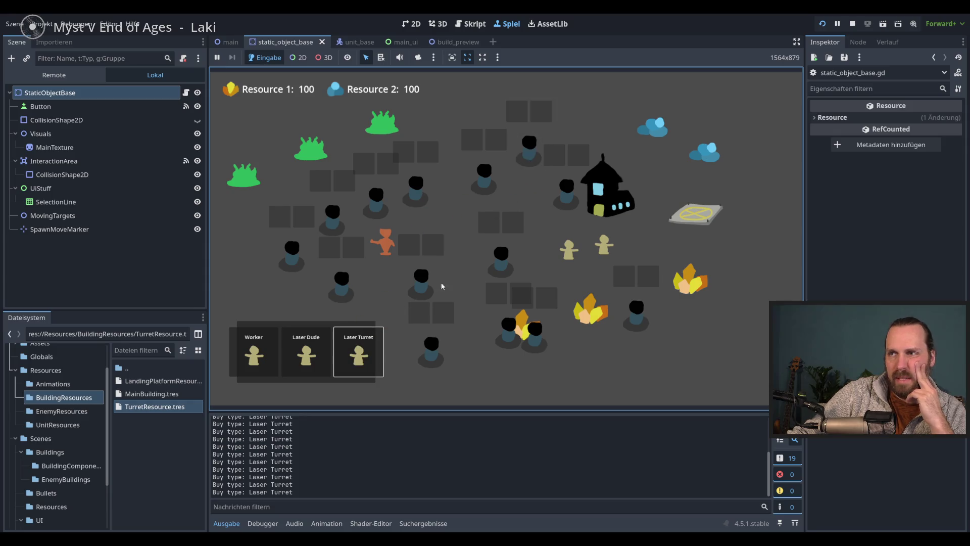
pyautogui.click(438, 159)
pyautogui.click(358, 349)
pyautogui.click(343, 152)
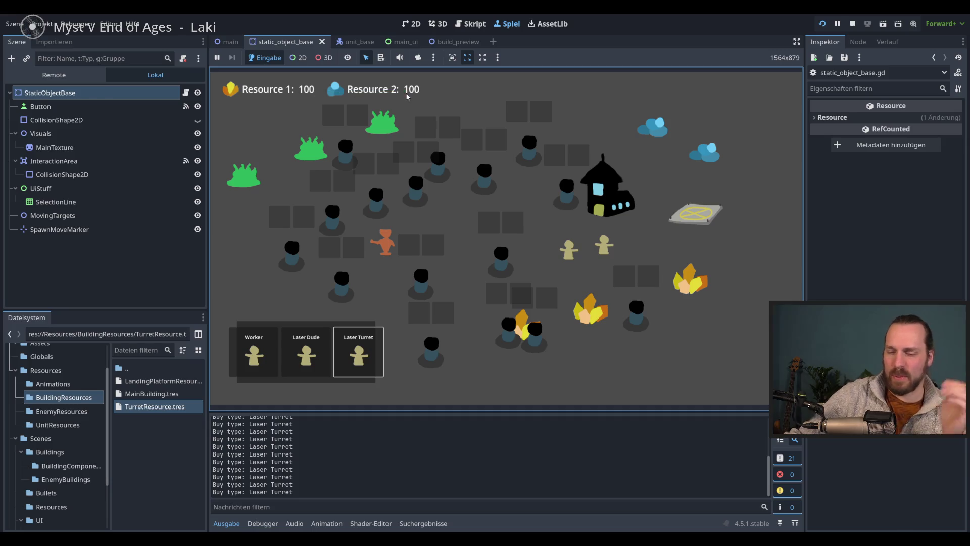
pyautogui.press('F8')
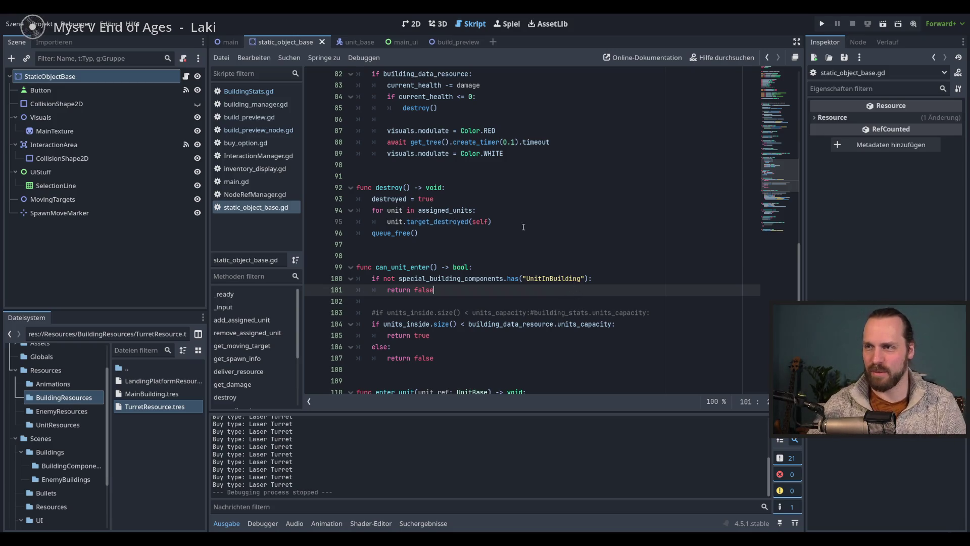
# Inspect build_preview.gd and build_preview_node.gd, including buy_resource, new_prev and setup_preview.
pyautogui.scroll(-5, 523, 227)
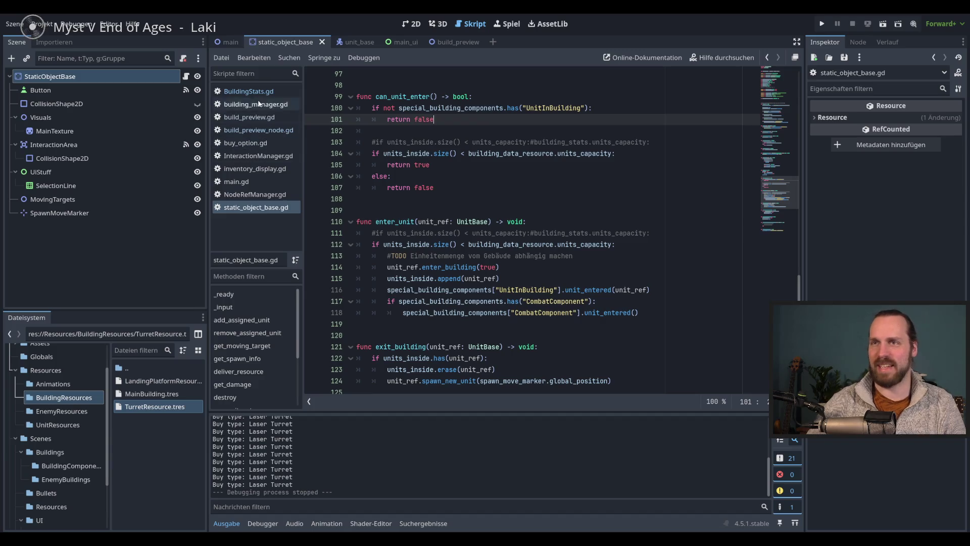
pyautogui.click(256, 120)
pyautogui.click(258, 132)
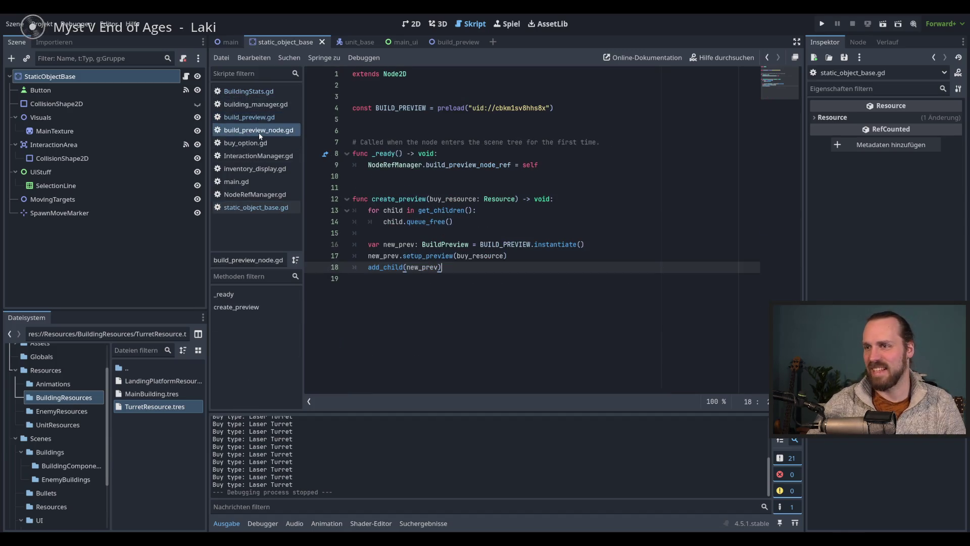
pyautogui.click(495, 256)
pyautogui.doubleClick(495, 257)
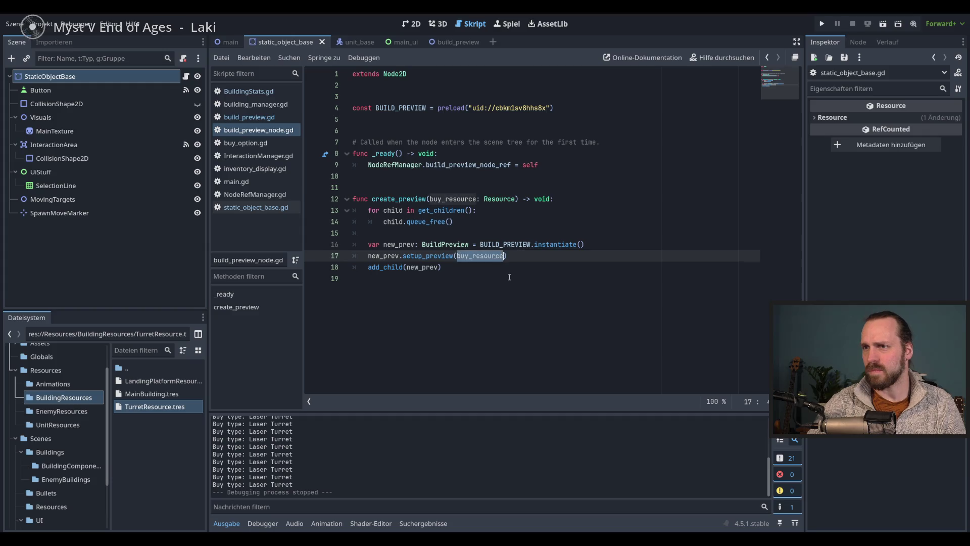
pyautogui.doubleClick(418, 267)
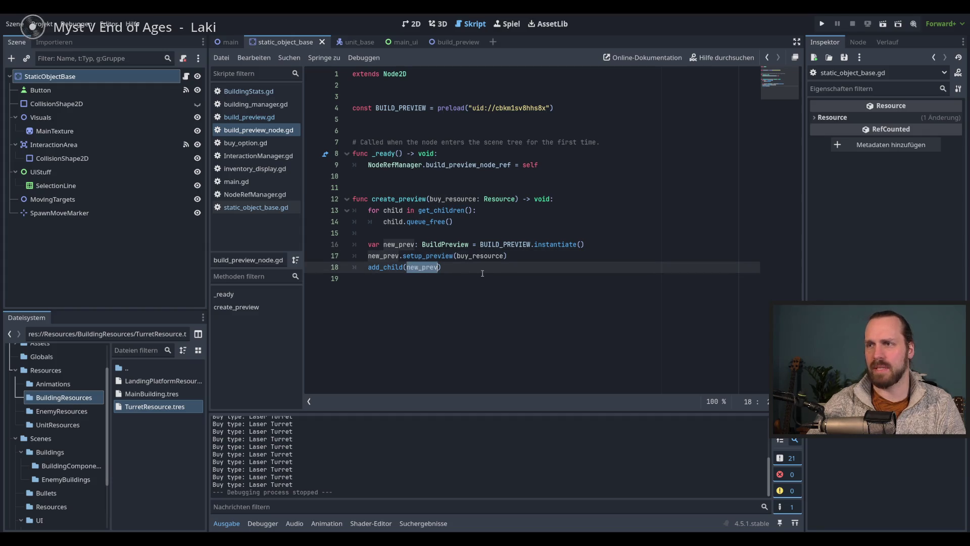
pyautogui.keyDown('ctrl'); pyautogui.click(426, 256); pyautogui.keyUp('ctrl')
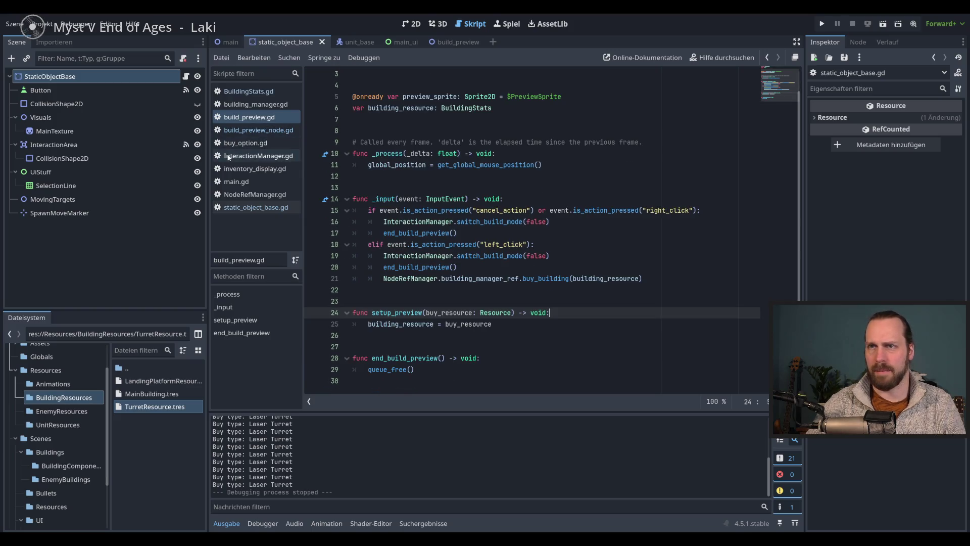
# In building_manager.gd, add a blank line after add_child(new_building) in buy_building.
pyautogui.click(254, 104)
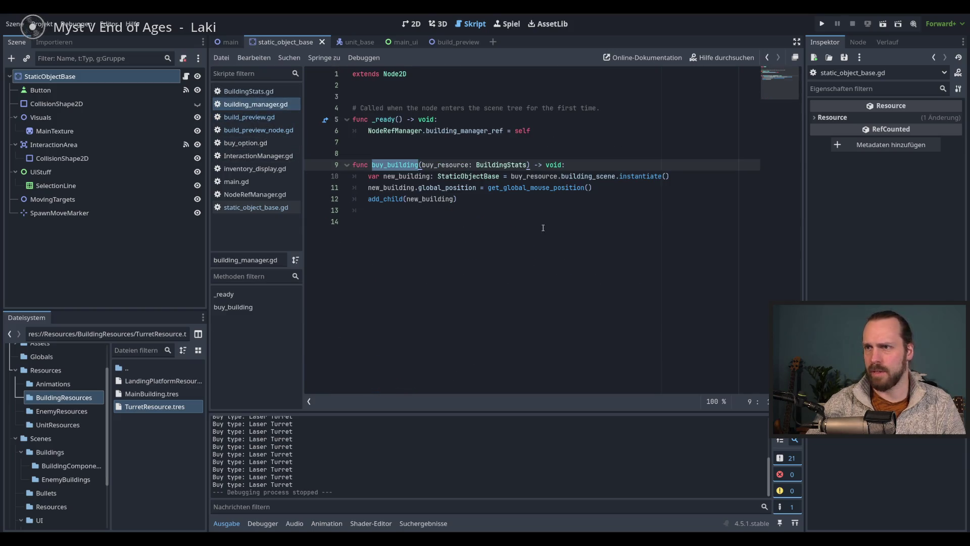
pyautogui.click(512, 199)
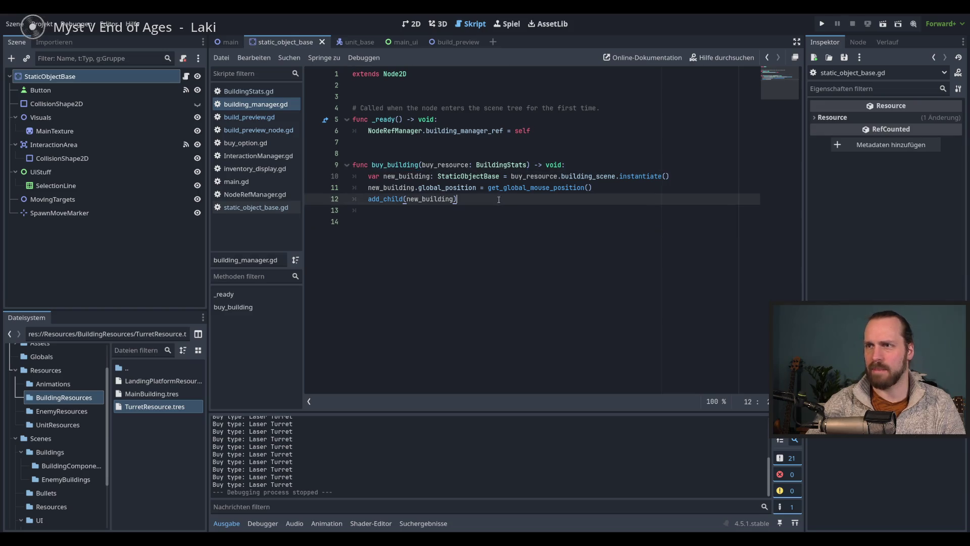
pyautogui.press('Return')
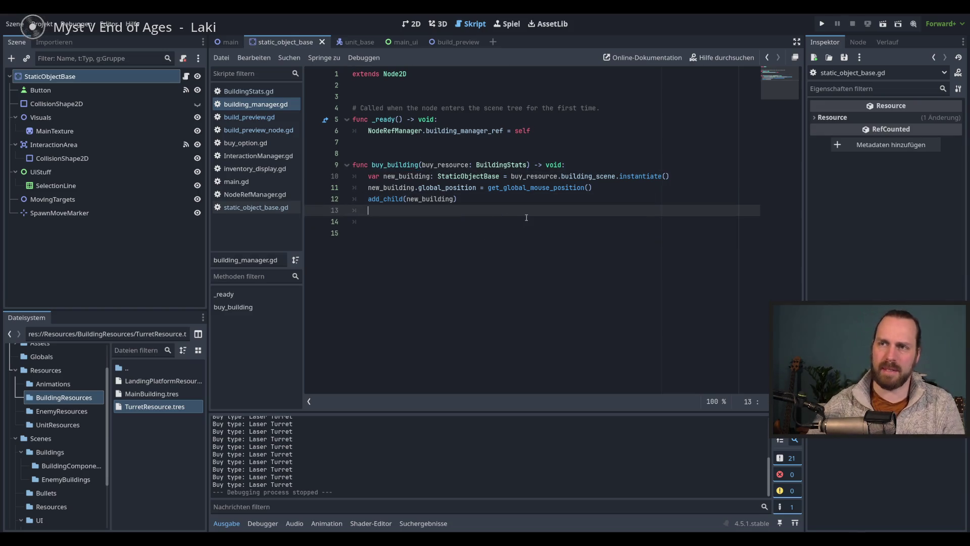
# Write DataManager.change_resource_inventory() on blank line 14 using autocomplete.
pyautogui.click(526, 218)
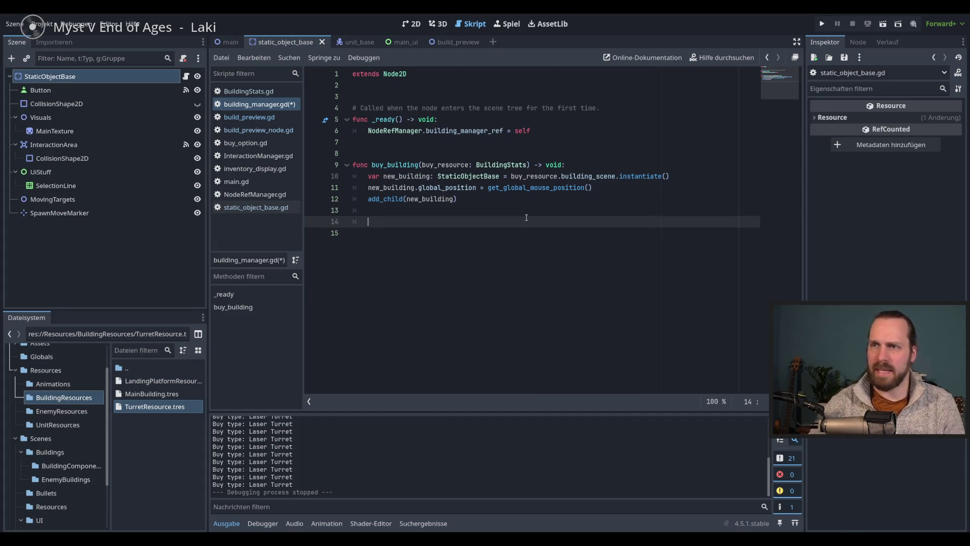
pyautogui.write('Da')
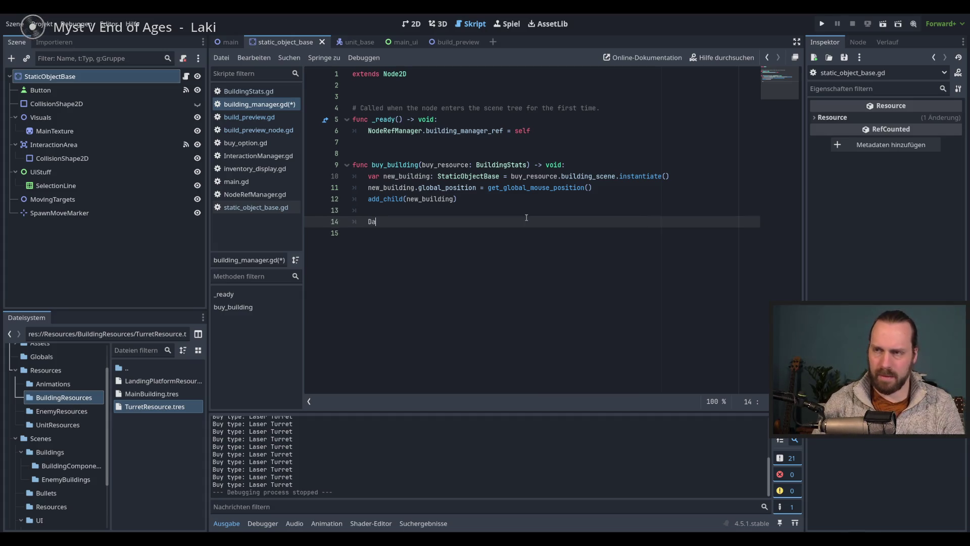
pyautogui.write('ta.')
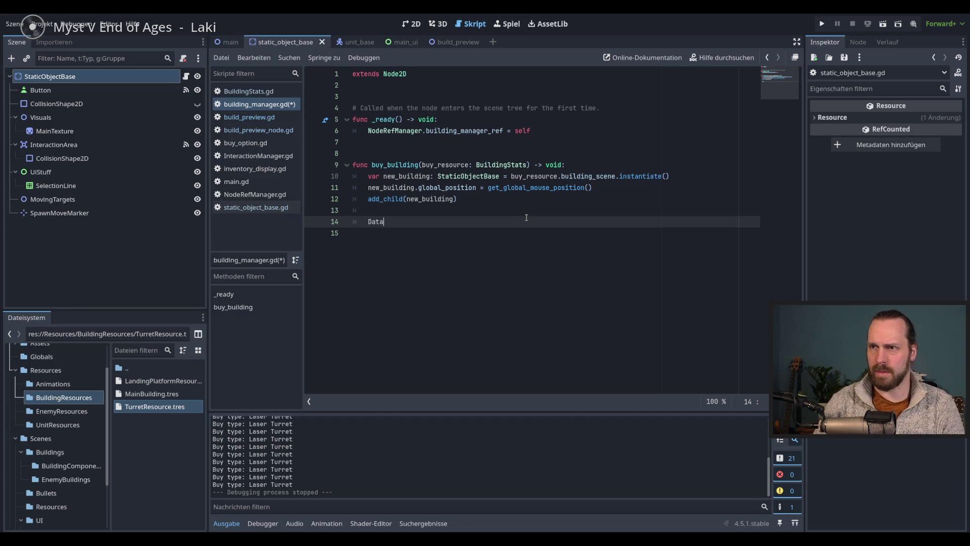
pyautogui.press('BackSpace')
pyautogui.press('Return')
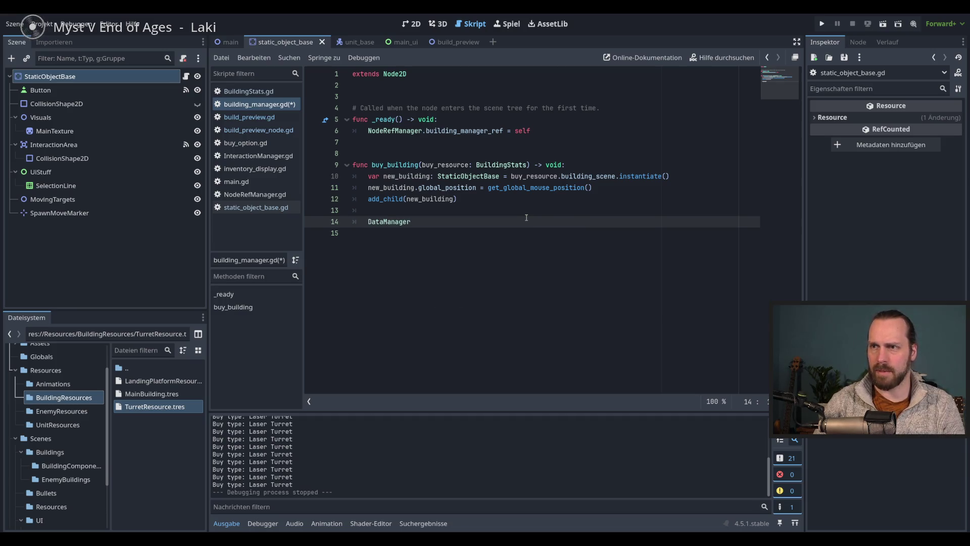
pyautogui.write('.')
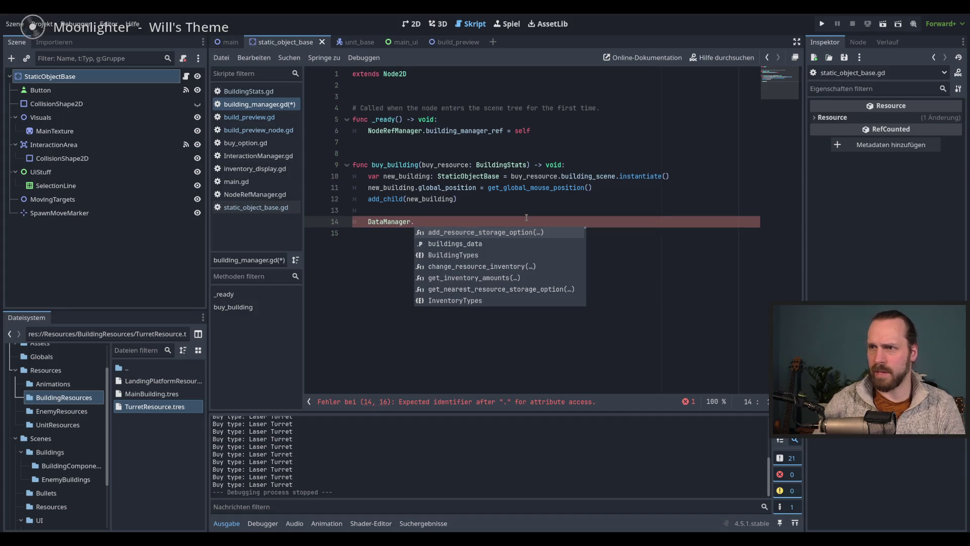
pyautogui.press('Down')
pyautogui.press('Down')
pyautogui.press('Down')
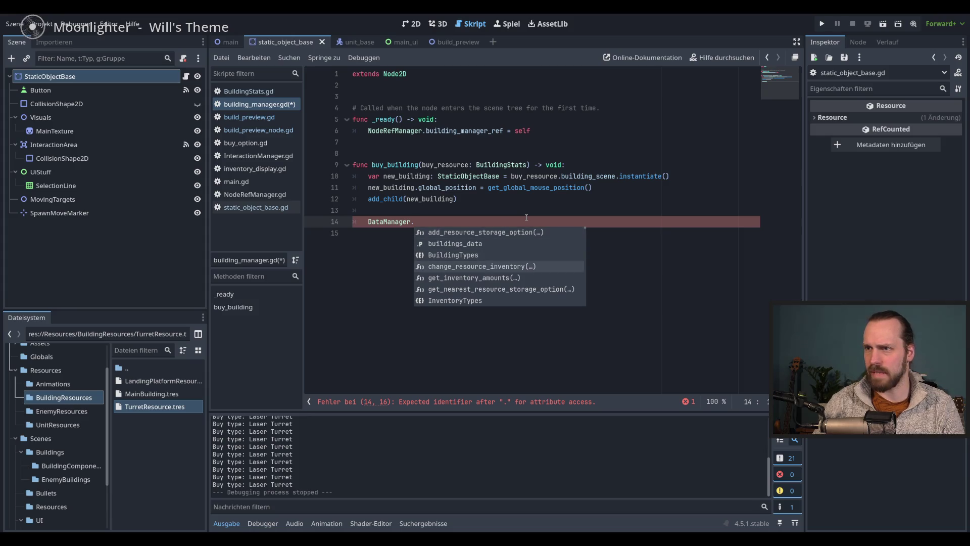
pyautogui.press('Return')
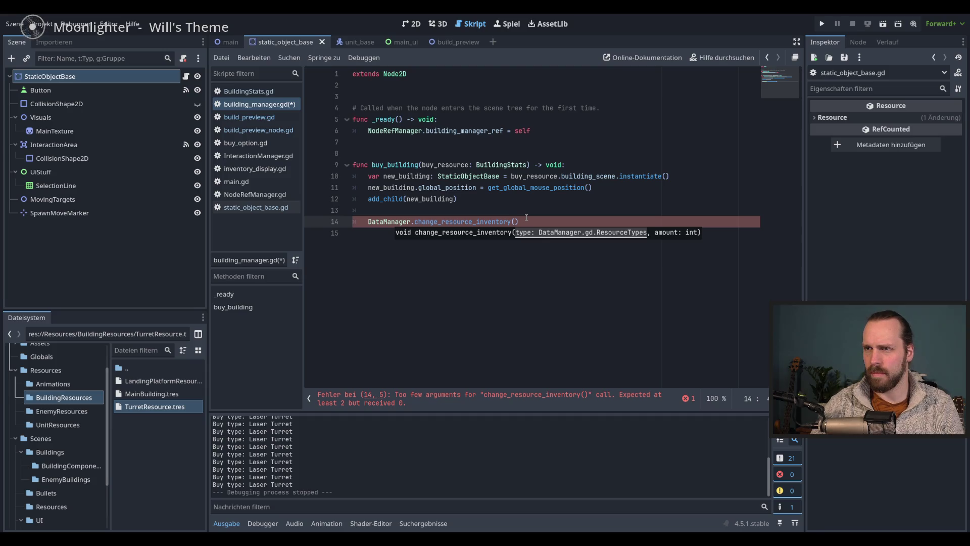
# Comment out the unfinished inventory call and save building_manager.gd.
pyautogui.press('Escape')
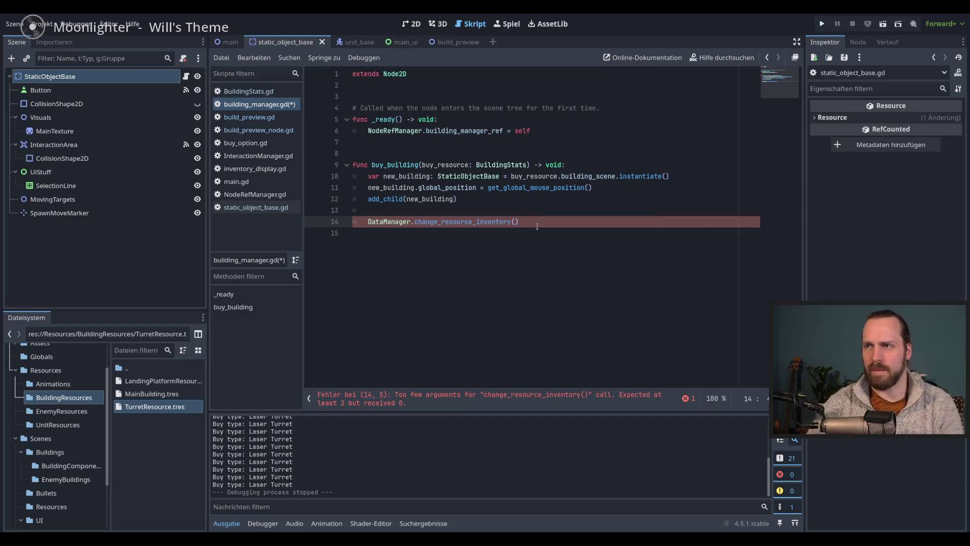
pyautogui.hotkey('ctrl', 'k')
pyautogui.hotkey('ctrl', 's')
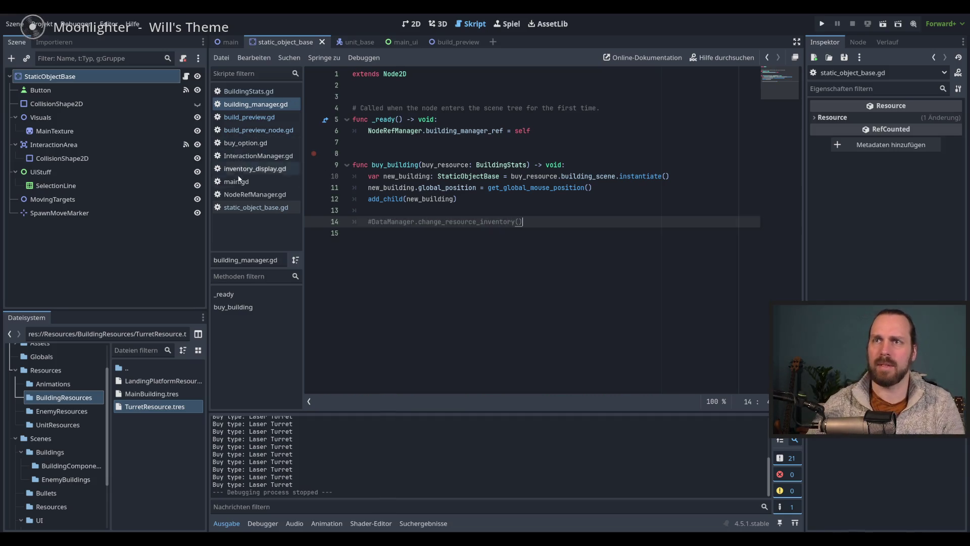
# Look over load_unit_data around line 28 in buy_option.gd.
pyautogui.click(246, 143)
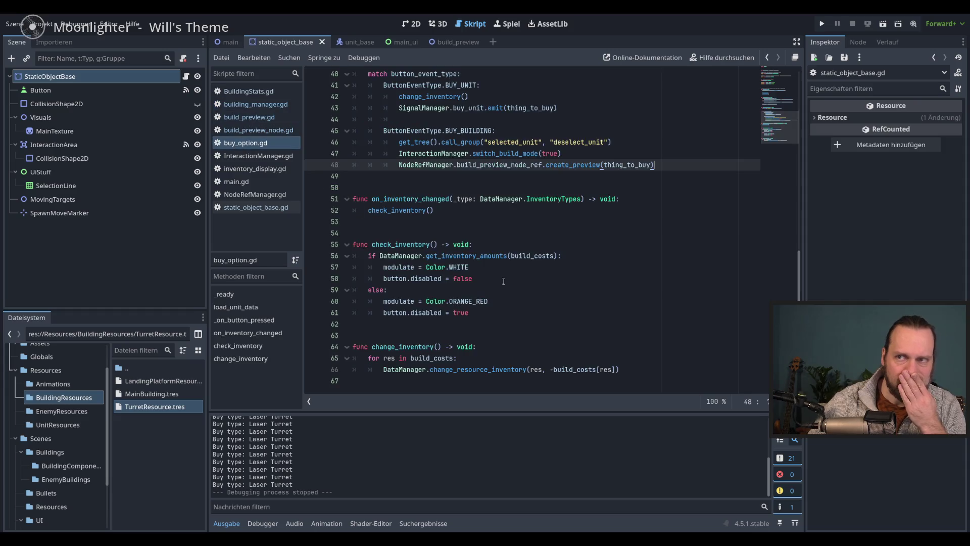
pyautogui.scroll(4, 535, 299)
pyautogui.scroll(3, 537, 254)
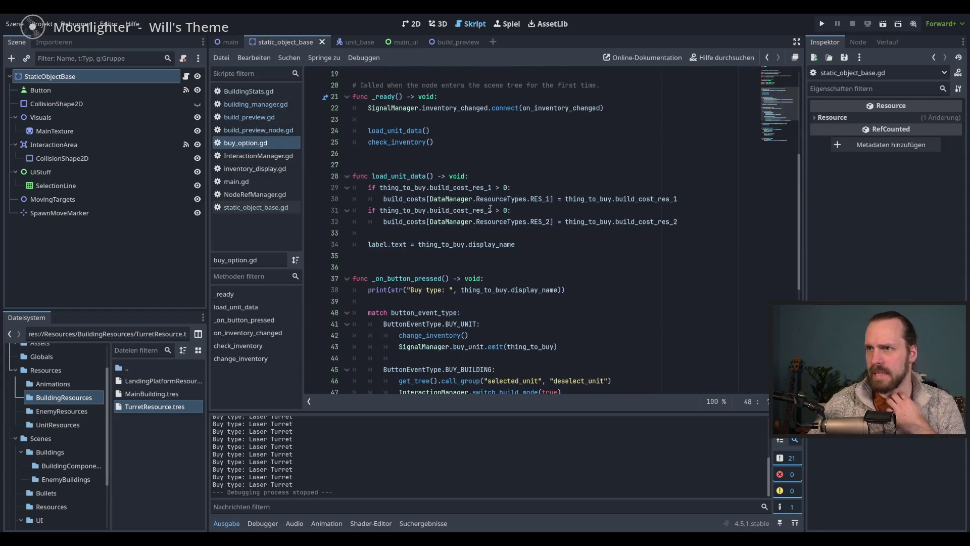
pyautogui.doubleClick(404, 176)
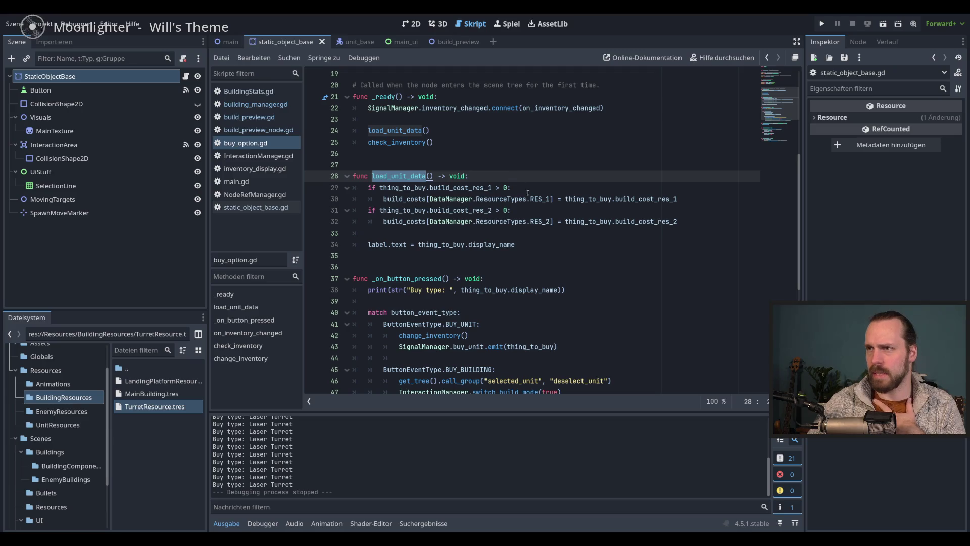
pyautogui.press('Down')
pyautogui.press('Down')
pyautogui.press('Down')
pyautogui.scroll(-7, 513, 260)
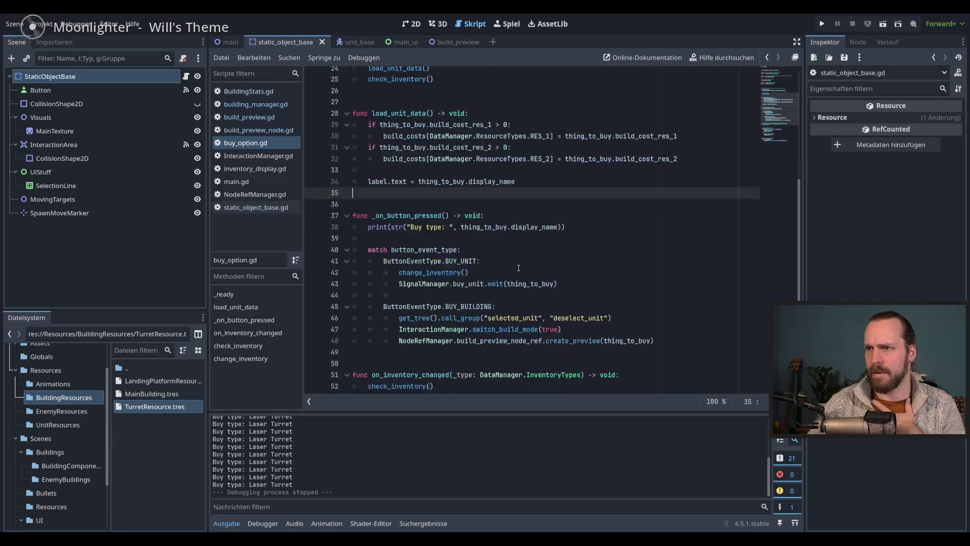
pyautogui.scroll(4, 556, 276)
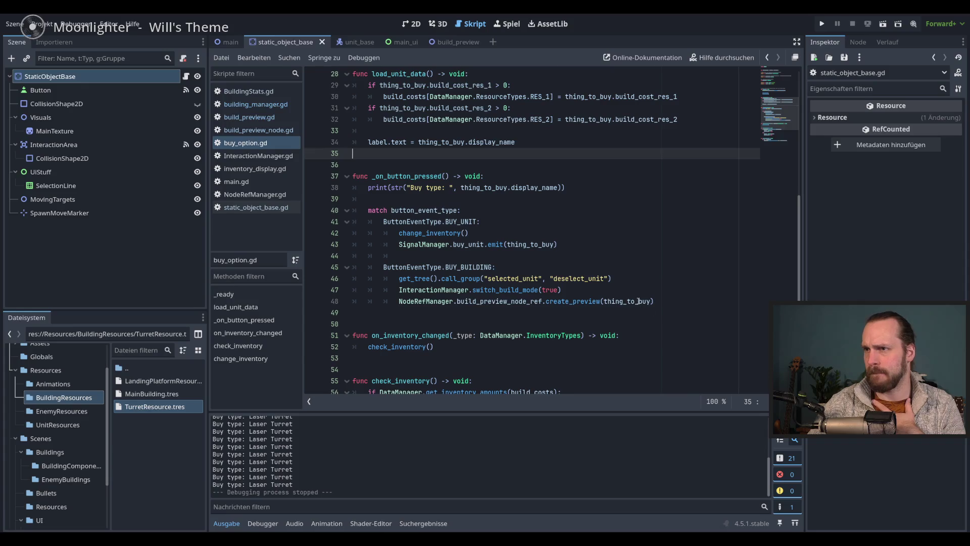
# Follow change_inventory() on line 42 to its definition and highlight the build_costs uses.
pyautogui.click(496, 233)
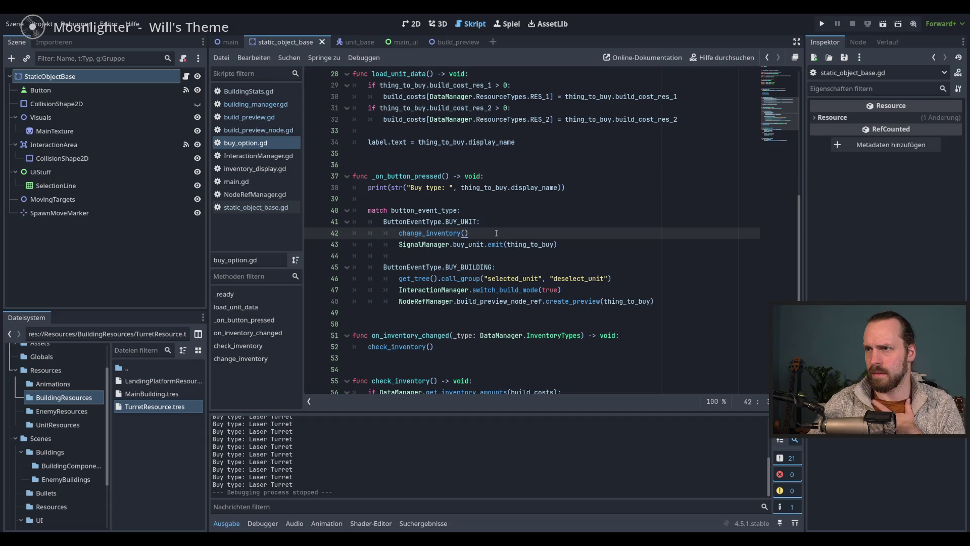
pyautogui.keyDown('ctrl'); pyautogui.click(443, 233); pyautogui.keyUp('ctrl')
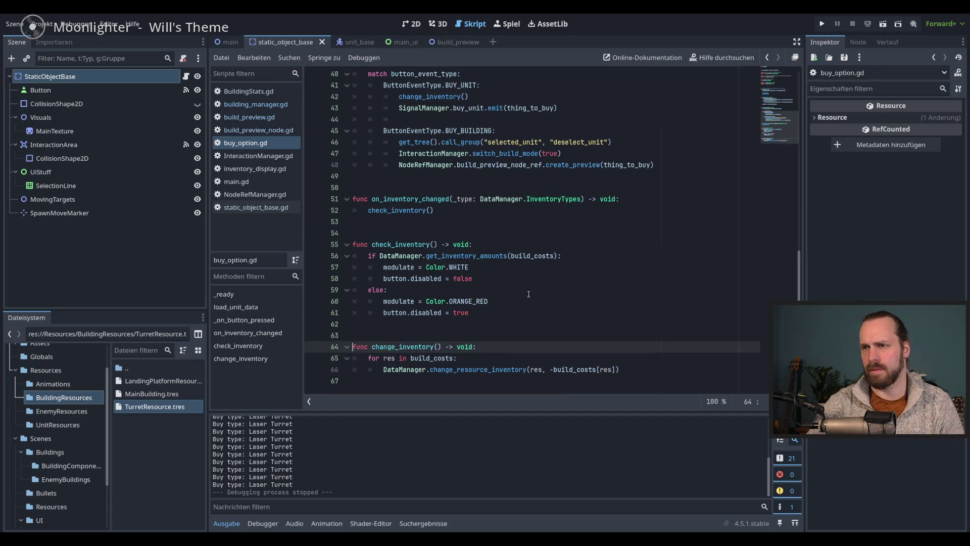
pyautogui.click(411, 358)
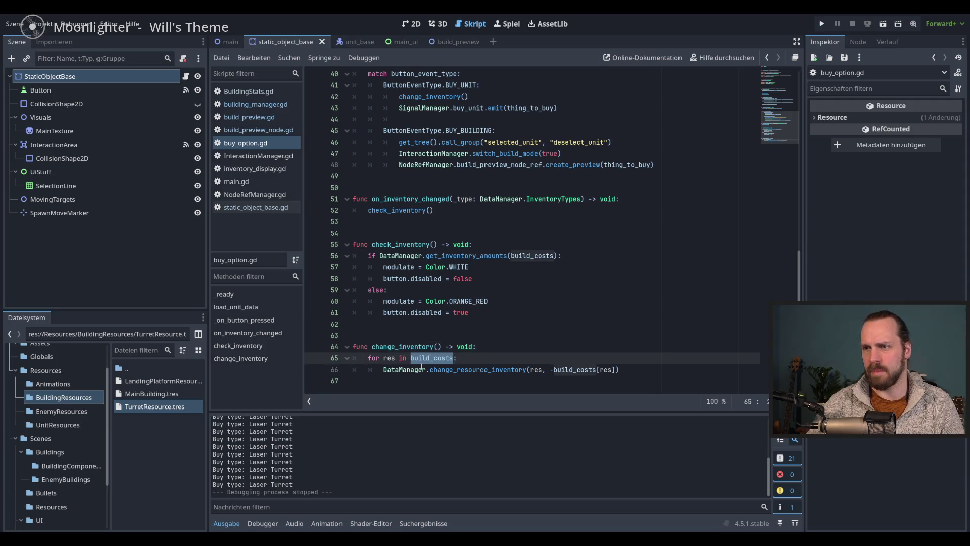
pyautogui.scroll(6, 415, 362)
pyautogui.scroll(7, 419, 366)
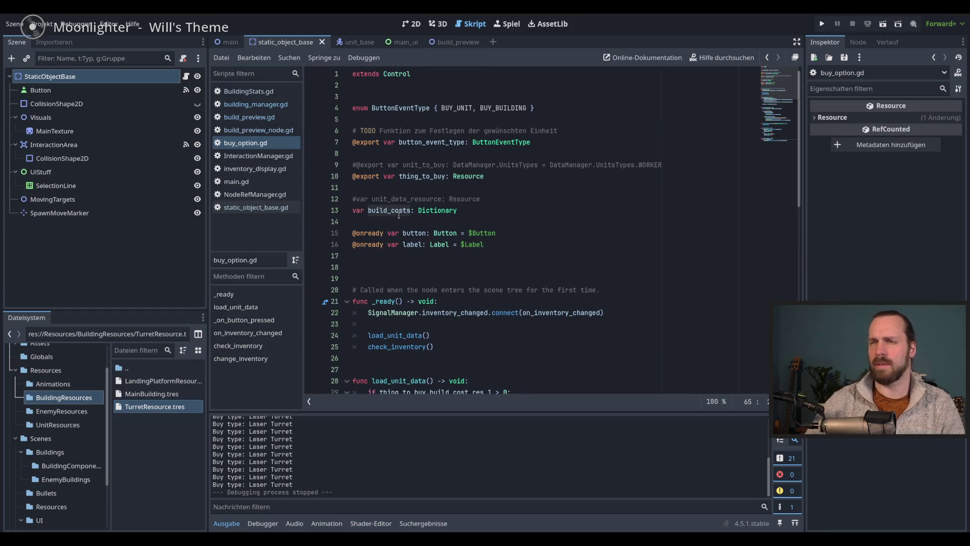
pyautogui.scroll(-4, 411, 220)
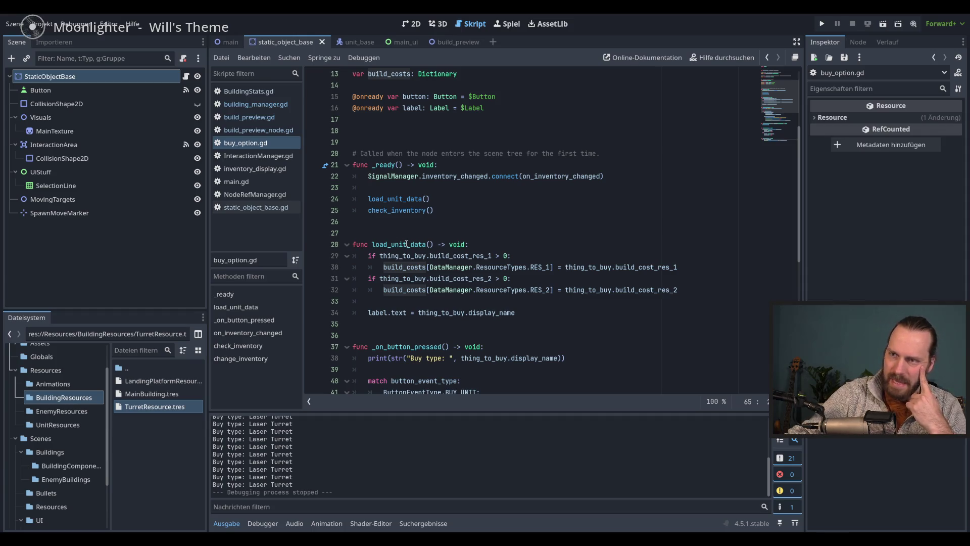
pyautogui.moveTo(436, 286)
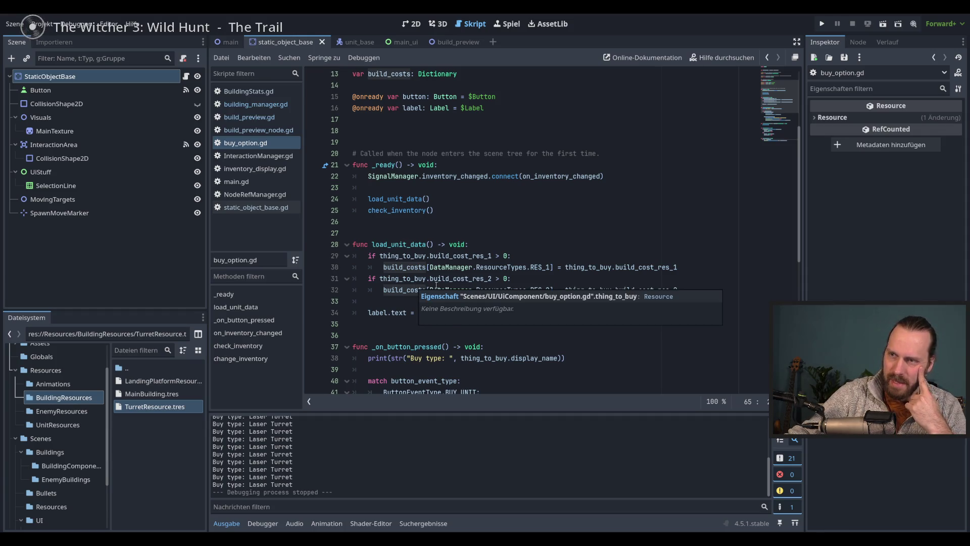
pyautogui.moveTo(570, 286)
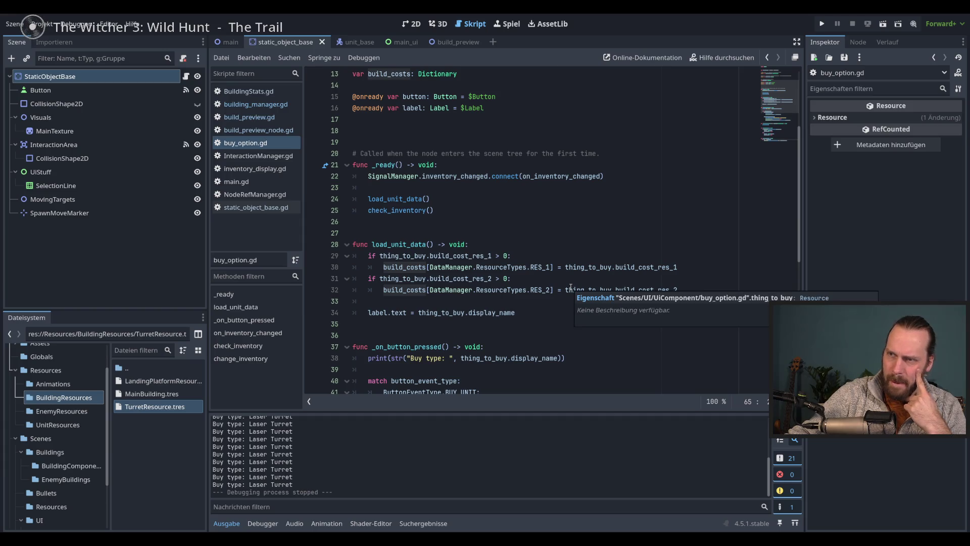
pyautogui.scroll(-9, 570, 287)
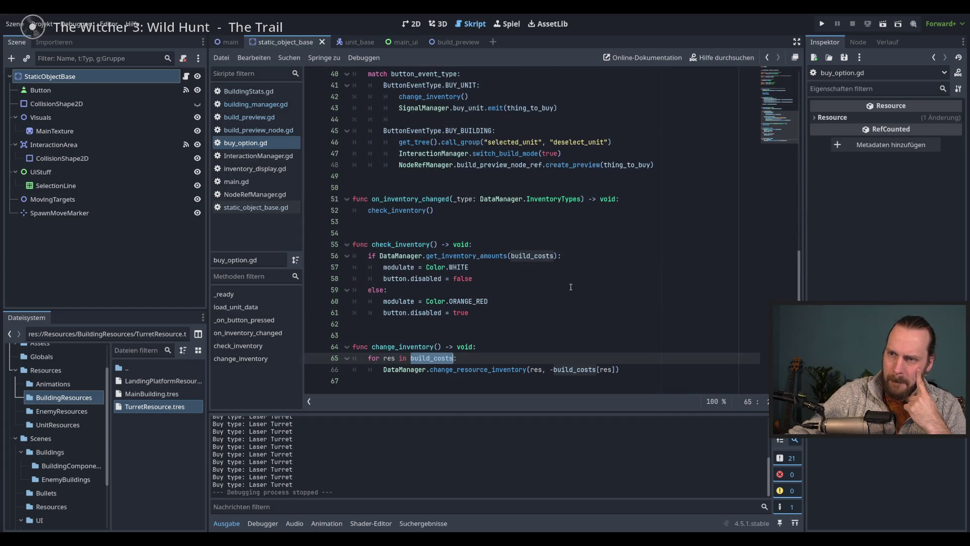
pyautogui.click(654, 372)
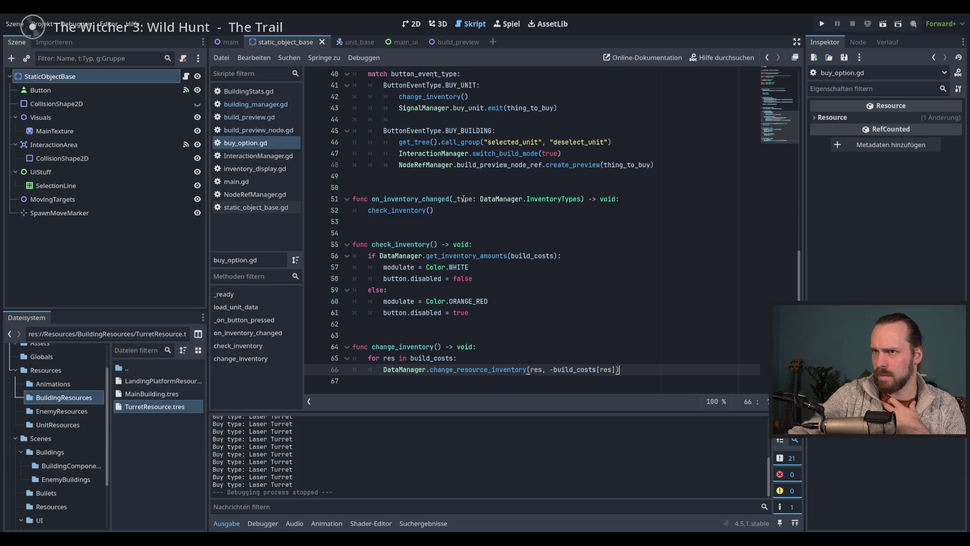
# Back in building_manager.gd, uncomment the change_resource_inventory call on line 14.
pyautogui.click(255, 104)
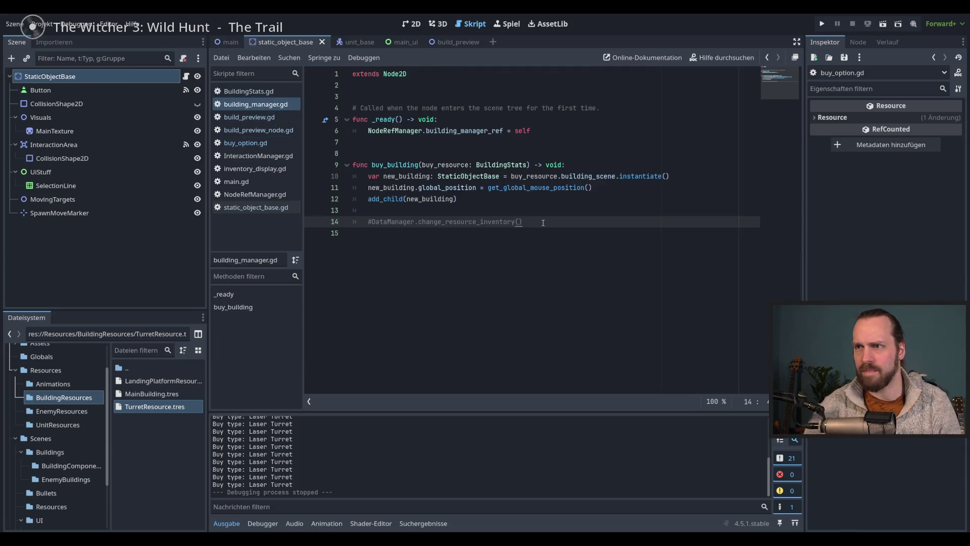
pyautogui.click(256, 209)
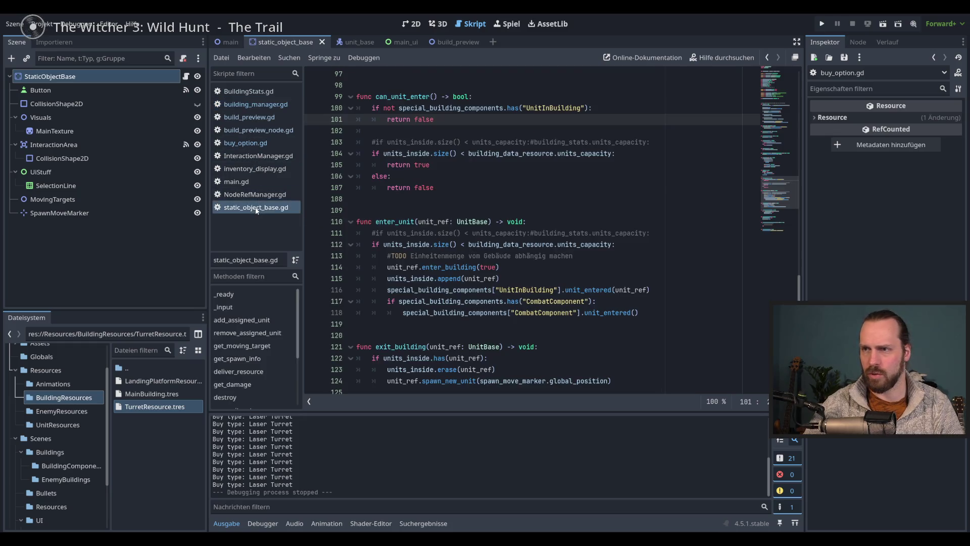
pyautogui.click(246, 143)
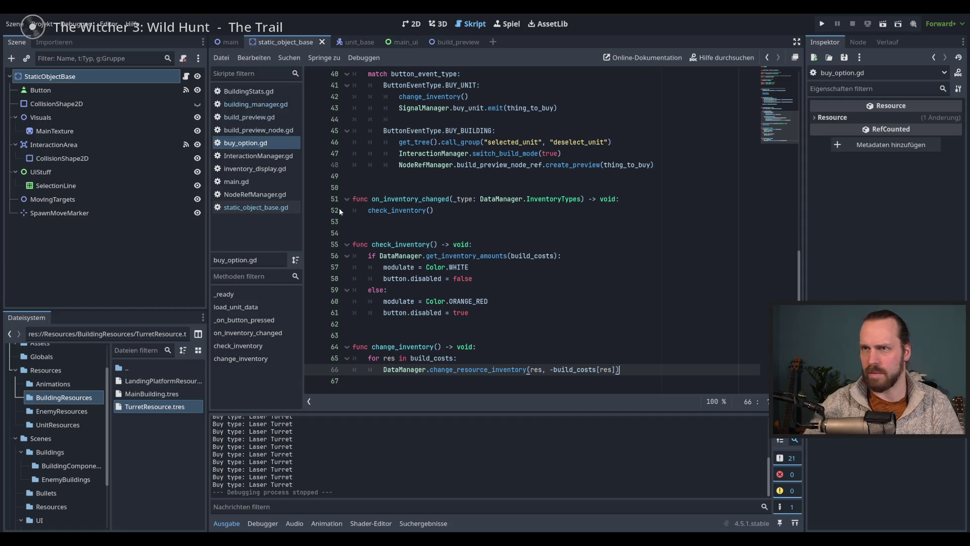
pyautogui.click(252, 104)
pyautogui.click(445, 221)
pyautogui.hotkey('ctrl', 'k')
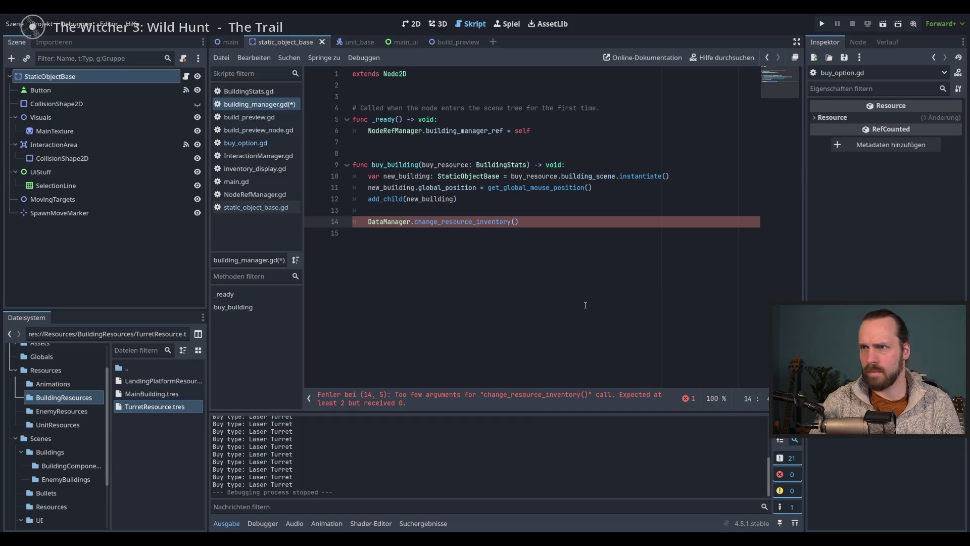
# Pass buy_resource. into the call, then overwrite the whole line 14 call with 'var'.
pyautogui.write('buy')
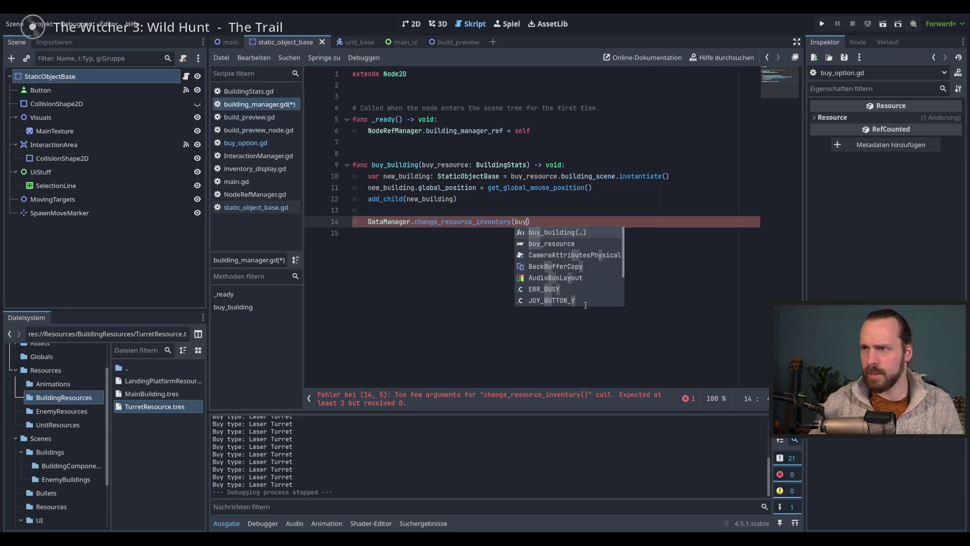
pyautogui.press('Return')
pyautogui.write('.')
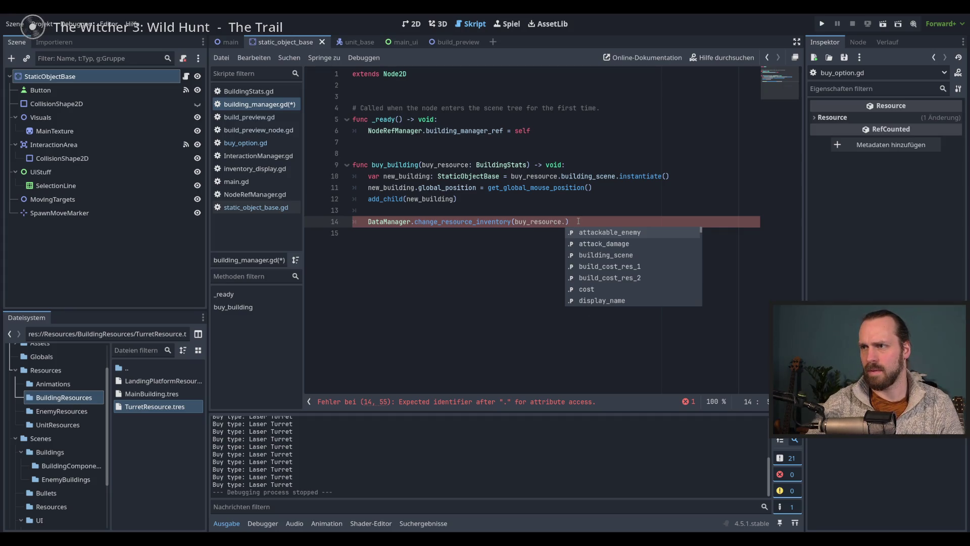
pyautogui.moveTo(578, 221); pyautogui.dragTo(368, 225)
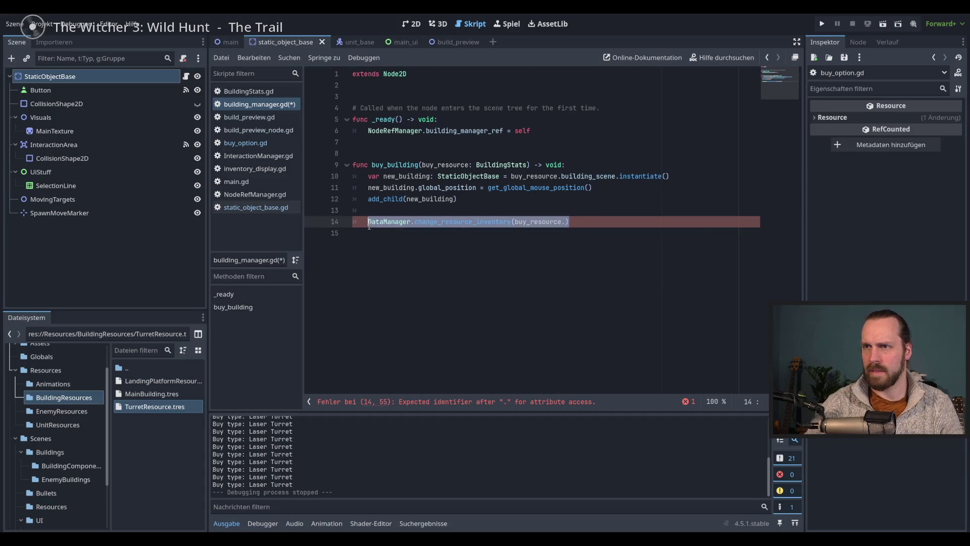
pyautogui.press('BackSpace')
pyautogui.write('var')
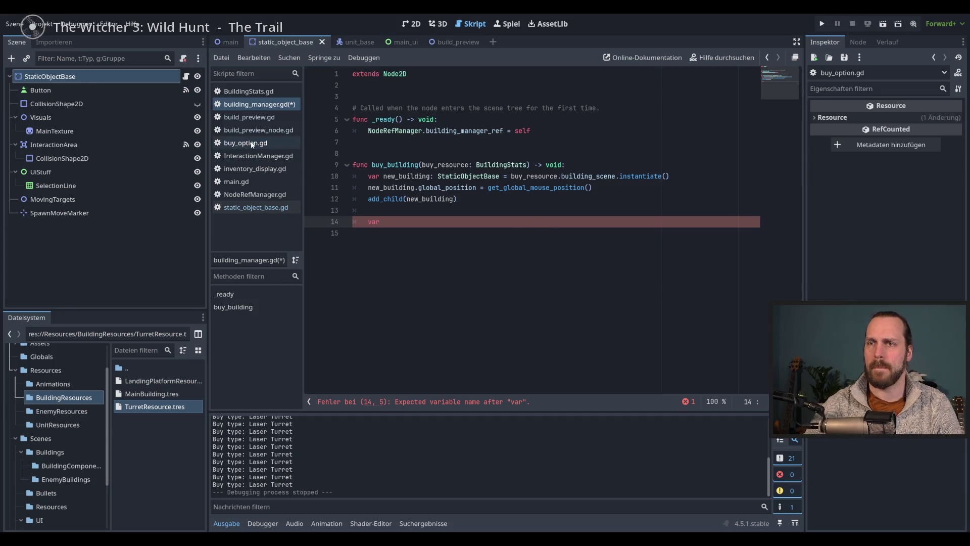
pyautogui.click(257, 208)
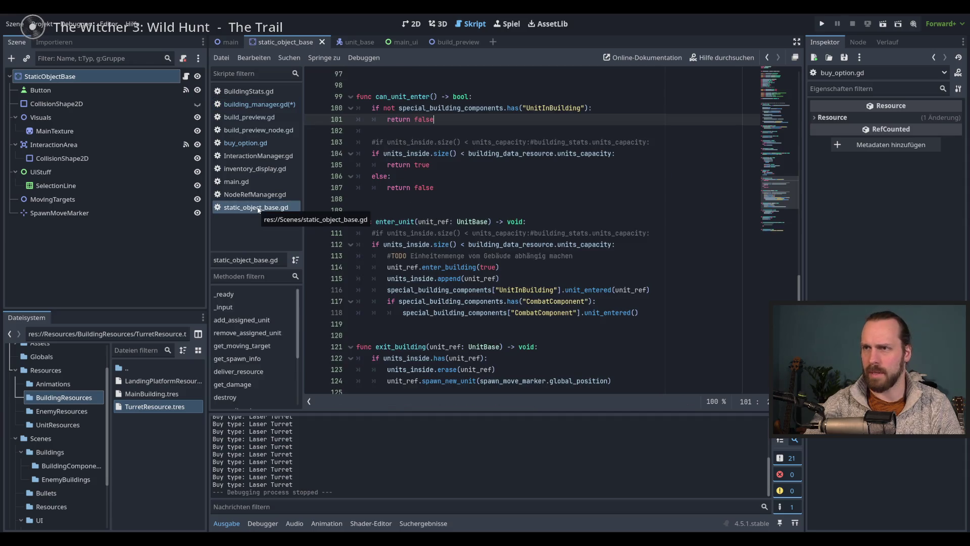
pyautogui.click(245, 144)
pyautogui.scroll(5, 530, 254)
pyautogui.scroll(1, 515, 242)
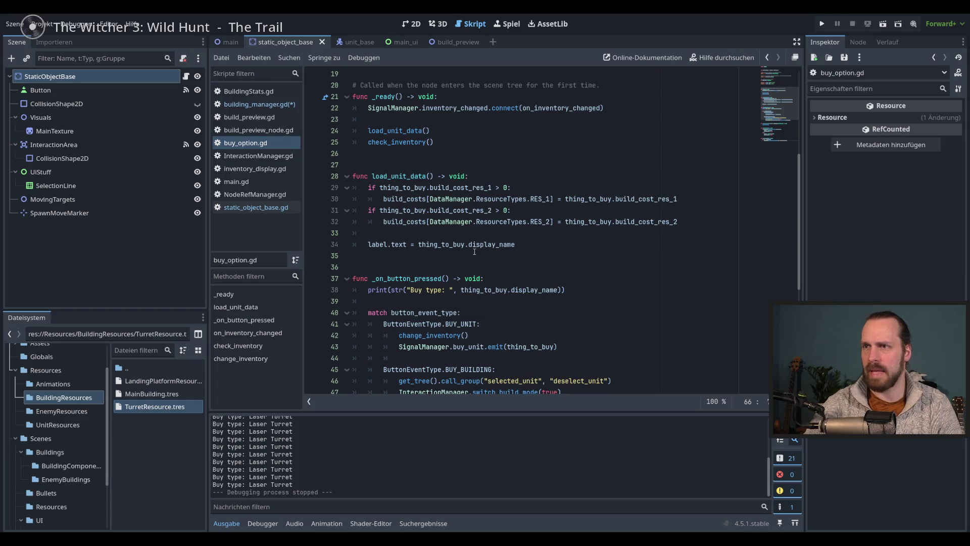
pyautogui.click(481, 244)
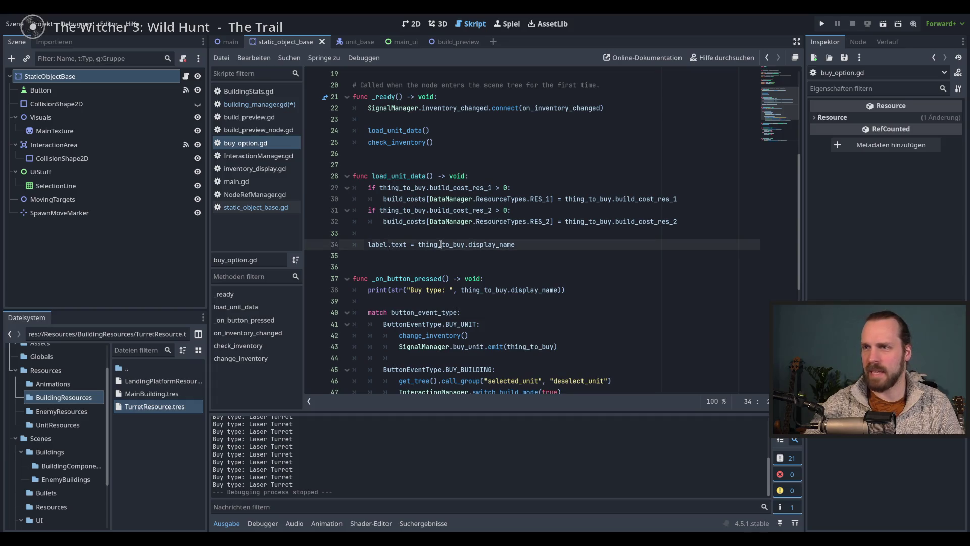
pyautogui.click(494, 246)
pyautogui.click(439, 244)
pyautogui.scroll(3, 701, 283)
pyautogui.click(700, 255)
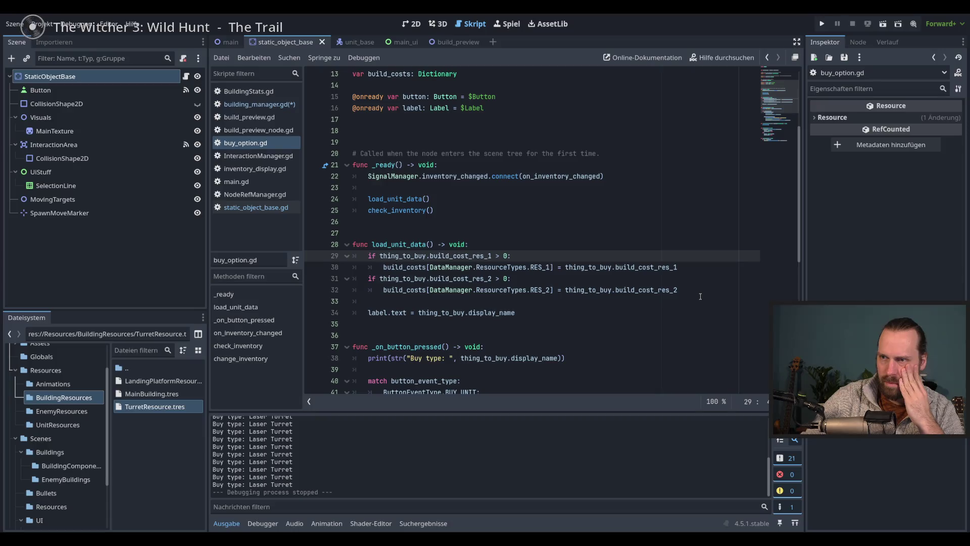
pyautogui.scroll(3, 701, 296)
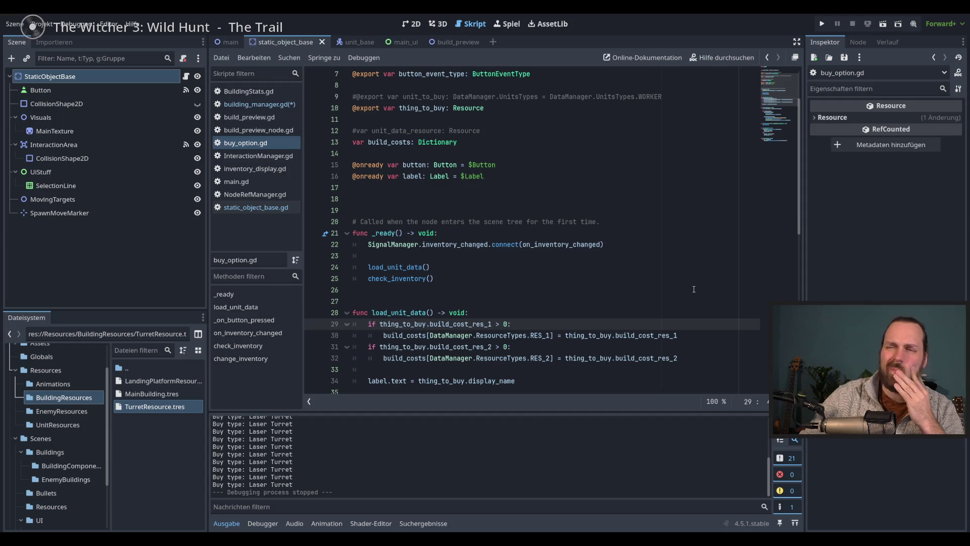
pyautogui.scroll(3, 695, 289)
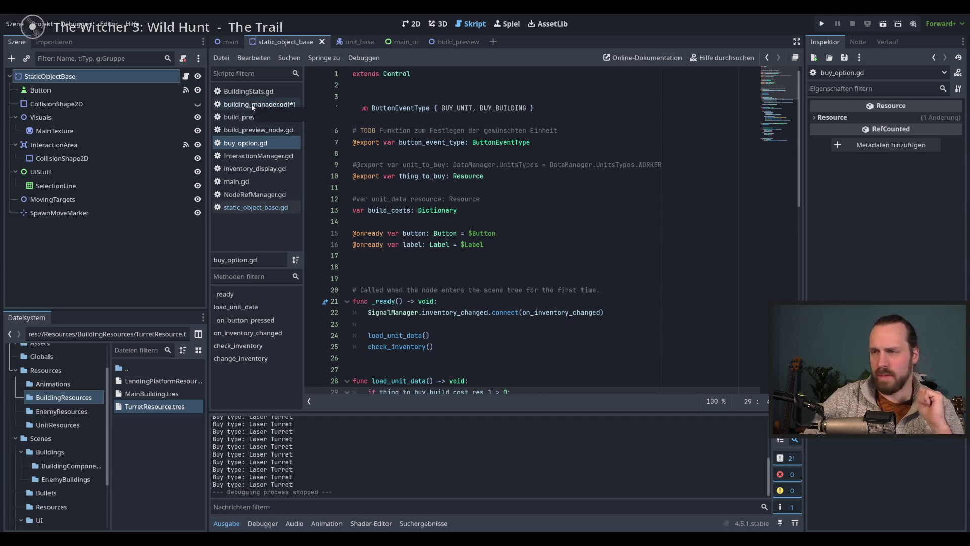
pyautogui.scroll(-6, 574, 330)
pyautogui.click(677, 289)
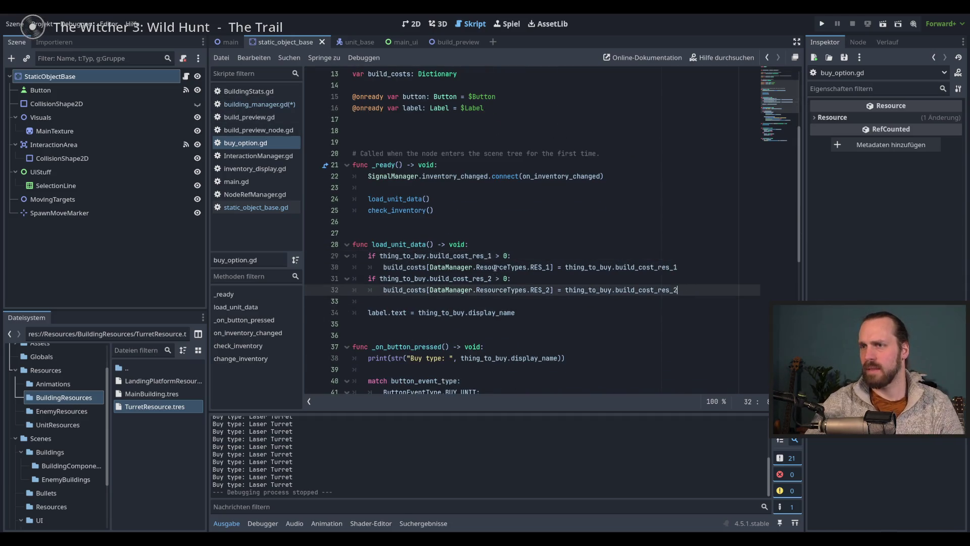
pyautogui.keyDown('shift'); pyautogui.click(367, 256); pyautogui.keyUp('shift')
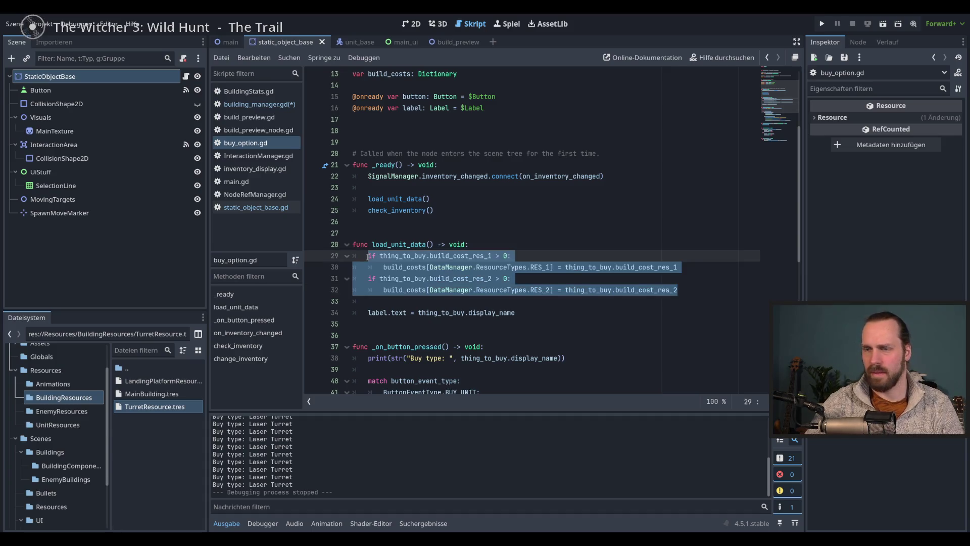
pyautogui.click(260, 104)
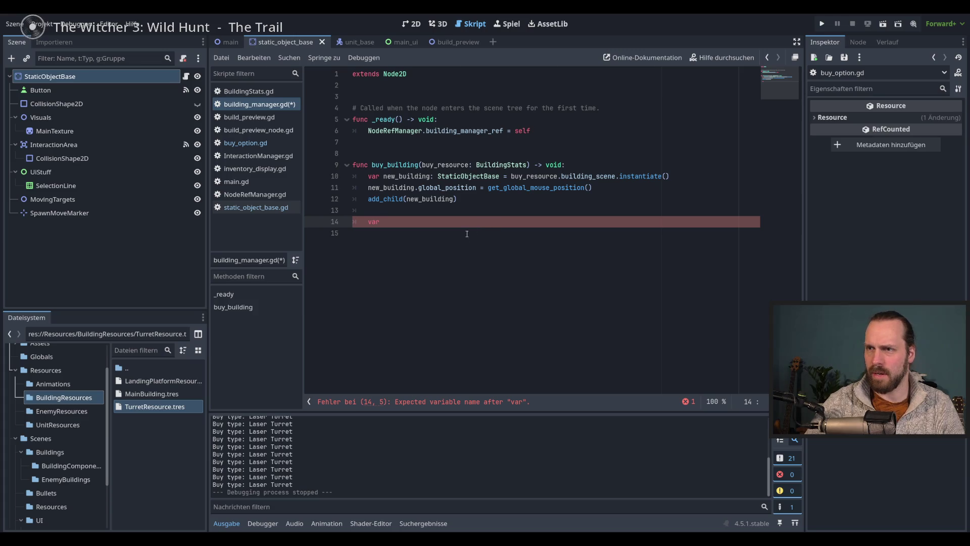
pyautogui.doubleClick(372, 222)
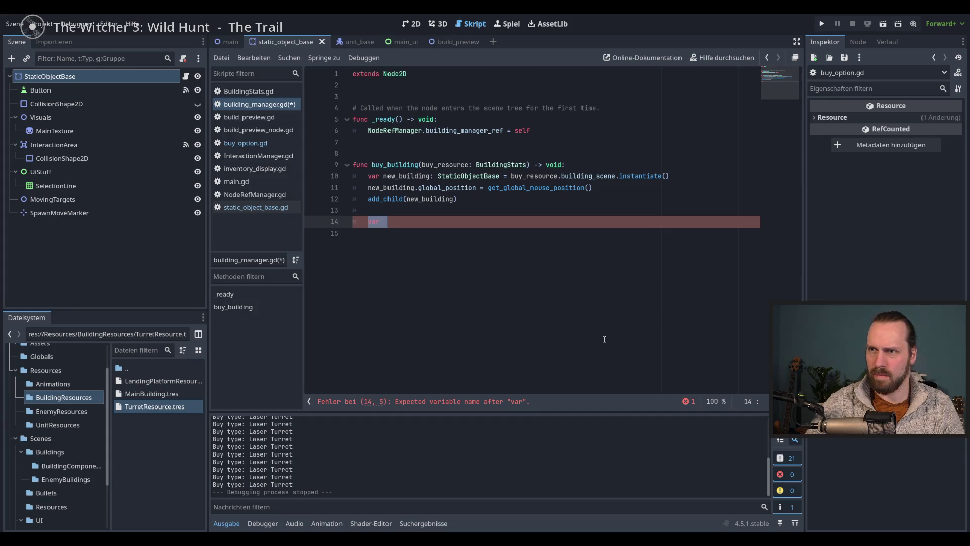
# Replace the stray var with a DataManager.change_resource_inventory() call on line 14.
pyautogui.press('Delete')
pyautogui.press('Delete')
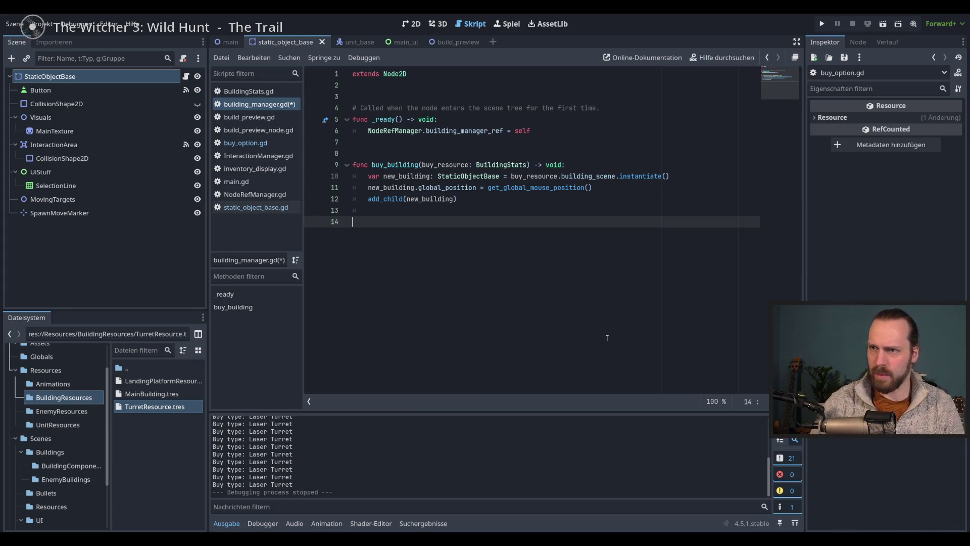
pyautogui.write('var')
pyautogui.press('BackSpace')
pyautogui.press('BackSpace')
pyautogui.press('BackSpace')
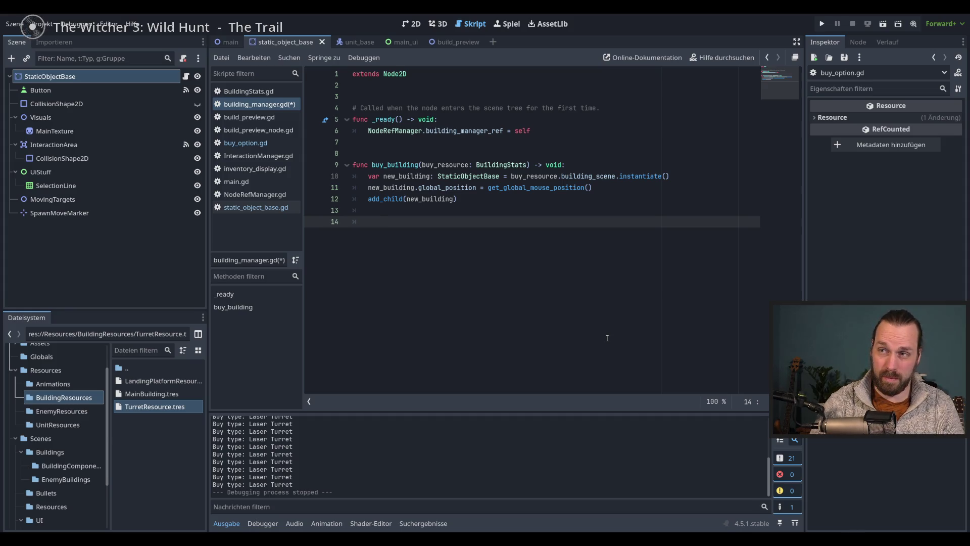
pyautogui.write('Data')
pyautogui.press('Return')
pyautogui.write('.')
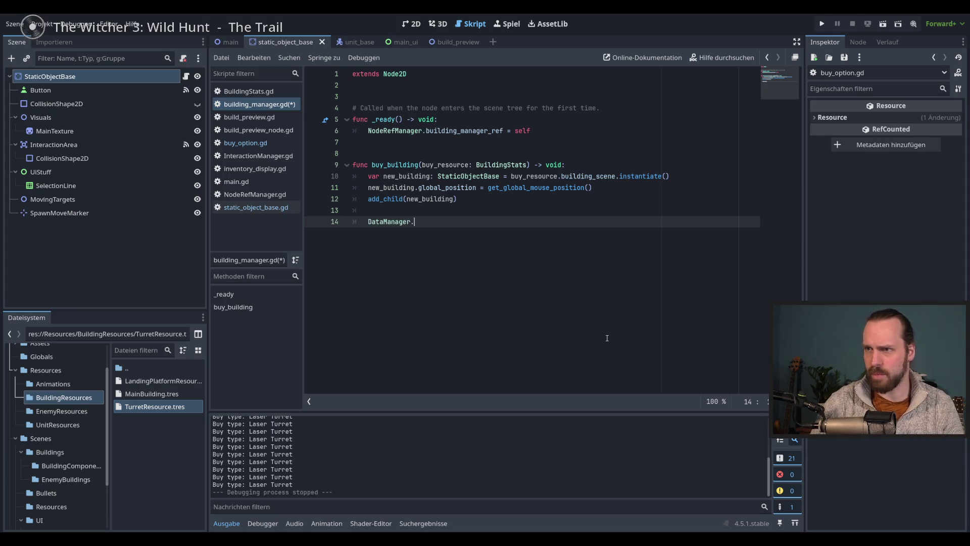
pyautogui.press('Down')
pyautogui.press('Down')
pyautogui.press('Down')
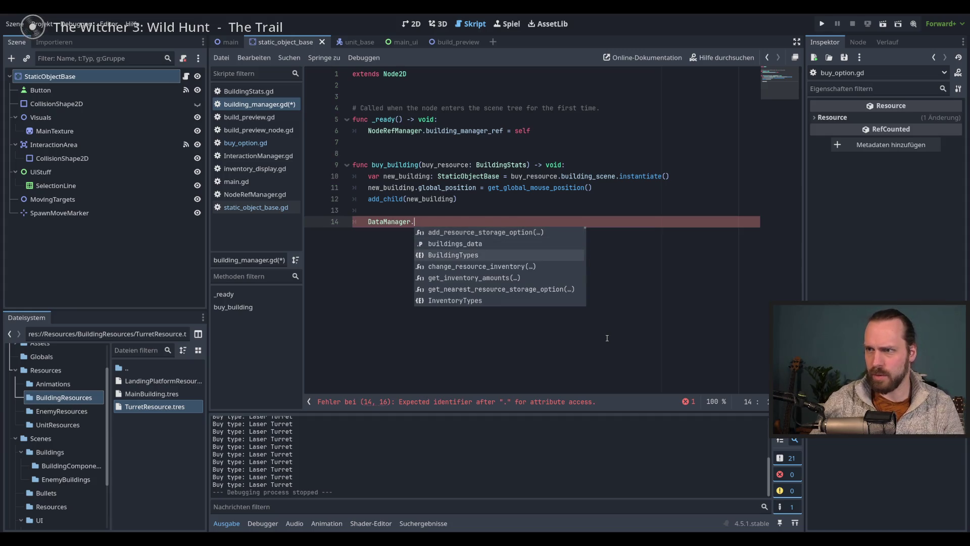
pyautogui.press('Return')
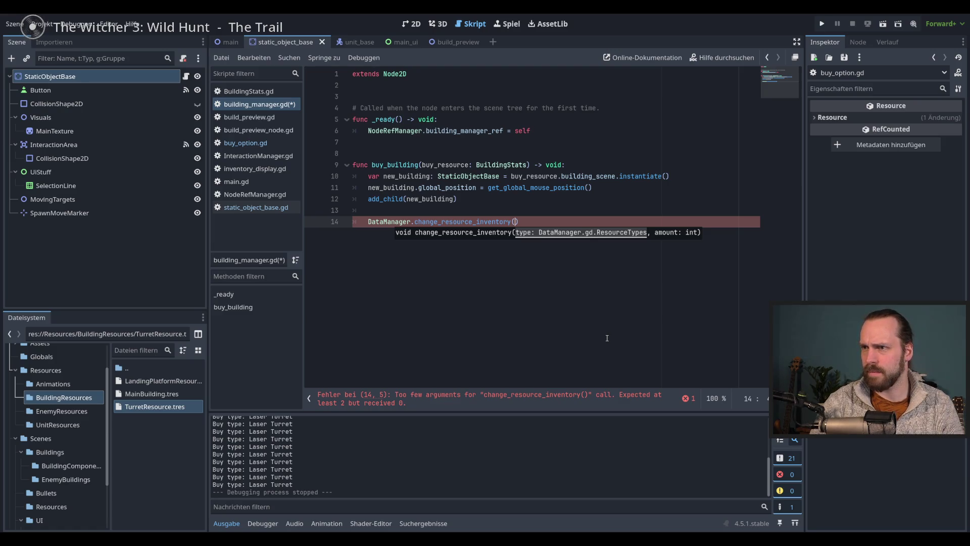
# Pass DataManager.ResourceTypes.RES_1 as the call's resource type.
pyautogui.write('Data')
pyautogui.press('Return')
pyautogui.write('.res')
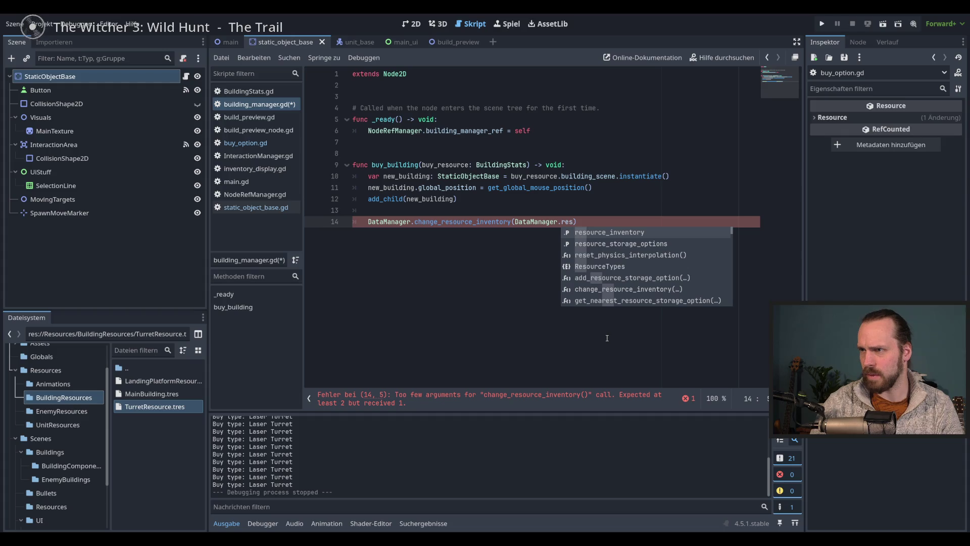
pyautogui.press('BackSpace')
pyautogui.press('BackSpace')
pyautogui.press('BackSpace')
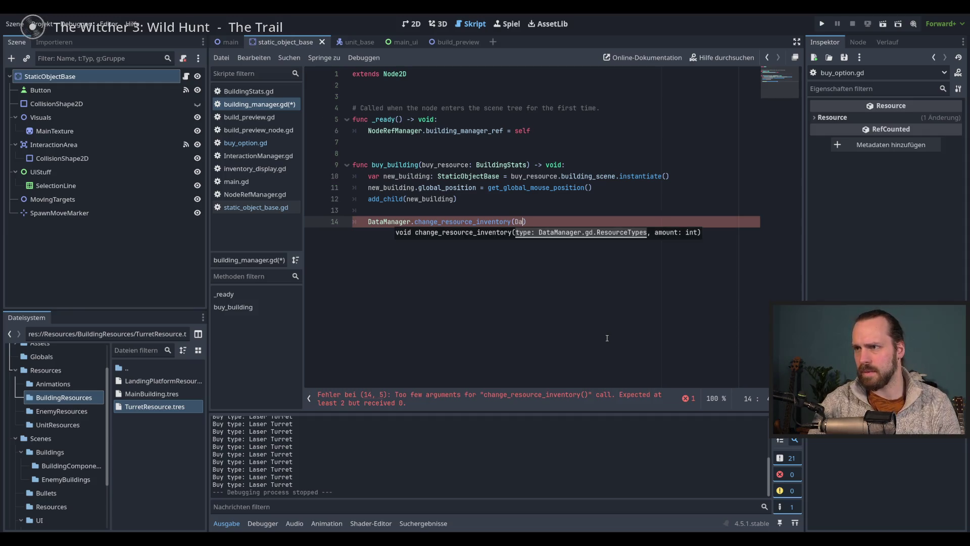
pyautogui.write('ta')
pyautogui.press('Return')
pyautogui.write('.Res')
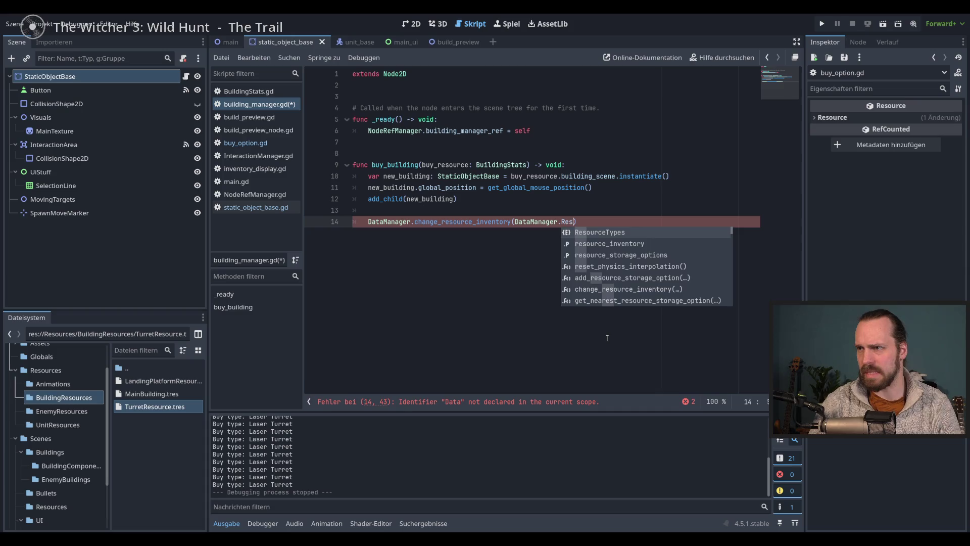
pyautogui.press('Return')
pyautogui.write('.')
pyautogui.press('Return')
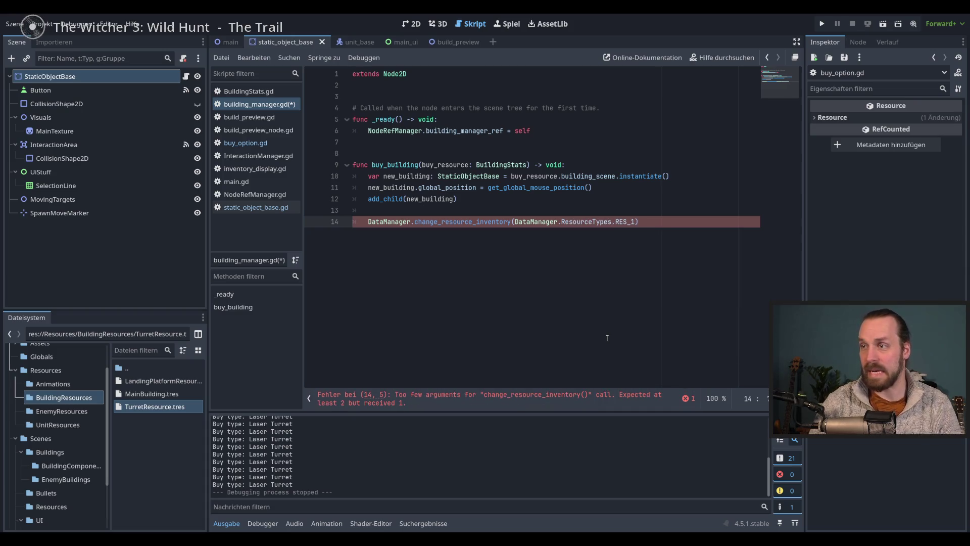
# Pass buy_resource.build_cost_res_1 as the amount.
pyautogui.write('b')
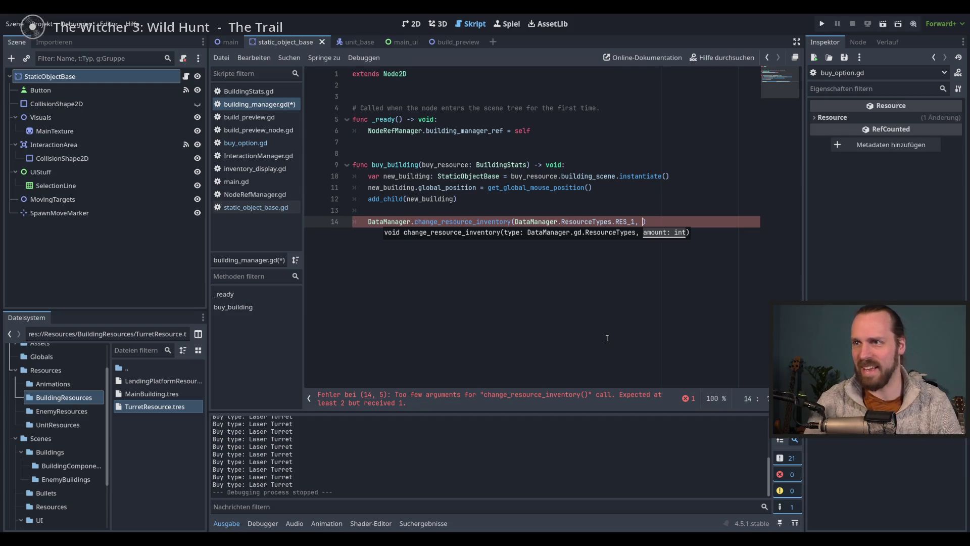
pyautogui.write('uy')
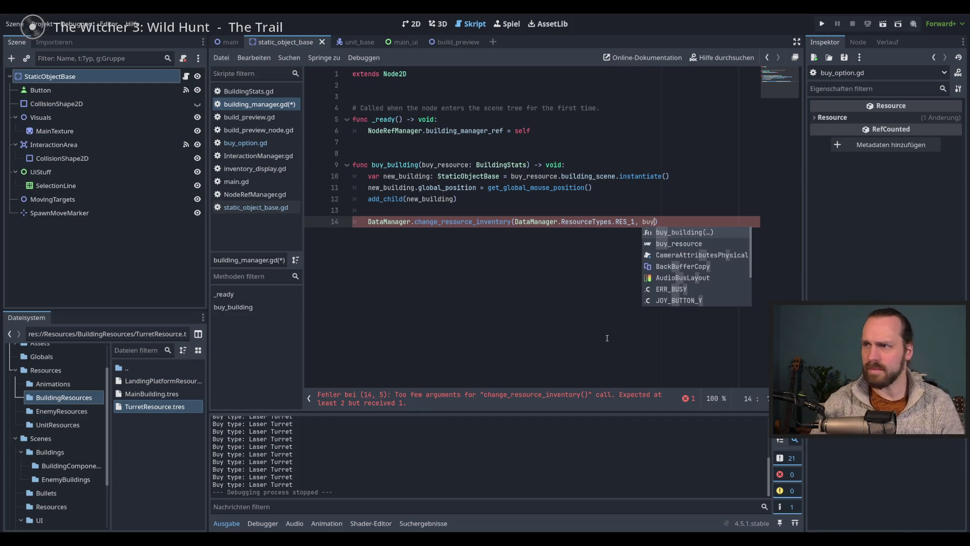
pyautogui.press('Down')
pyautogui.press('Return')
pyautogui.write('.')
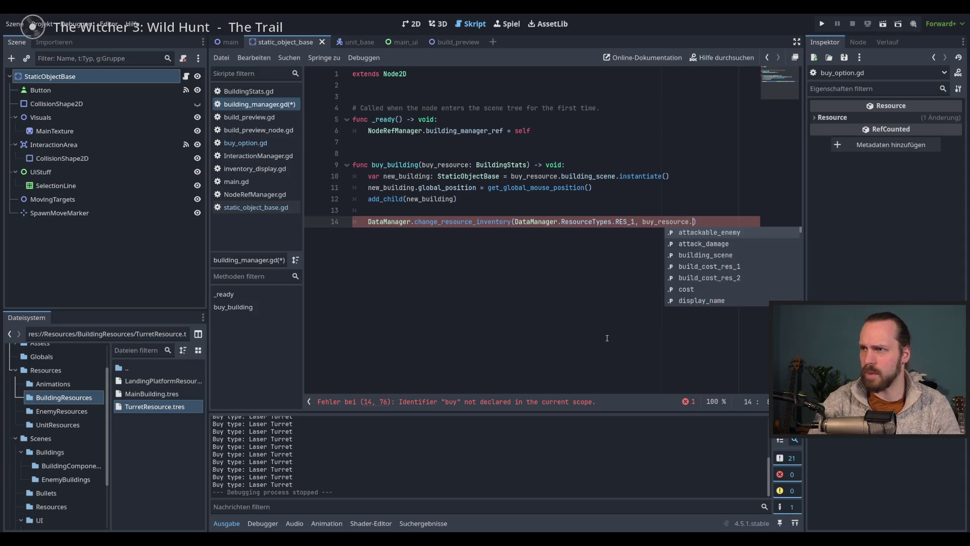
pyautogui.press('Down')
pyautogui.press('Down')
pyautogui.press('Down')
pyautogui.press('Return')
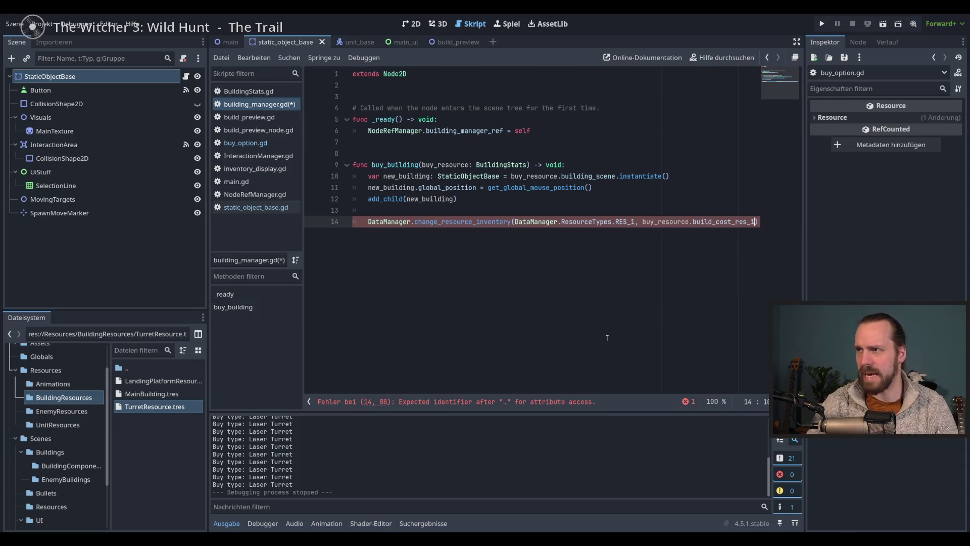
# Duplicate the call onto line 15 using build_cost_res_2, then save the script.
pyautogui.hotkey('shift', 'Home')
pyautogui.hotkey('ctrl', 'c')
pyautogui.press('End')
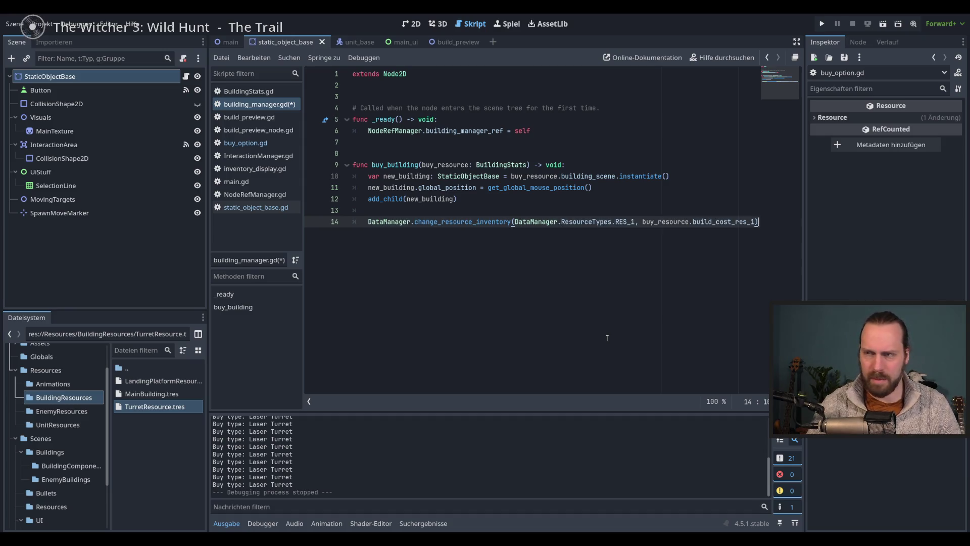
pyautogui.press('Return')
pyautogui.hotkey('ctrl', 'v')
pyautogui.click(631, 232)
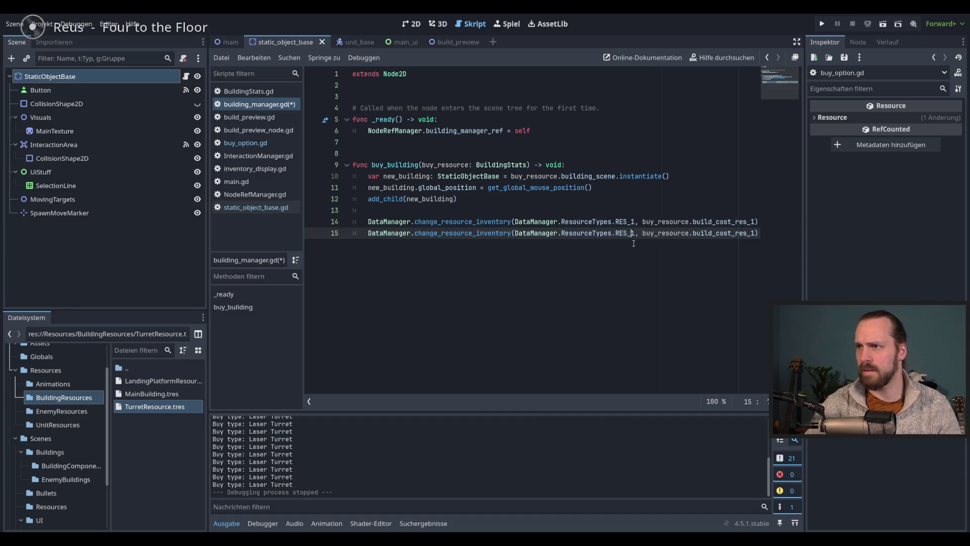
pyautogui.click(766, 234)
pyautogui.press('BackSpace')
pyautogui.write('2')
pyautogui.hotkey('ctrl', 's')
# Move both inventory calls to the top of buy_building and launch the game.
pyautogui.press('End')
pyautogui.press('Return')
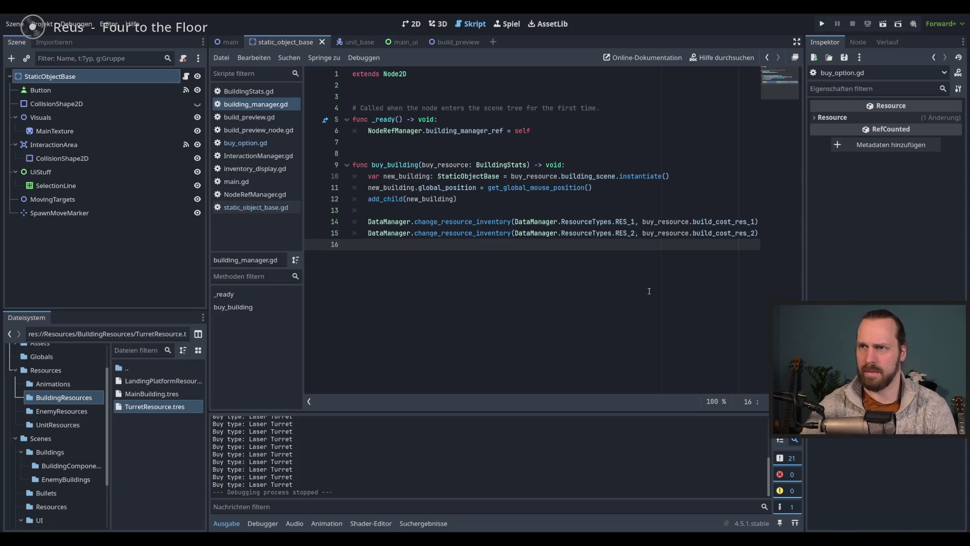
pyautogui.click(688, 164)
pyautogui.press('Return')
pyautogui.press('Return')
pyautogui.moveTo(581, 245); pyautogui.dragTo(582, 256)
pyautogui.hotkey('alt', 'Up')
pyautogui.hotkey('alt', 'Up')
pyautogui.hotkey('alt', 'Up')
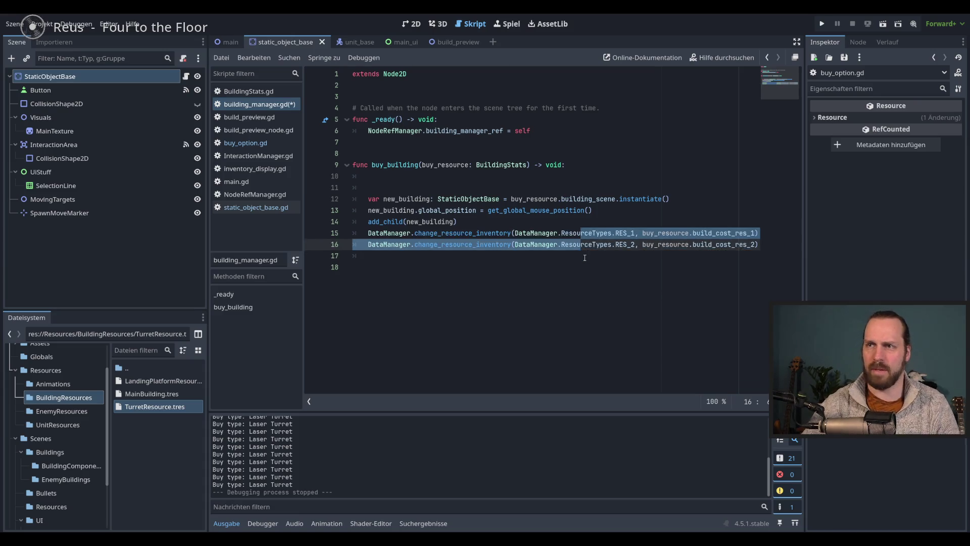
pyautogui.press('End')
pyautogui.press('Delete')
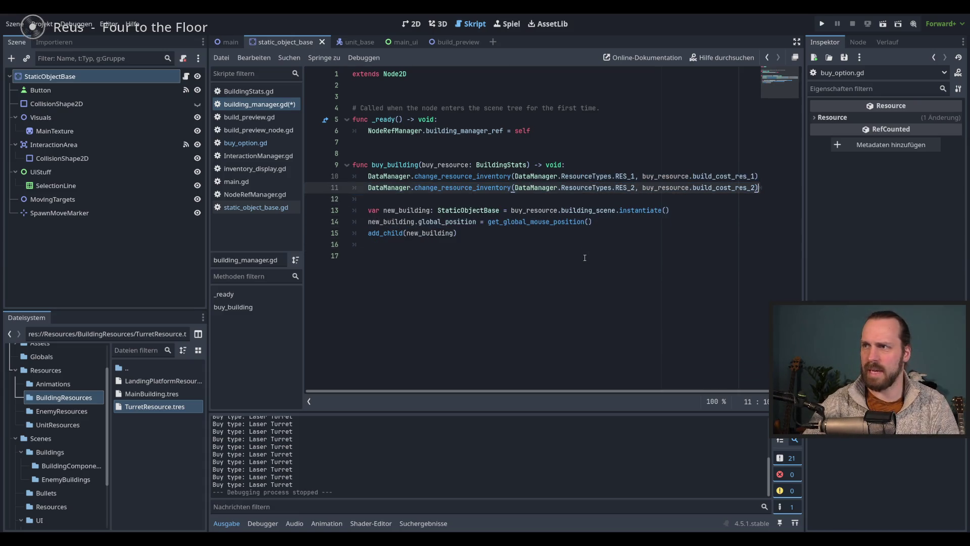
pyautogui.press('F5')
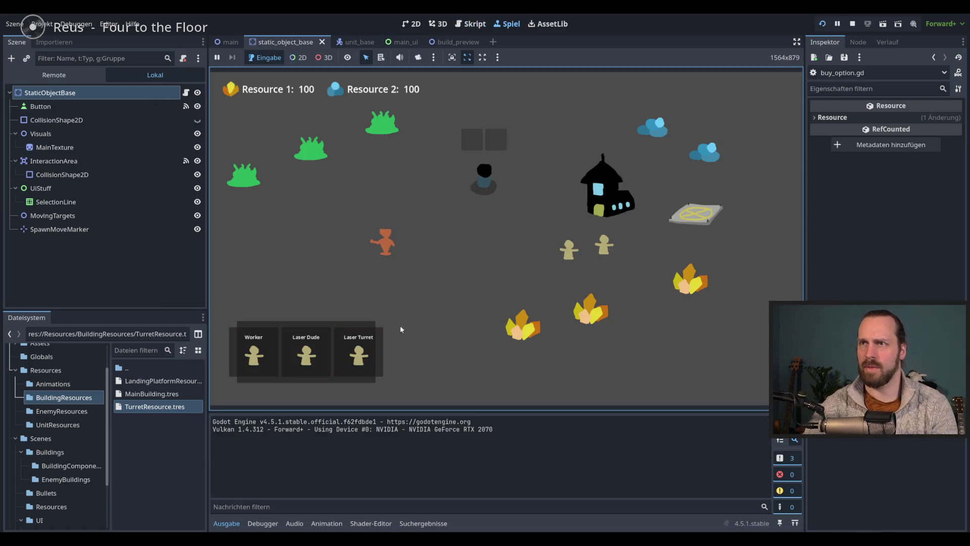
# Buy and place four Laser Turrets while watching the resource counters, then stop the game.
pyautogui.click(358, 354)
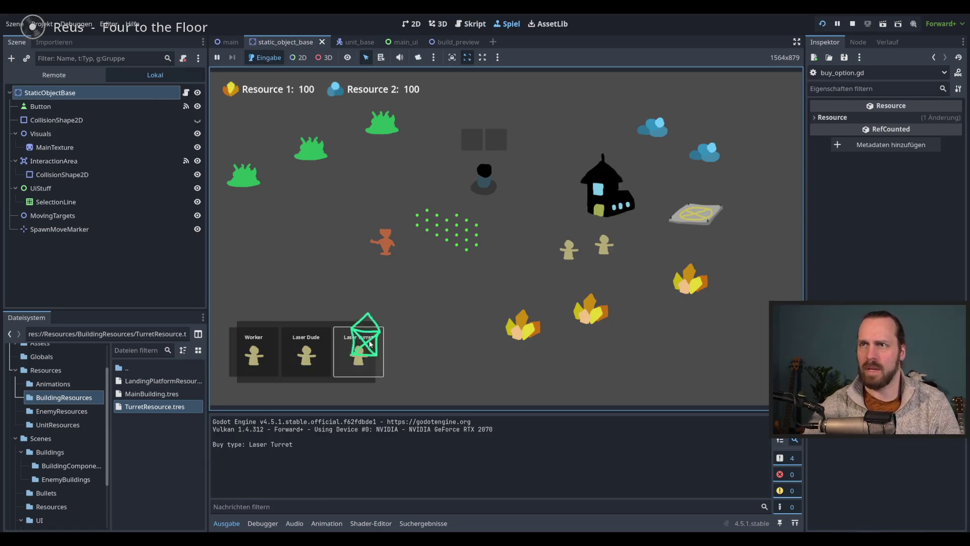
pyautogui.click(329, 237)
pyautogui.click(358, 354)
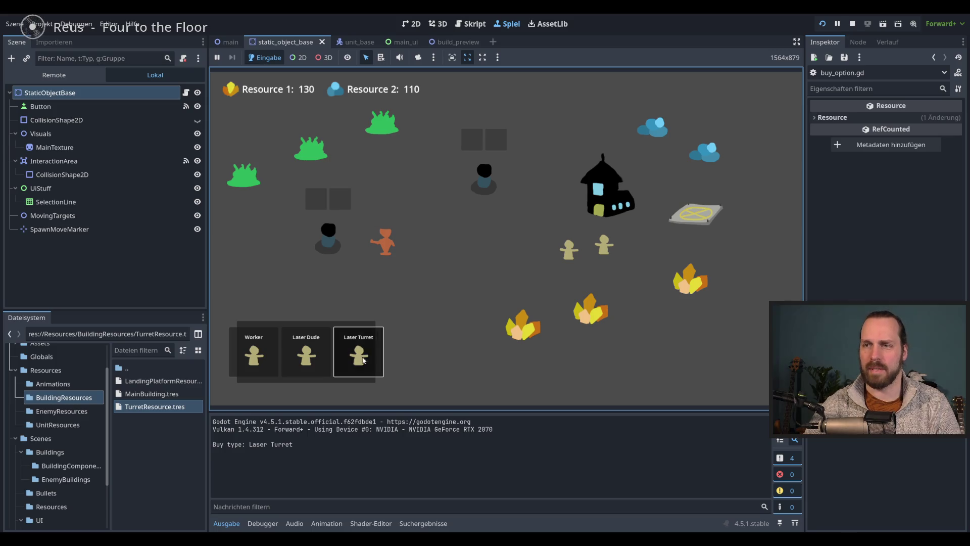
pyautogui.click(469, 292)
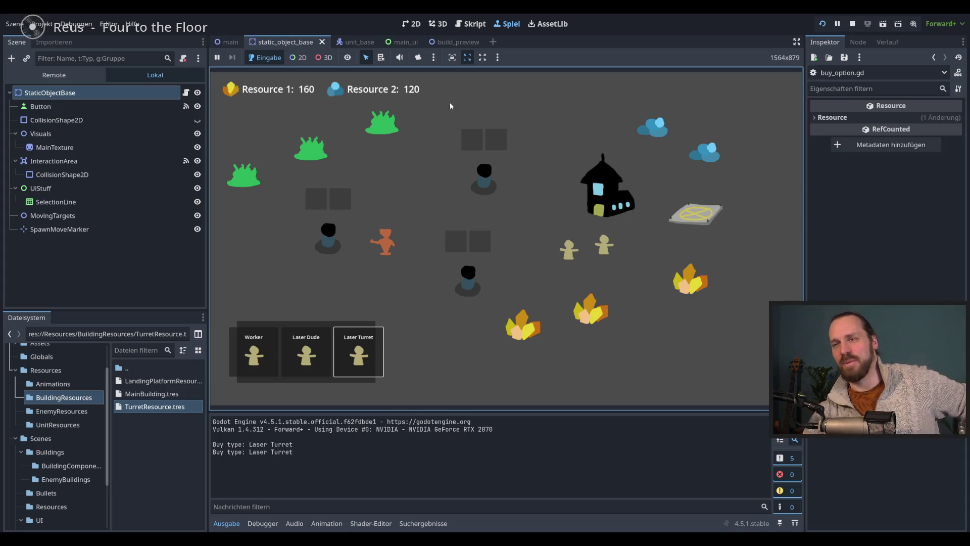
pyautogui.click(358, 353)
pyautogui.click(412, 169)
pyautogui.click(358, 354)
pyautogui.click(265, 271)
pyautogui.click(364, 348)
pyautogui.press('F8')
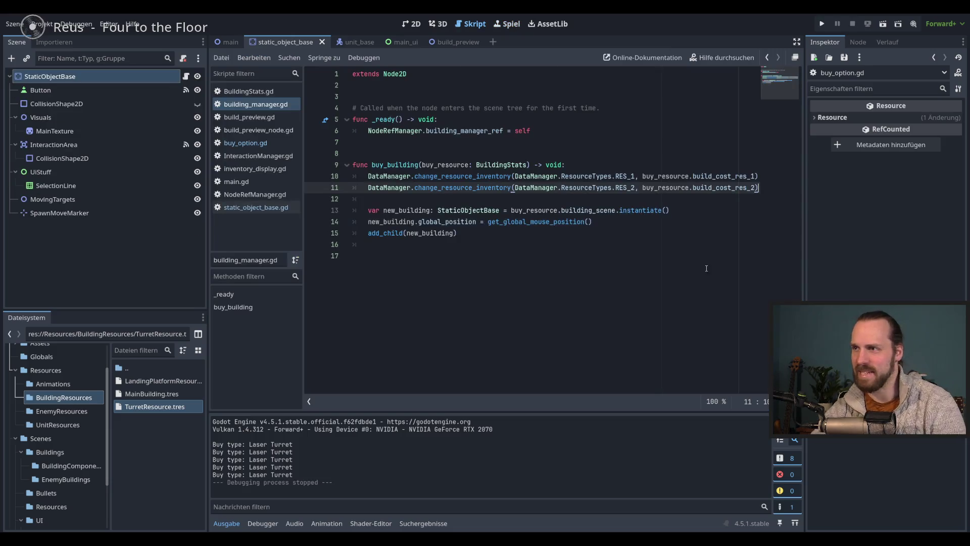
# Add a minus before buy_resource on line 10 so costs are deducted, then rerun the game.
pyautogui.moveTo(703, 189)
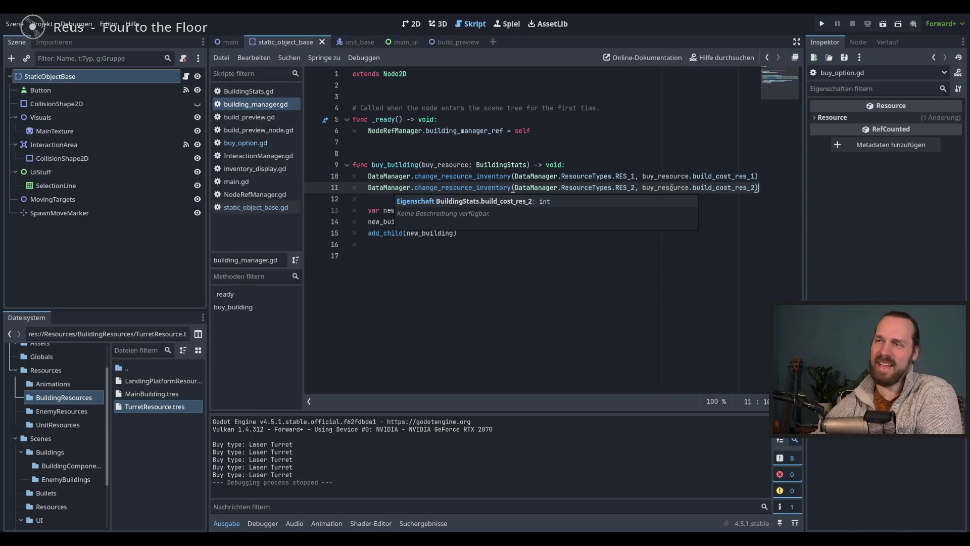
pyautogui.click(643, 176)
pyautogui.write('-')
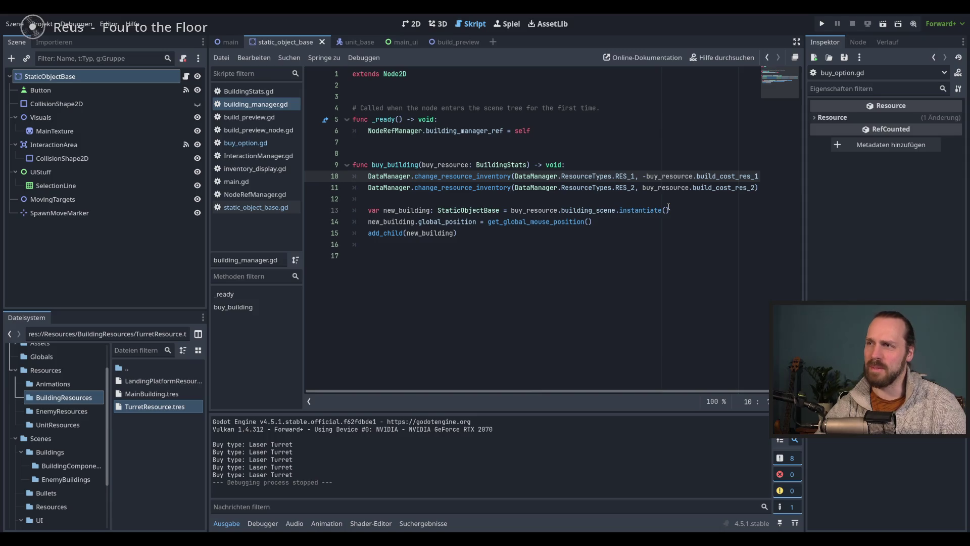
pyautogui.press('Down')
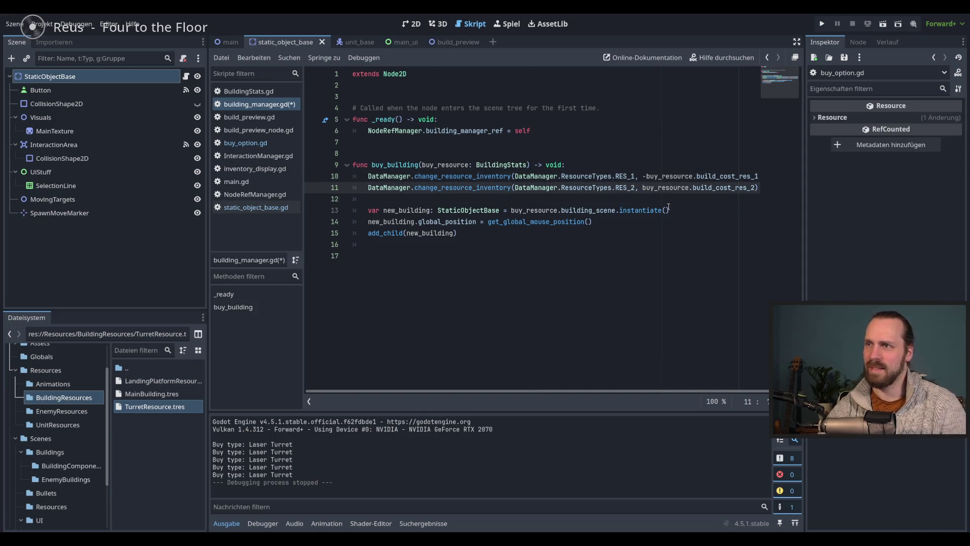
pyautogui.click(667, 221)
pyautogui.press('F5')
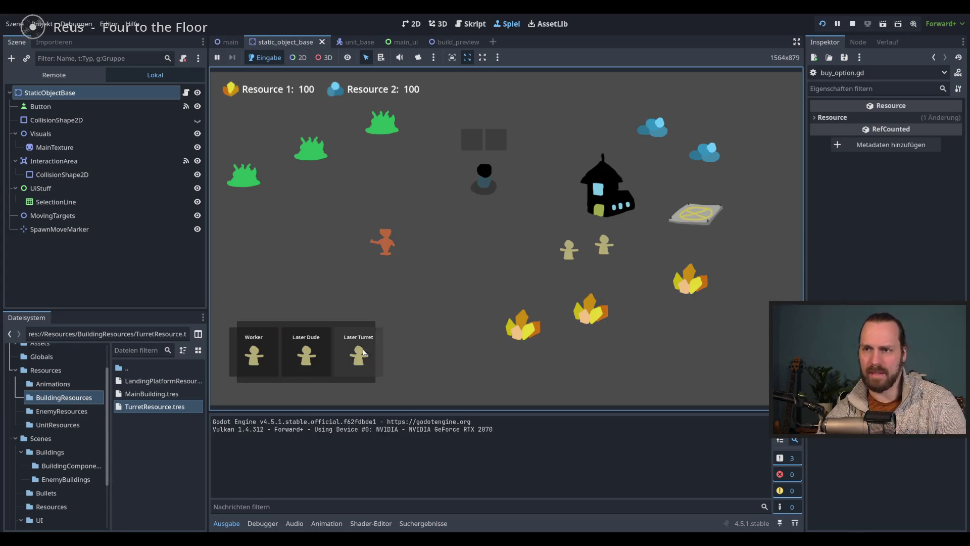
# Buy and place three Laser Turrets on the map.
pyautogui.click(358, 354)
pyautogui.click(320, 284)
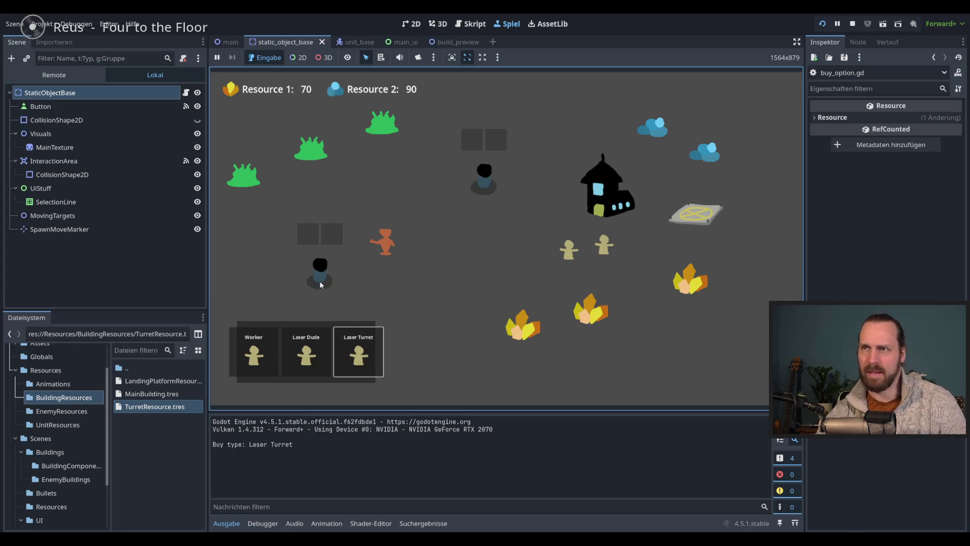
pyautogui.click(358, 354)
pyautogui.click(437, 295)
pyautogui.click(358, 353)
pyautogui.click(482, 247)
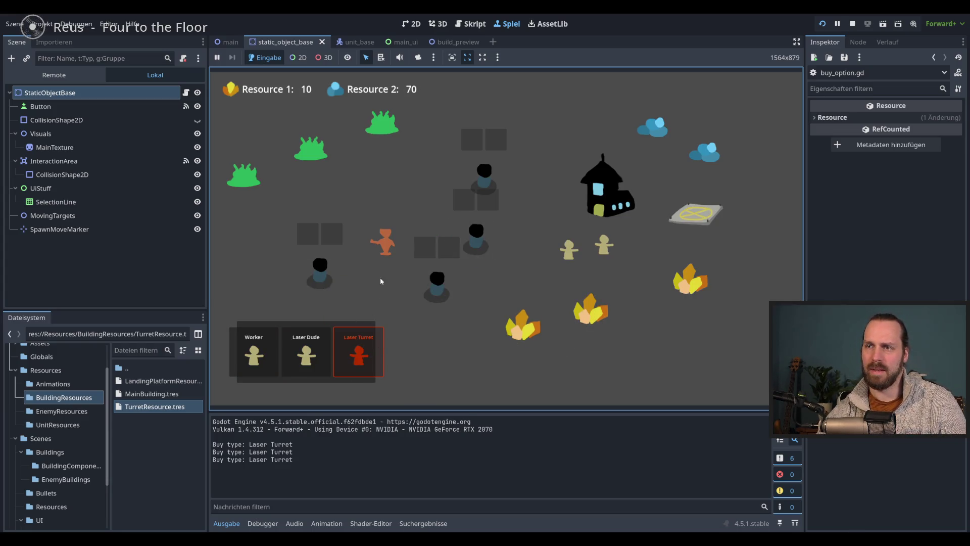
# Send the two workers to new spots and buy three more workers.
pyautogui.click(569, 250)
pyautogui.rightClick(561, 288)
pyautogui.click(604, 245)
pyautogui.rightClick(651, 261)
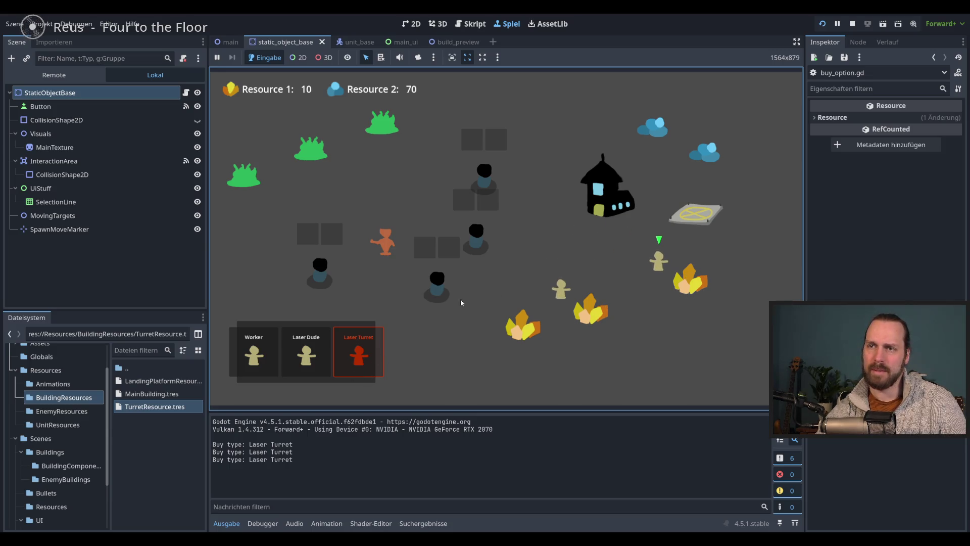
pyautogui.click(254, 353)
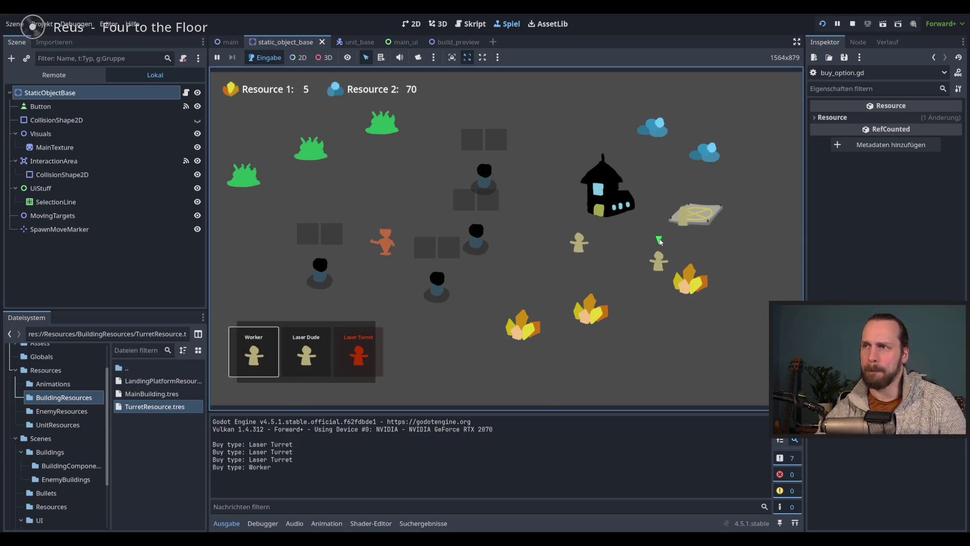
pyautogui.click(253, 353)
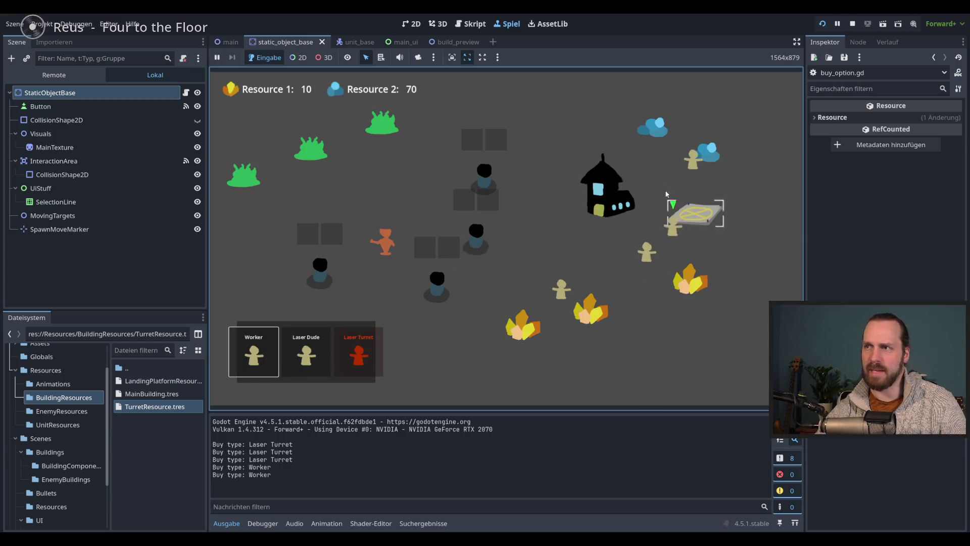
pyautogui.press('1')
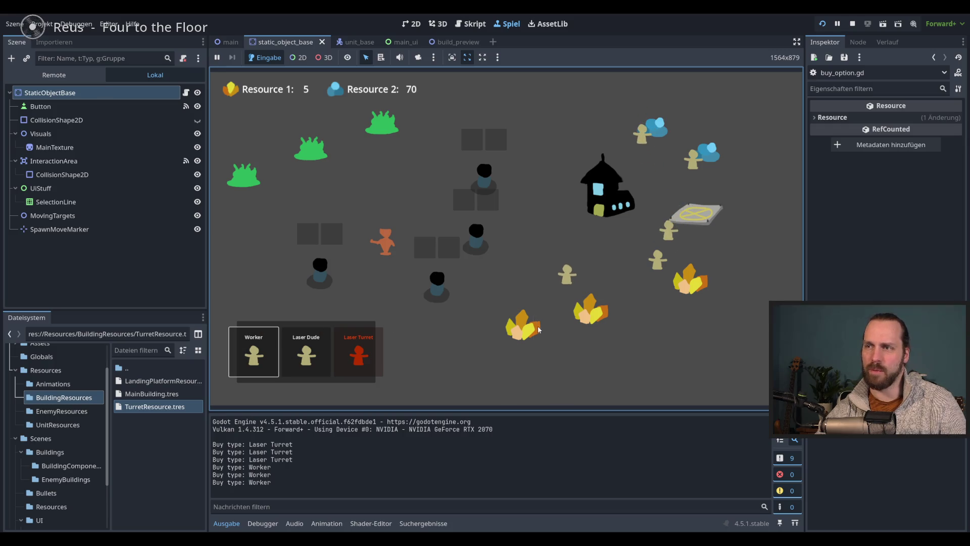
pyautogui.click(674, 237)
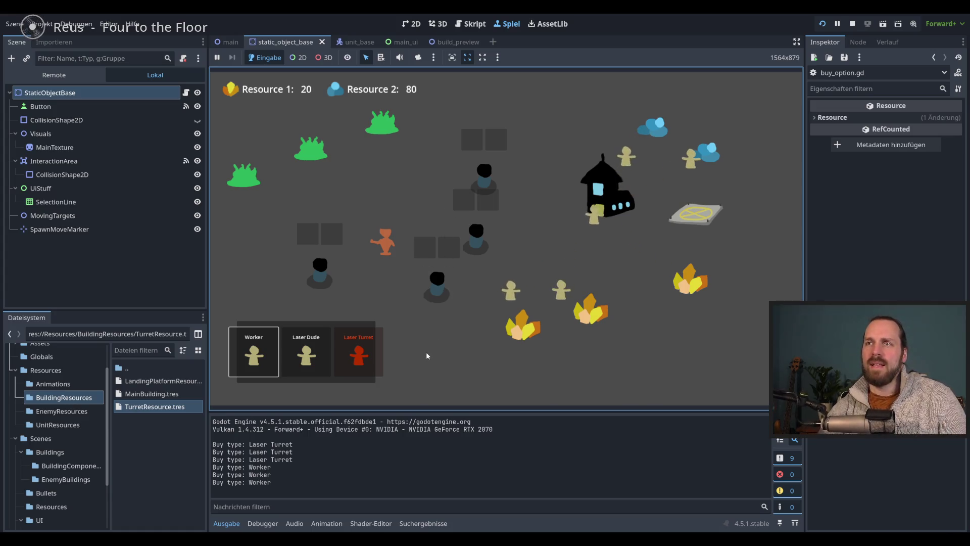
# Buy another Laser Turret, three Laser Dudes and more turrets until the freed-instance error halts the game.
pyautogui.click(368, 349)
pyautogui.click(359, 169)
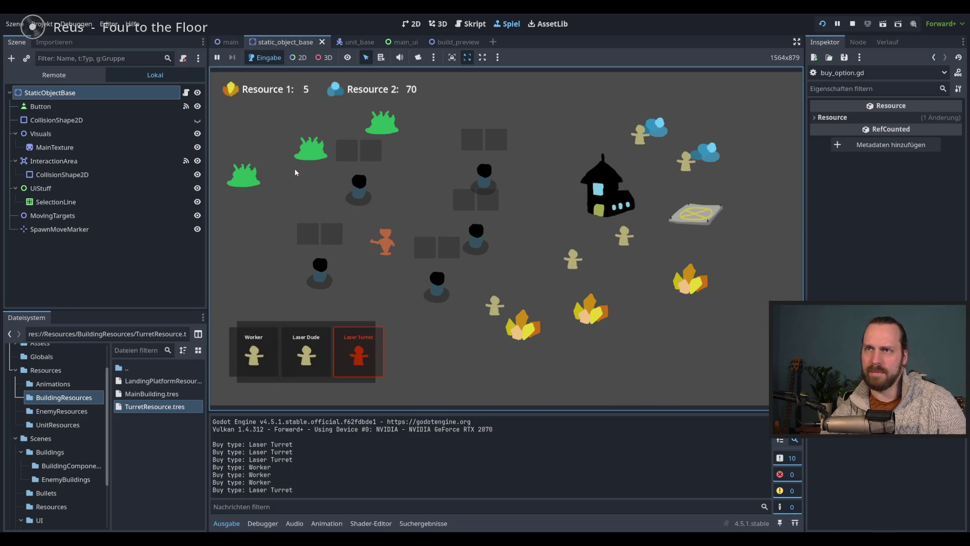
pyautogui.click(308, 347)
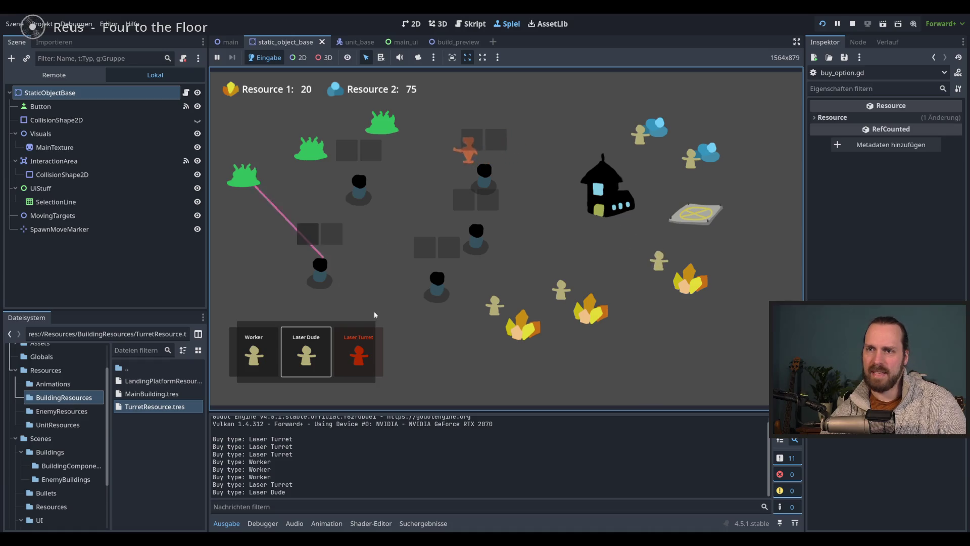
pyautogui.click(306, 351)
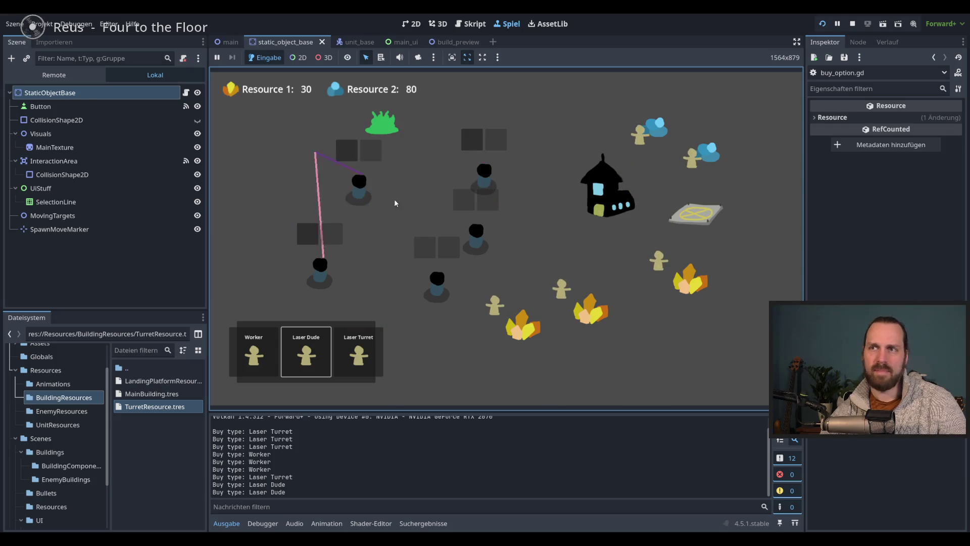
pyautogui.click(306, 351)
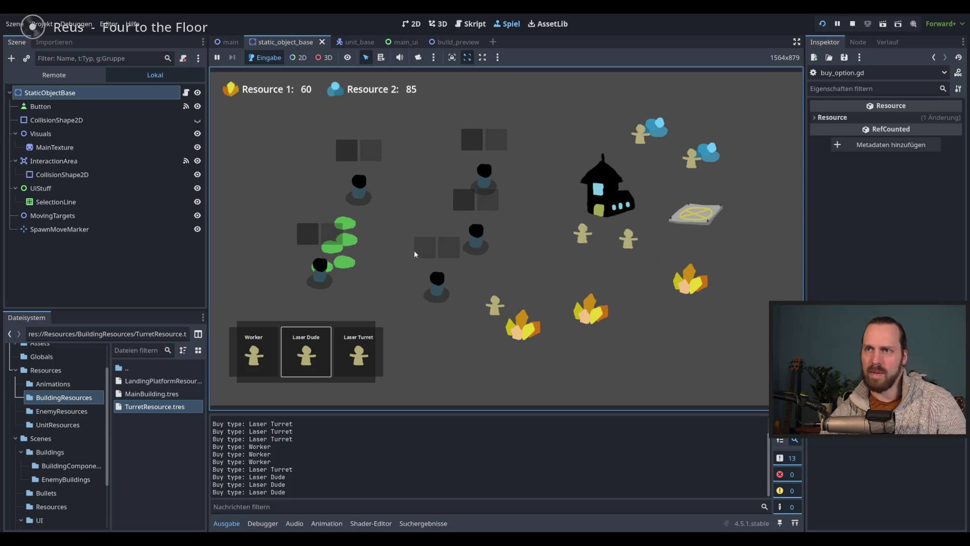
pyautogui.click(358, 353)
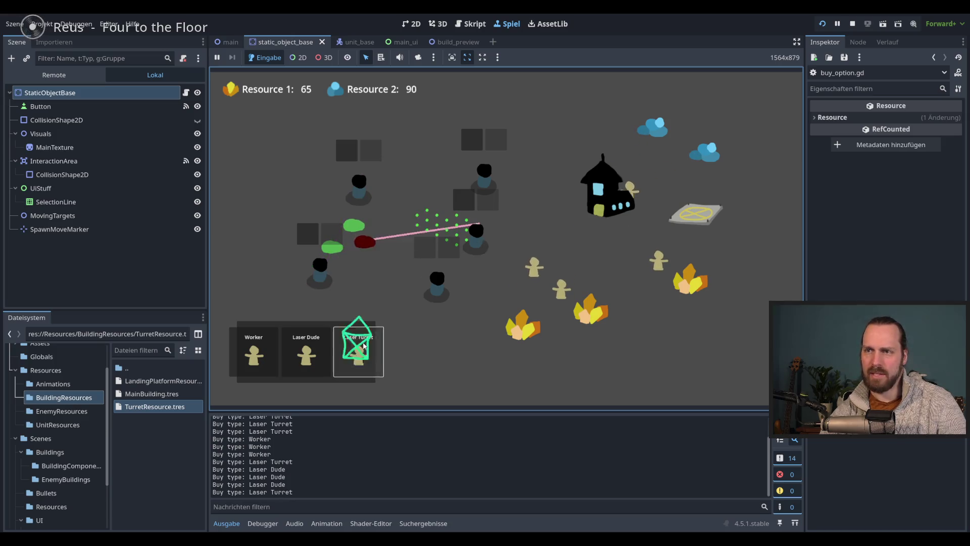
pyautogui.click(410, 206)
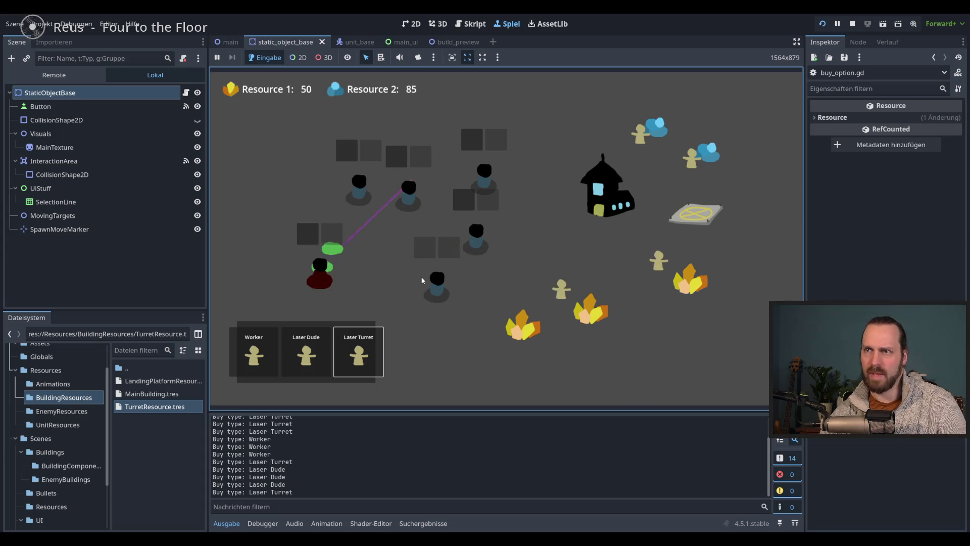
pyautogui.write('z')
pyautogui.press('Escape')
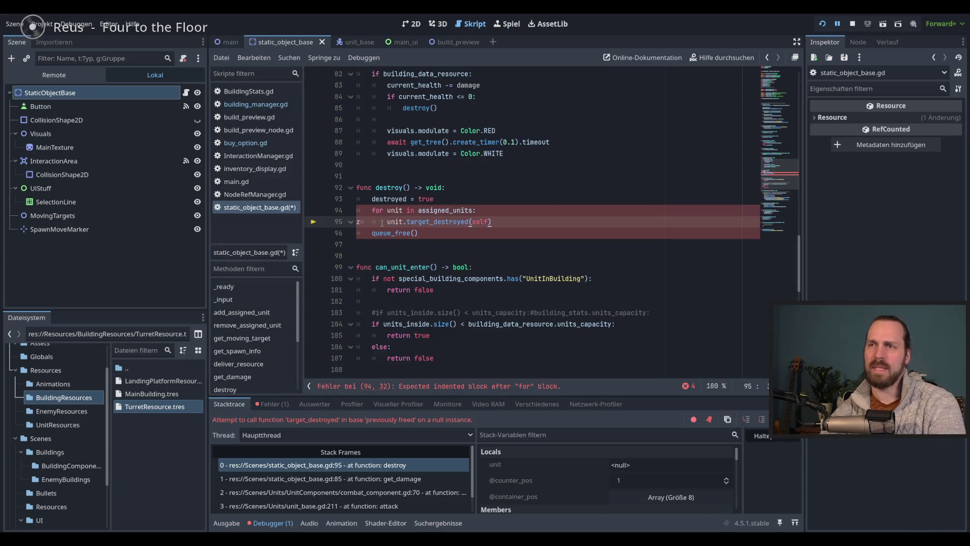
# Undo the stray z on line 95, save the script, and stop the crashed game.
pyautogui.hotkey('ctrl', 'z')
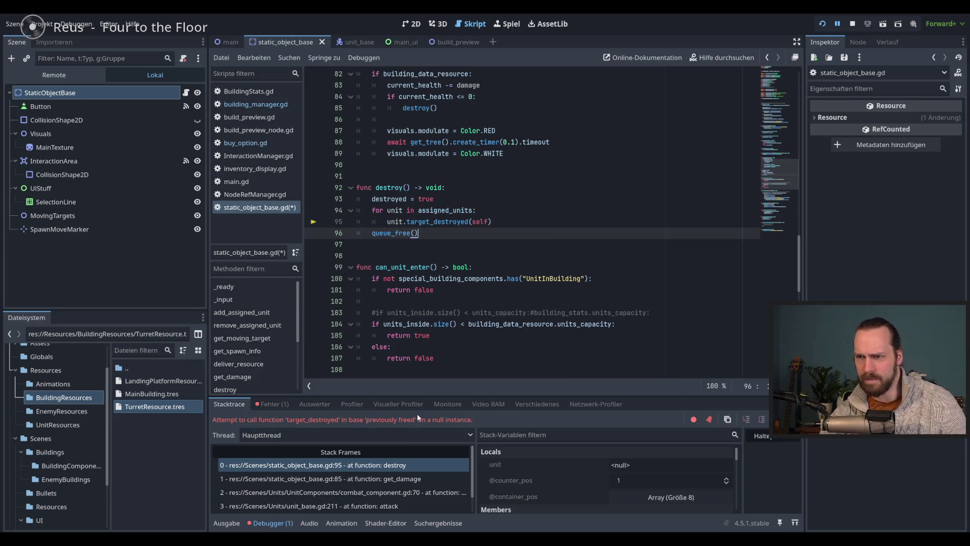
pyautogui.hotkey('ctrl', 's')
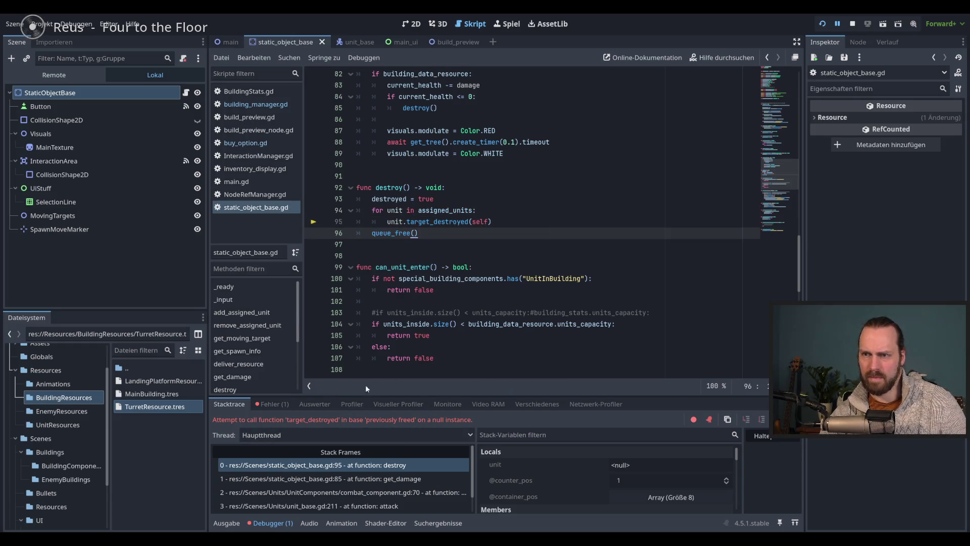
pyautogui.click(511, 220)
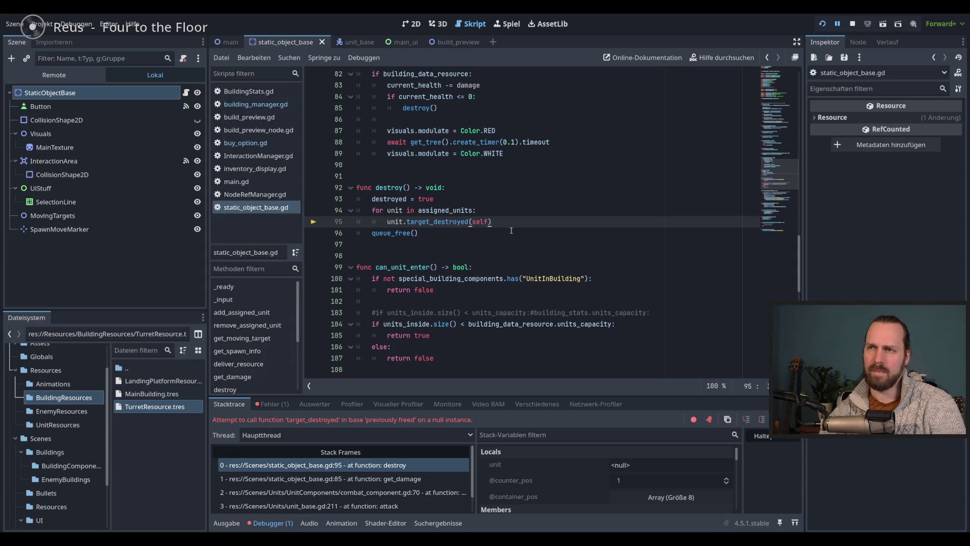
pyautogui.press('F8')
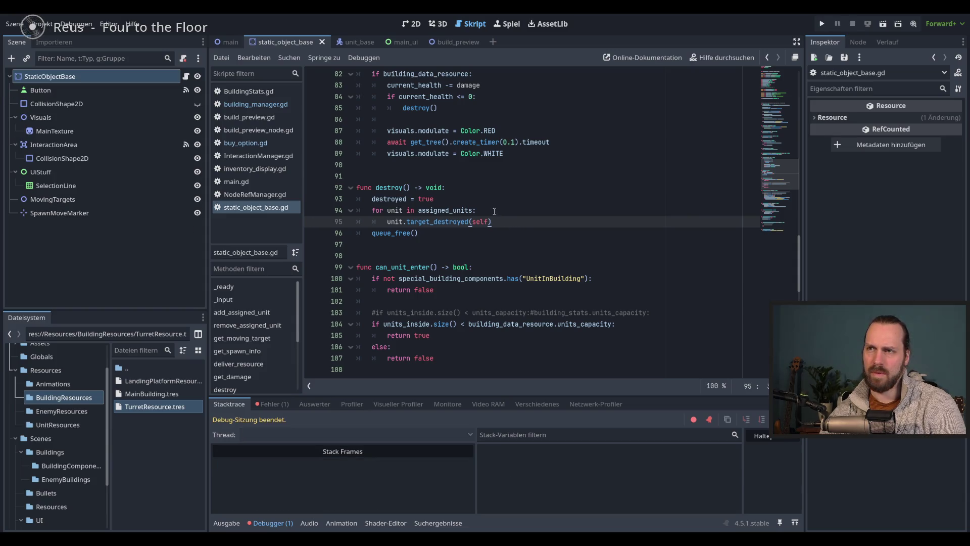
# Wrap unit.target_destroyed(self) in an 'if unit:' check, save, and rerun the game with F5.
pyautogui.click(494, 211)
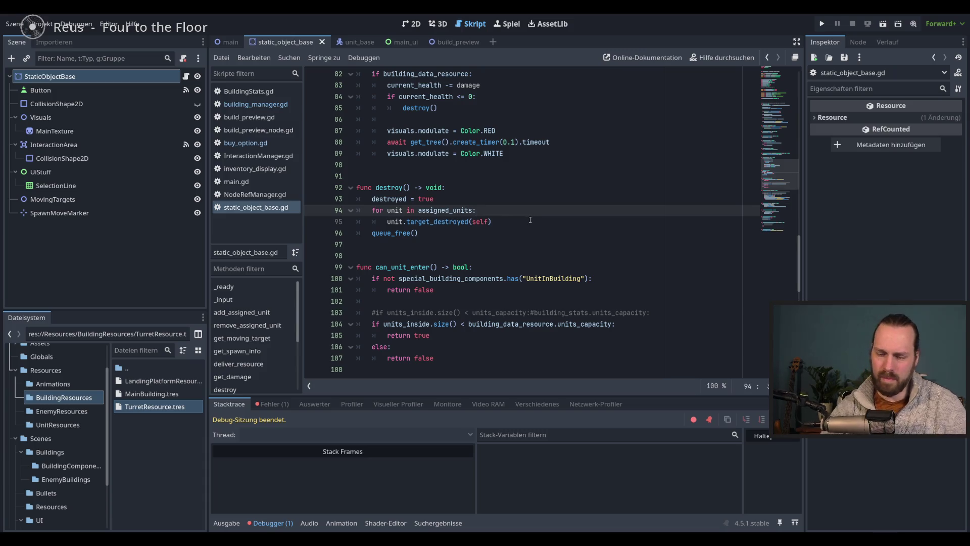
pyautogui.press('Return')
pyautogui.write('if unit:')
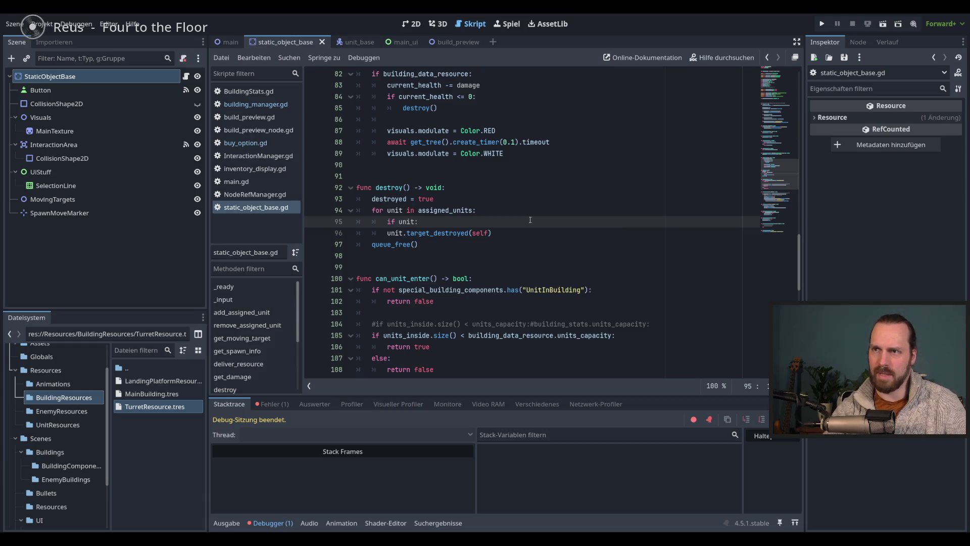
pyautogui.press('Down')
pyautogui.press('Tab')
pyautogui.hotkey('ctrl', 's')
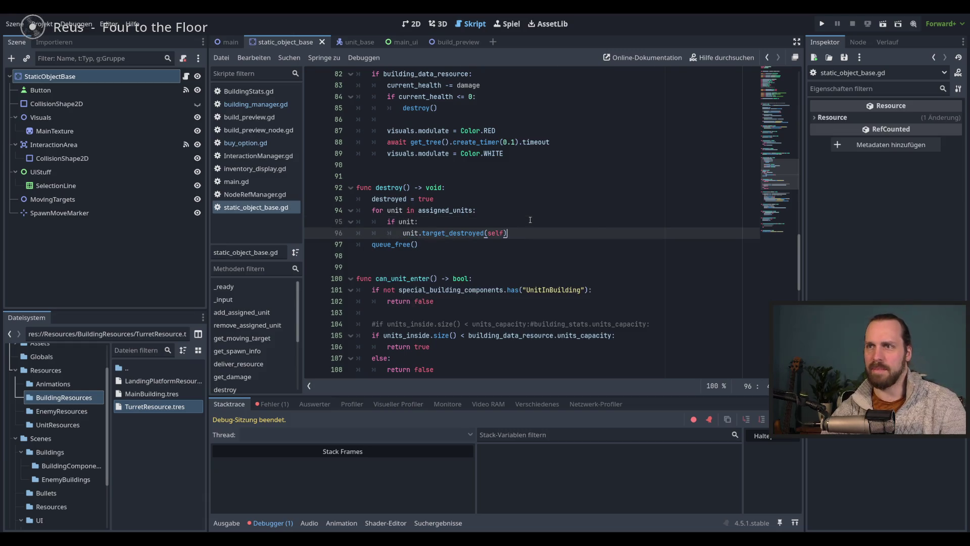
pyautogui.press('F5')
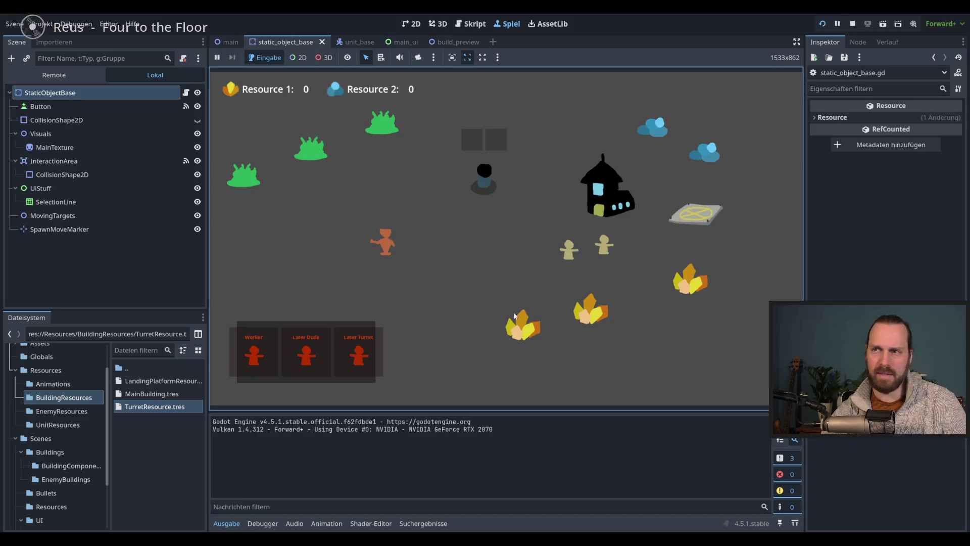
# Buy and place three Laser Turrets on the map.
pyautogui.click(361, 354)
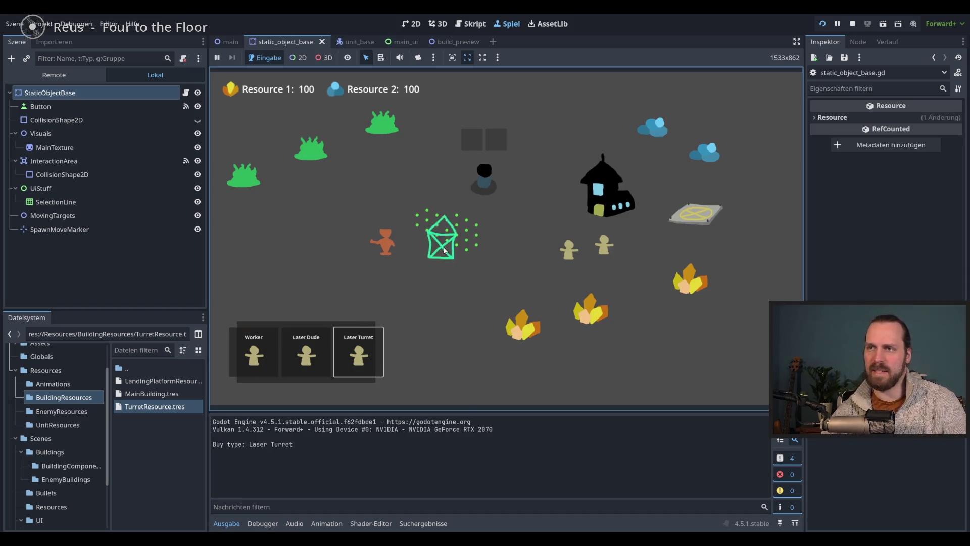
pyautogui.click(406, 302)
pyautogui.click(358, 354)
pyautogui.click(363, 232)
pyautogui.click(358, 354)
pyautogui.click(316, 227)
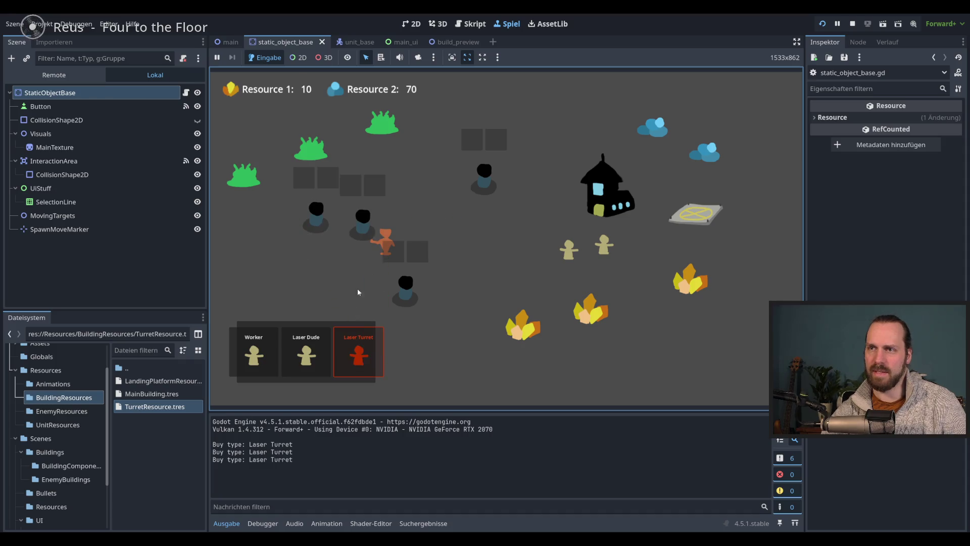
# Buy two Laser Dudes and command units until the debugger breaks at unit_base.gd line 109.
pyautogui.click(323, 351)
pyautogui.click(324, 351)
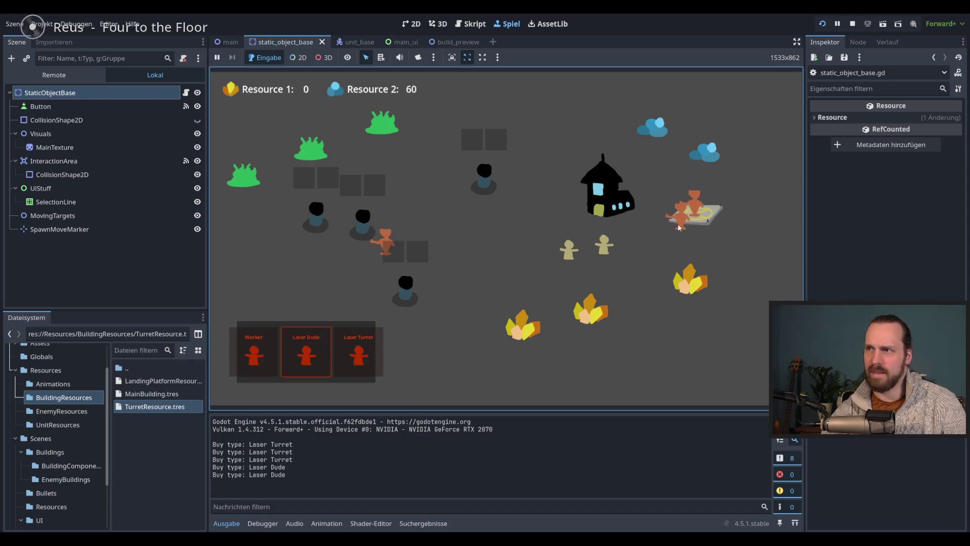
pyautogui.click(365, 225)
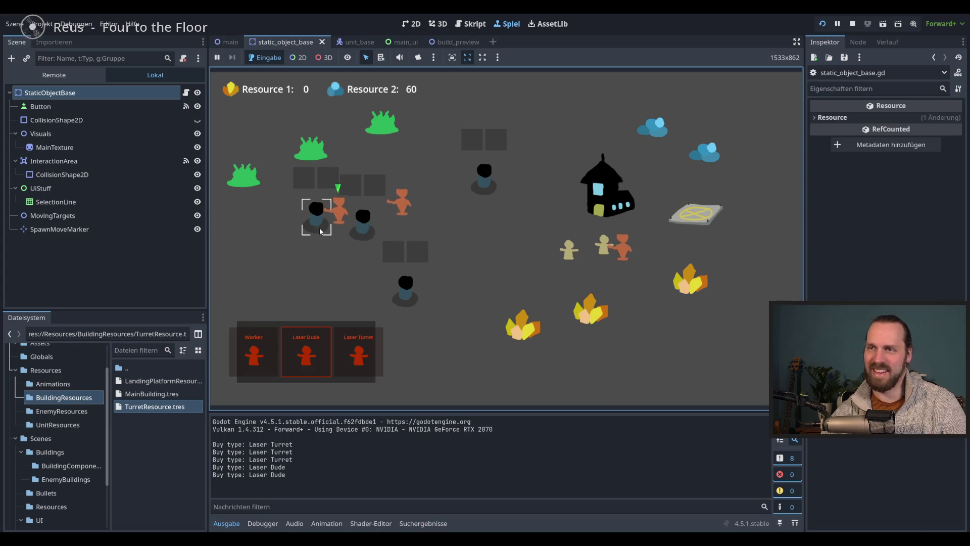
pyautogui.click(407, 287)
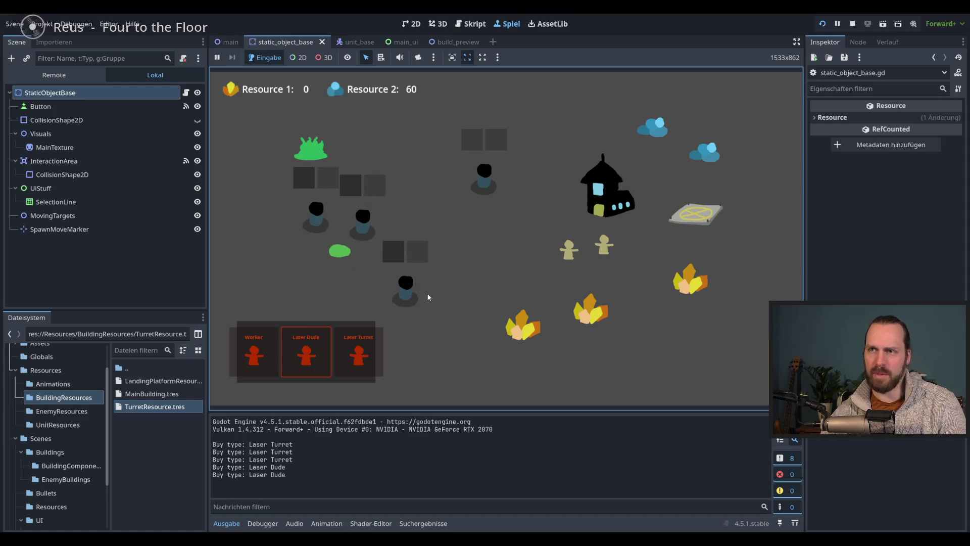
pyautogui.click(409, 282)
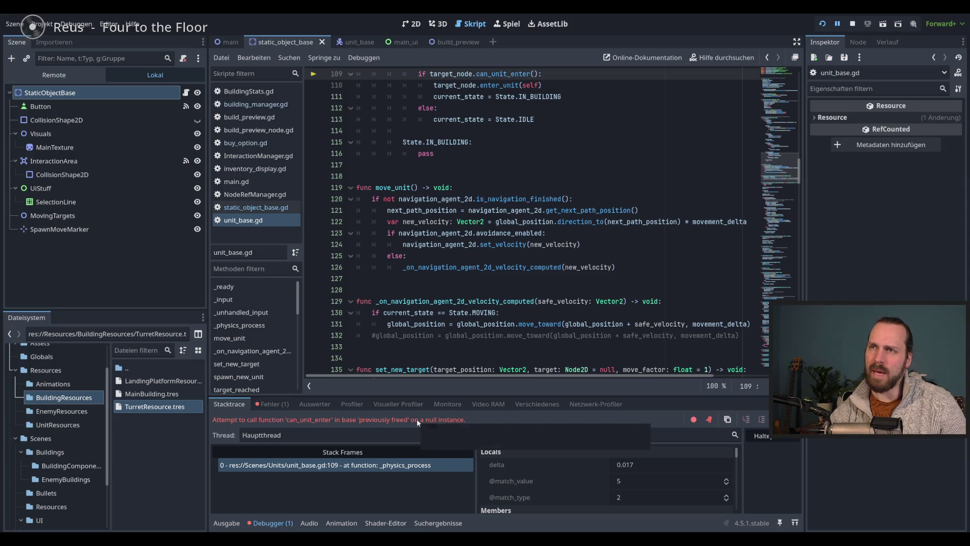
# Scroll up to inspect line 109 of unit_base.gd, stop the session with F8, and relaunch with F5.
pyautogui.scroll(2, 500, 258)
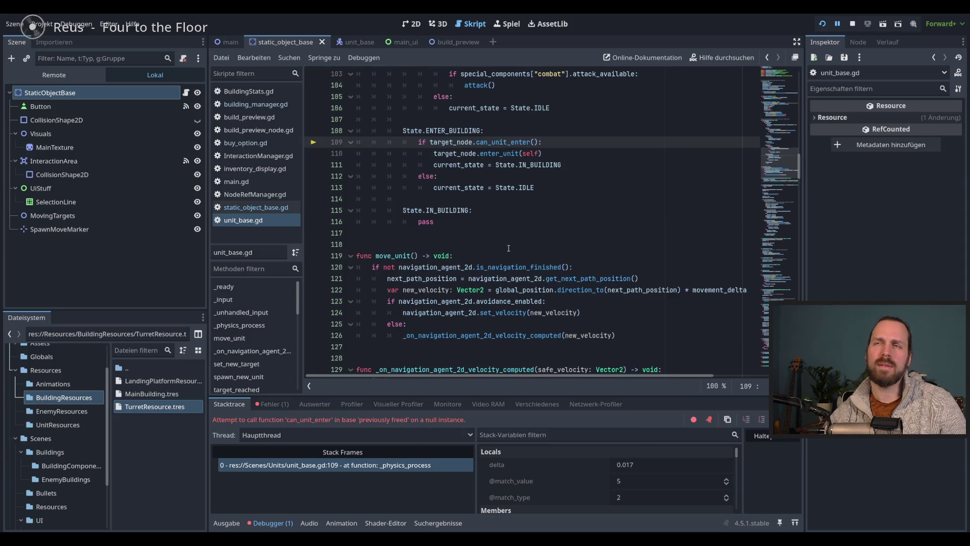
pyautogui.scroll(4, 513, 244)
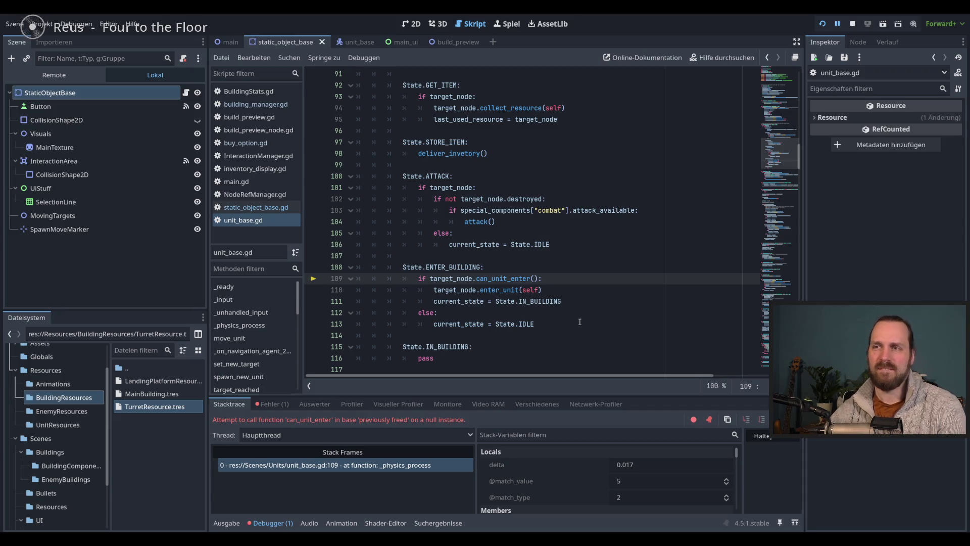
pyautogui.press('F8')
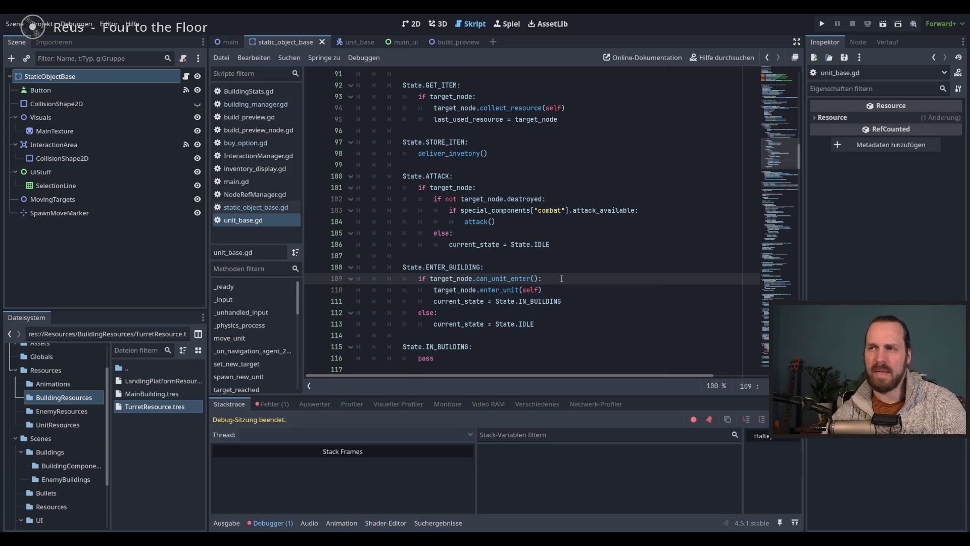
pyautogui.press('F5')
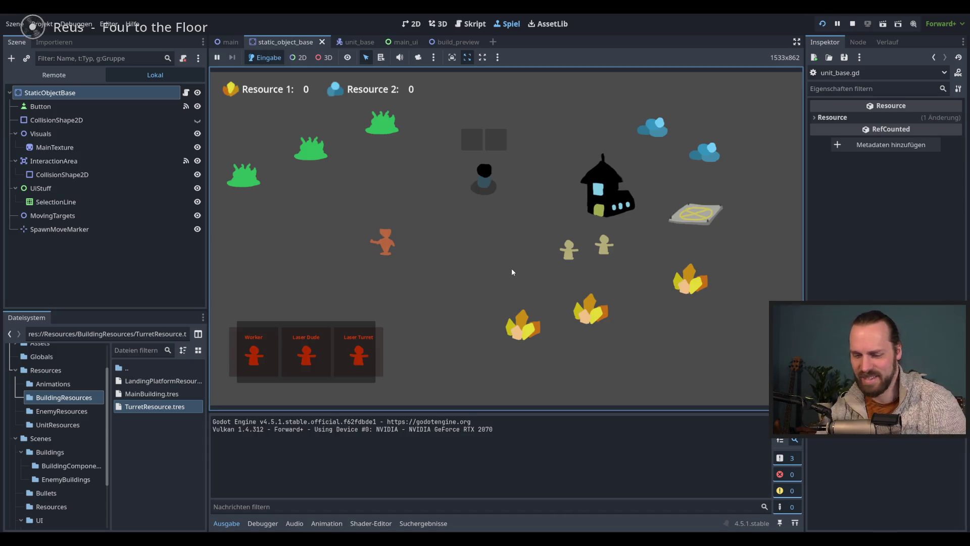
# Buy Laser Turrets and place them on the map.
pyautogui.click(374, 349)
pyautogui.click(377, 349)
pyautogui.click(455, 283)
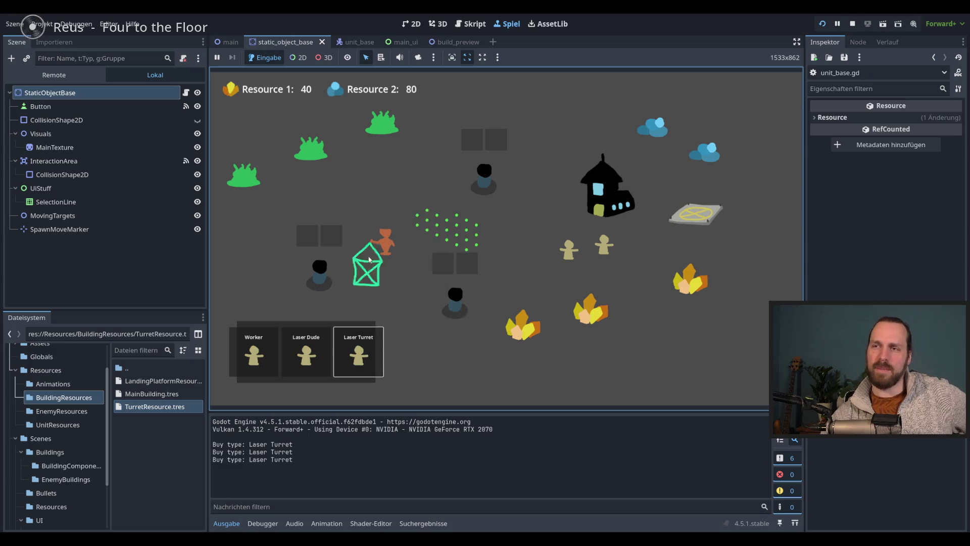
pyautogui.click(384, 270)
pyautogui.click(368, 359)
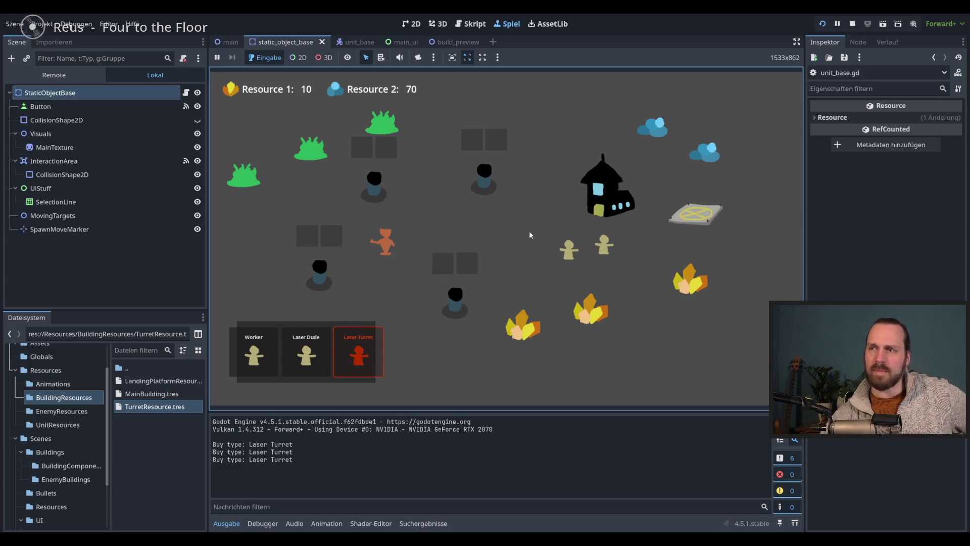
# Send workers to gather, buy and place two more Laser Turrets, then stop the game.
pyautogui.click(602, 248)
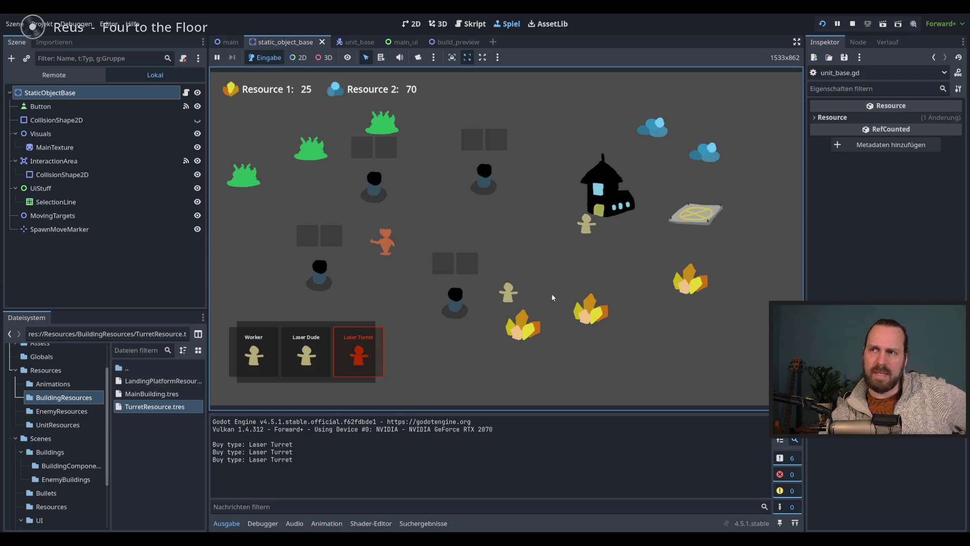
pyautogui.click(564, 298)
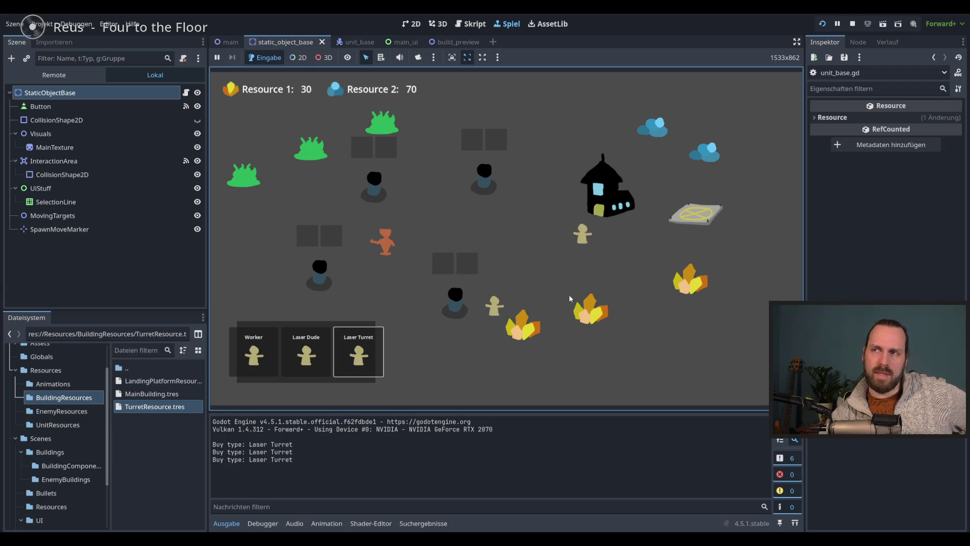
pyautogui.click(369, 357)
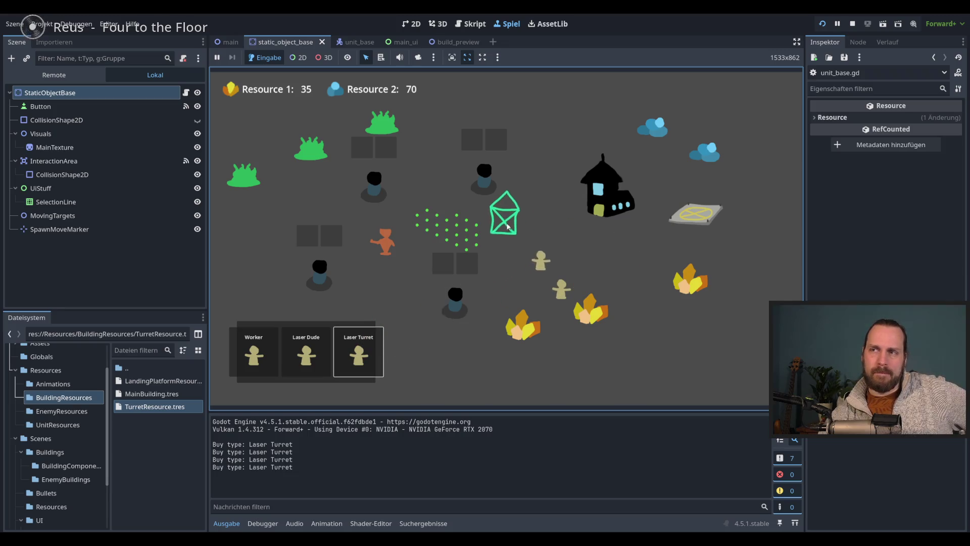
pyautogui.click(525, 216)
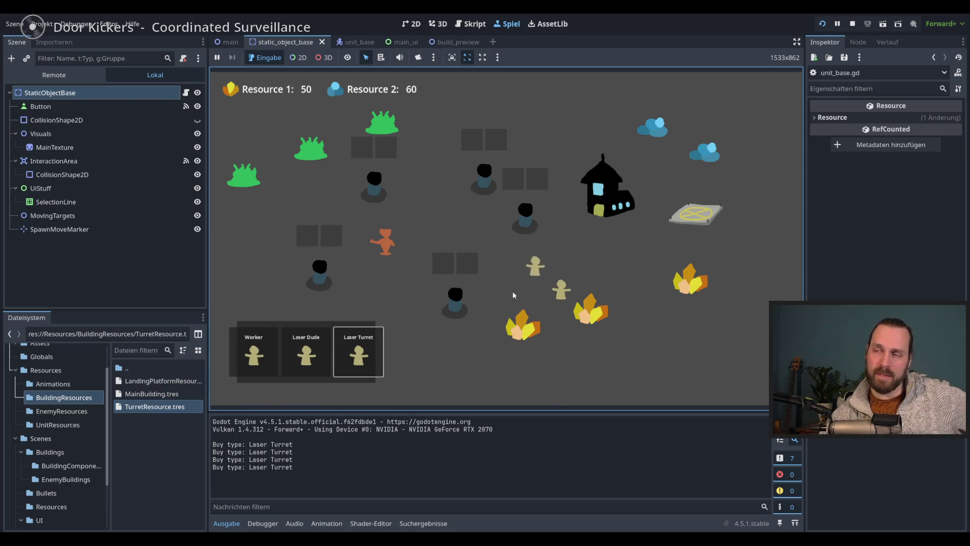
pyautogui.click(372, 344)
pyautogui.click(402, 292)
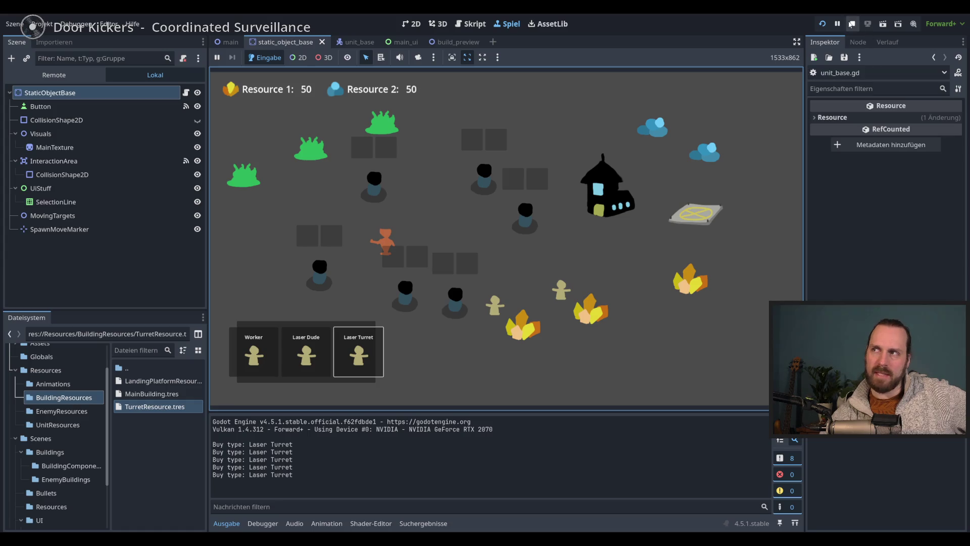
pyautogui.click(852, 24)
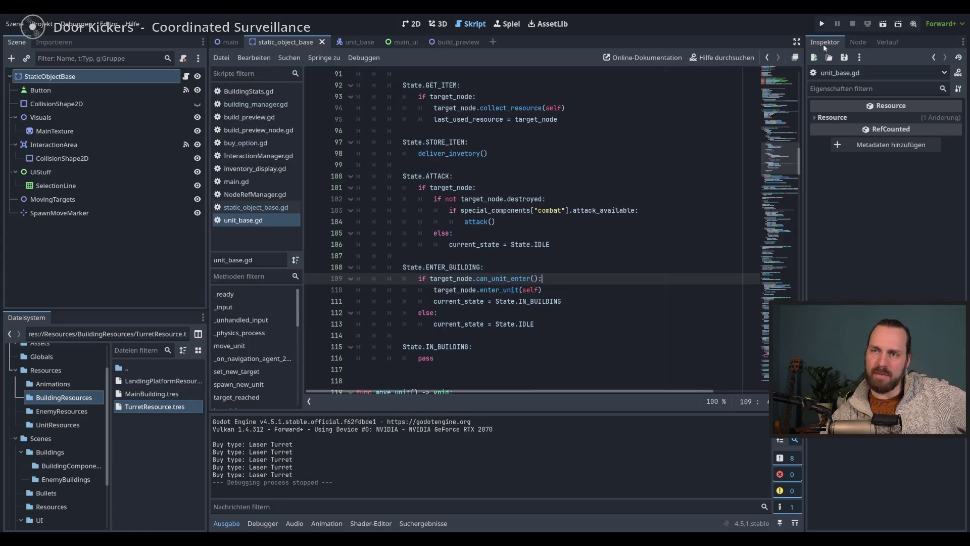
# Leave unit_base.gd at line 113 and open the main_ui scene in the 2D view.
pyautogui.click(613, 308)
pyautogui.scroll(-2, 610, 295)
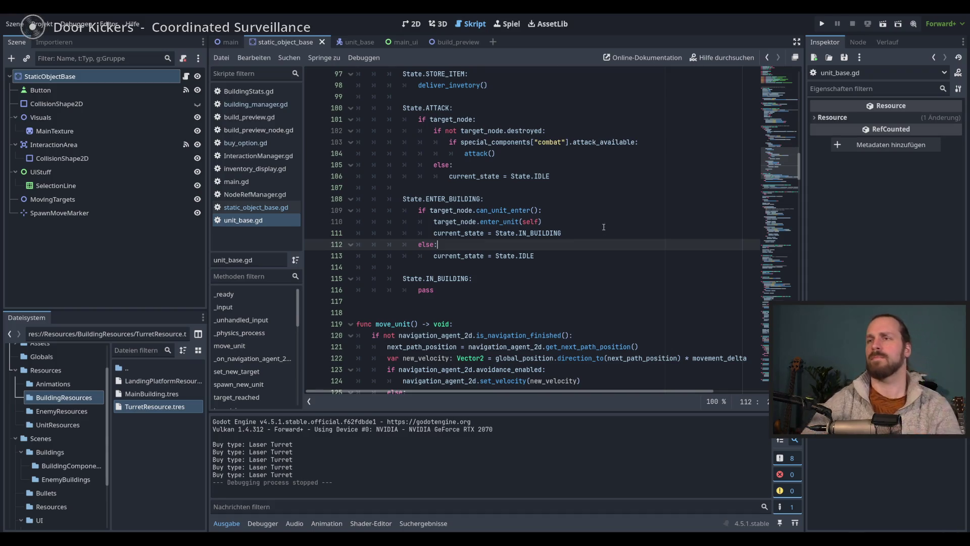
pyautogui.press('Down')
pyautogui.click(412, 23)
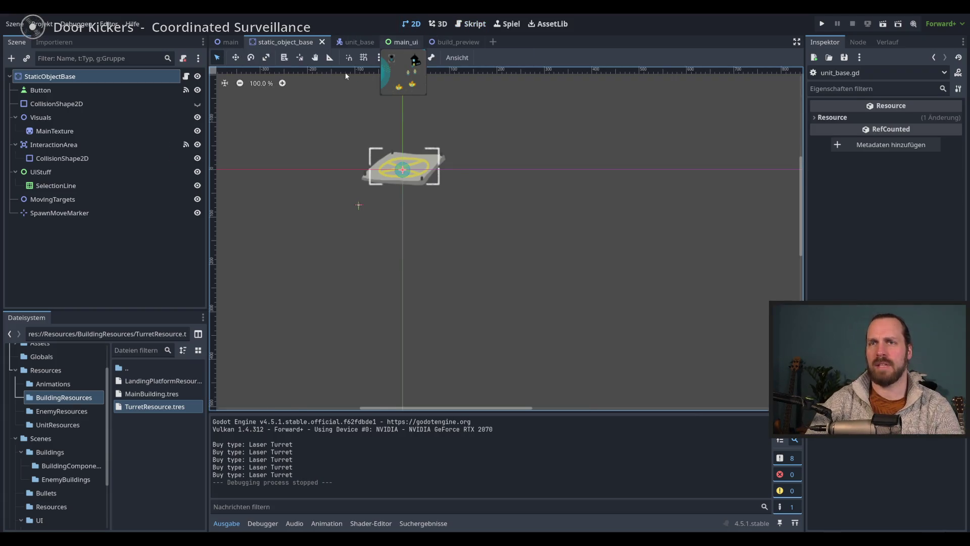
pyautogui.click(403, 45)
# Step through the buy panel HBoxContainer's child nodes, then clear the node selection.
pyautogui.click(72, 118)
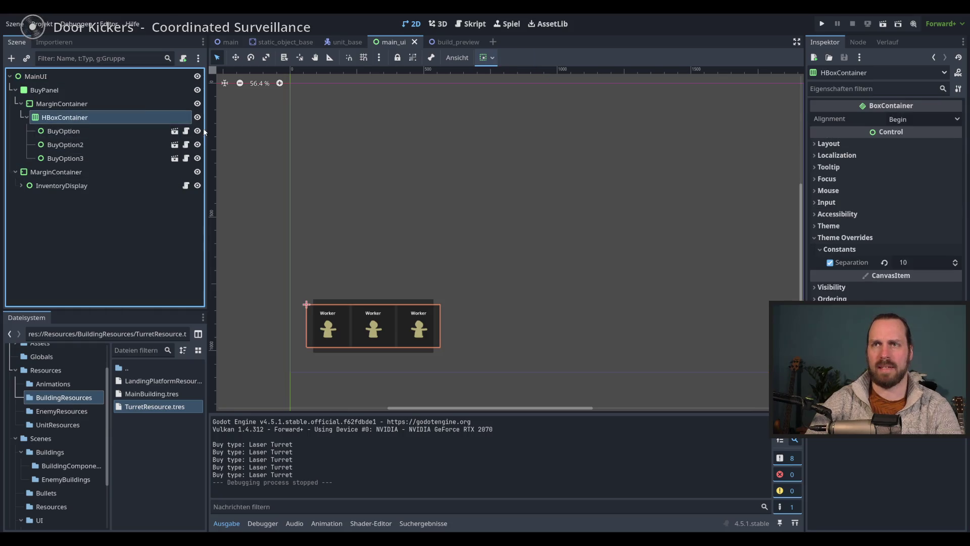
pyautogui.press('Up')
pyautogui.press('Down')
pyautogui.press('Down')
pyautogui.press('Up')
pyautogui.press('Up')
pyautogui.press('Down')
pyautogui.press('Up')
pyautogui.press('Down')
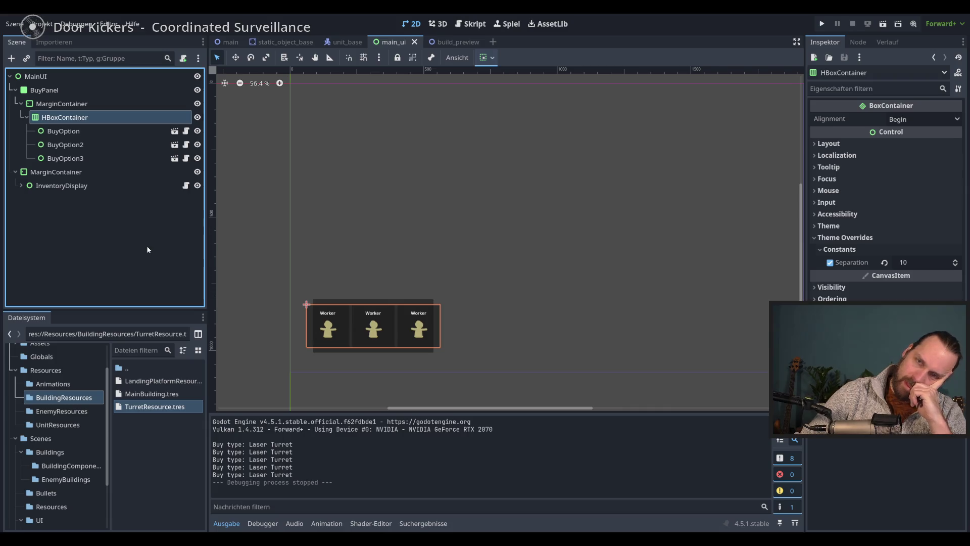
pyautogui.click(153, 277)
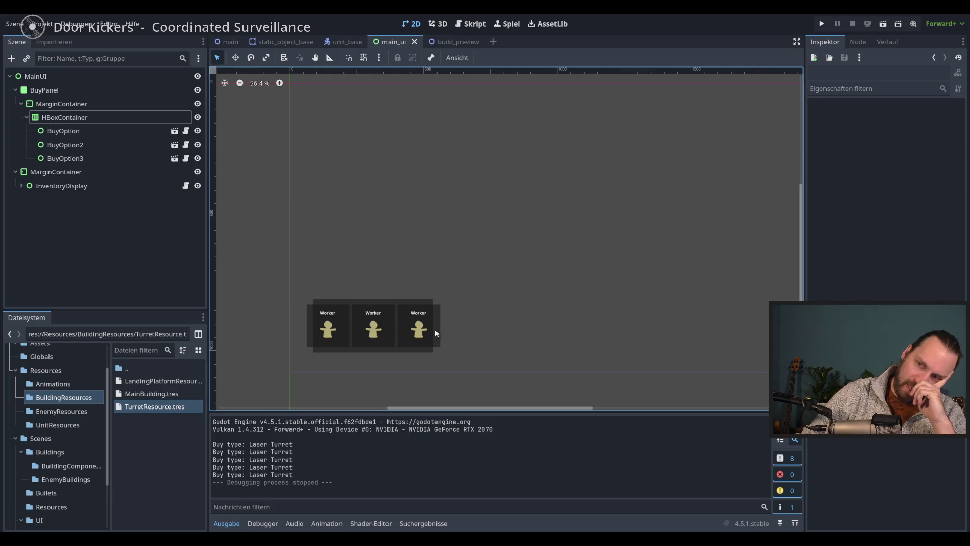
pyautogui.click(158, 274)
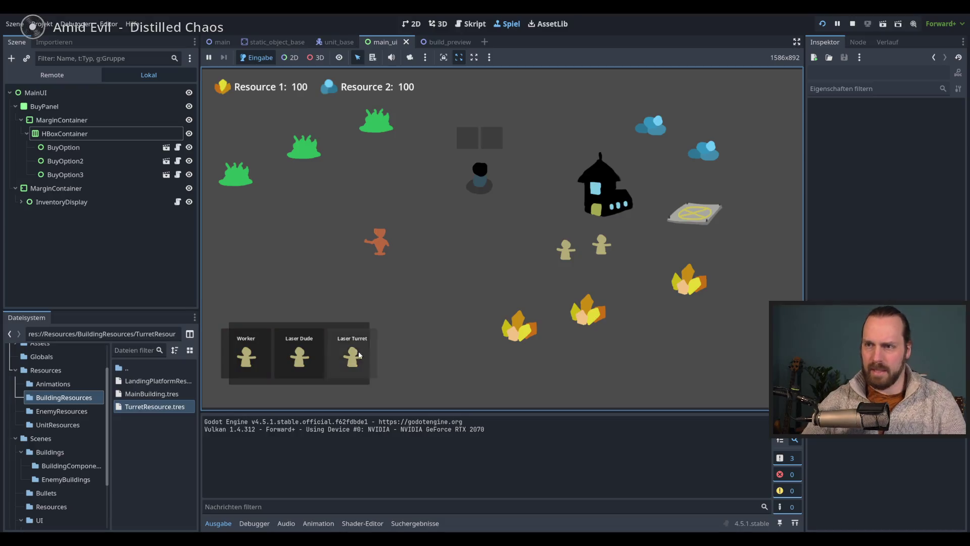
# Buy and place several laser turrets across the field.
pyautogui.click(447, 285)
pyautogui.click(307, 255)
pyautogui.click(348, 354)
pyautogui.click(359, 194)
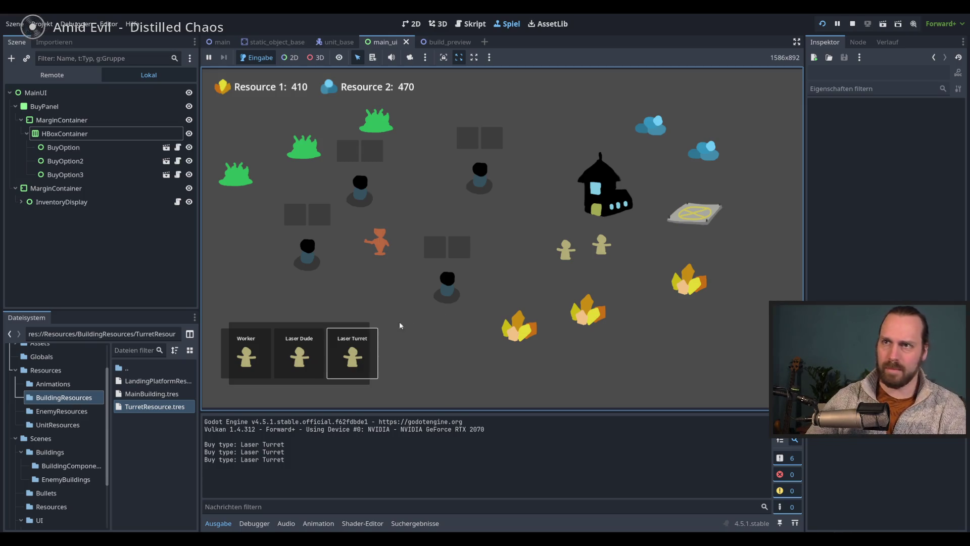
pyautogui.click(352, 353)
pyautogui.click(388, 295)
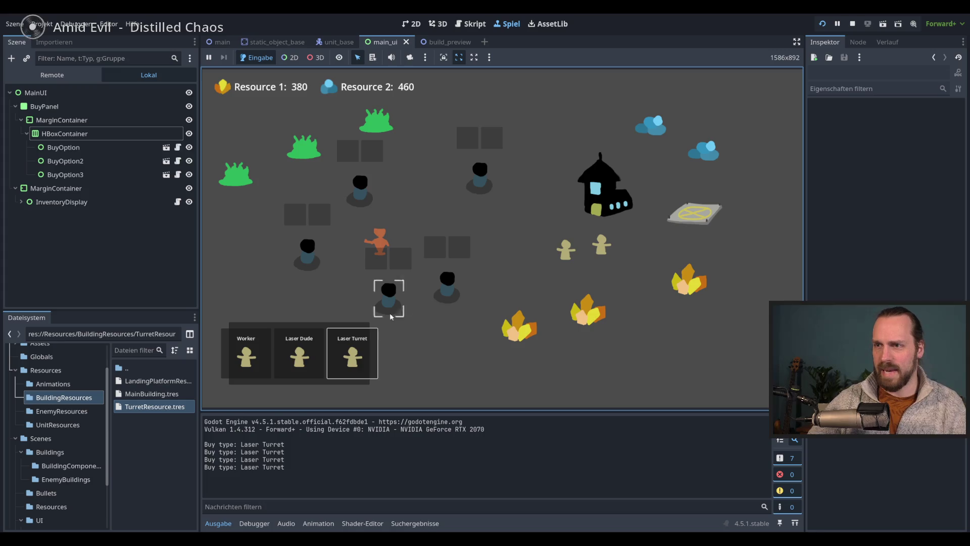
pyautogui.click(370, 329)
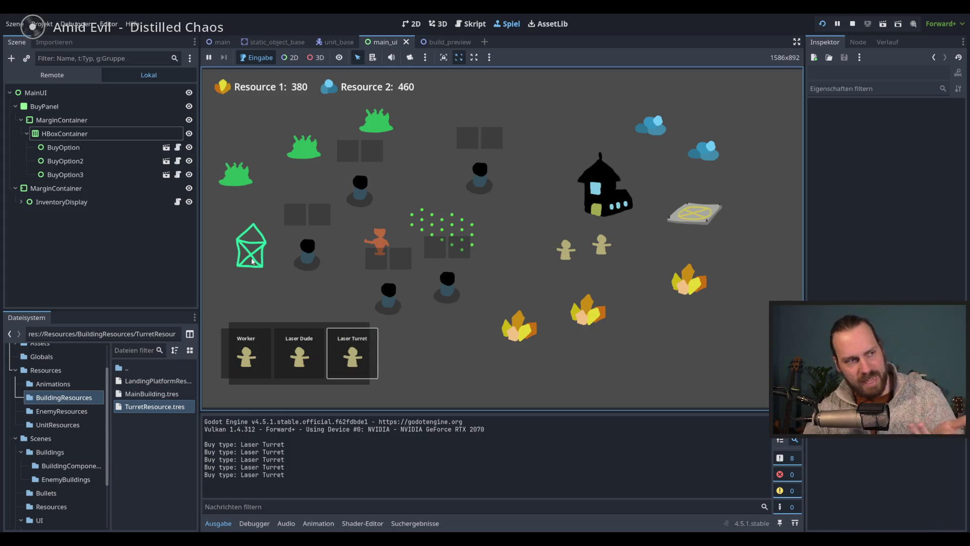
# Buy several Workers and Laser Dudes, then buy and place two more laser turrets.
pyautogui.click(246, 354)
pyautogui.doubleClick(299, 354)
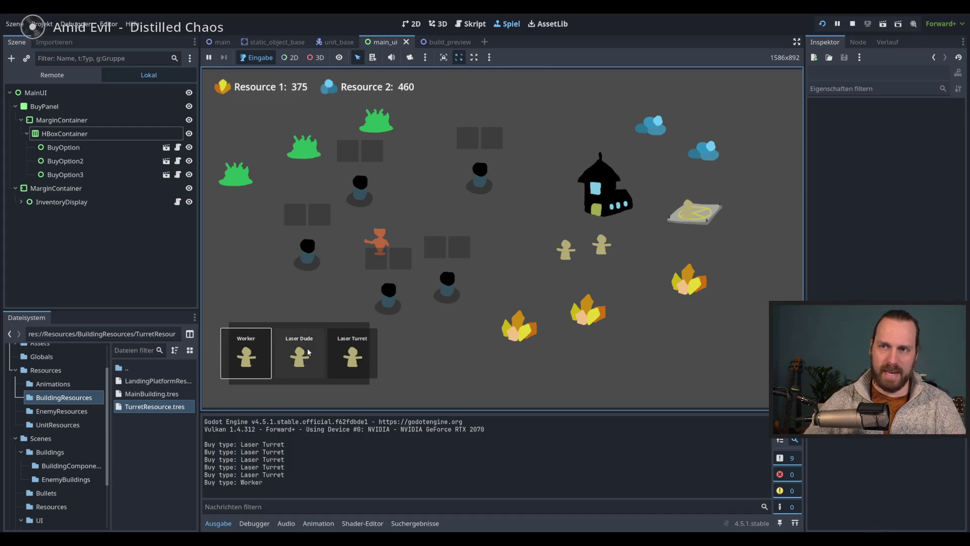
pyautogui.click(246, 353)
pyautogui.doubleClick(299, 354)
pyautogui.doubleClick(299, 354)
pyautogui.tripleClick(246, 354)
pyautogui.click(352, 353)
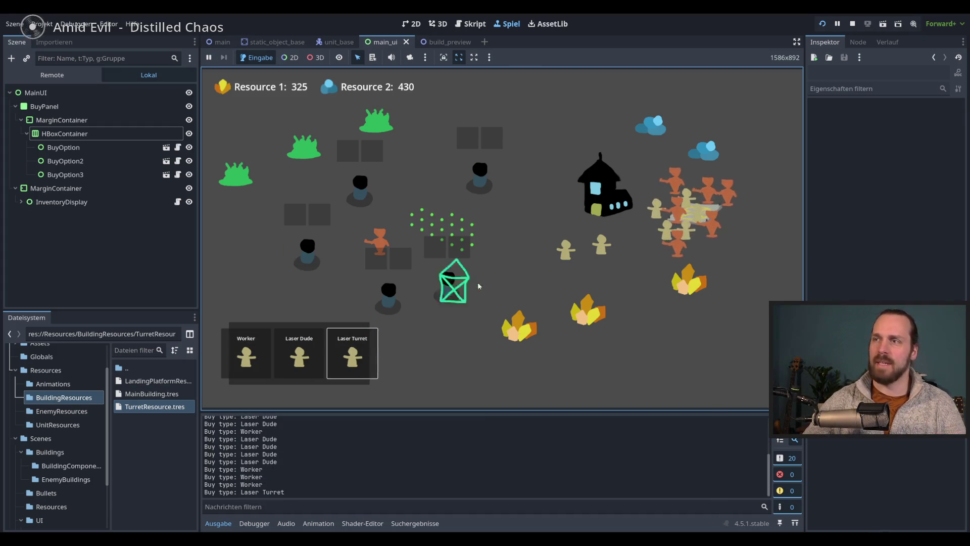
pyautogui.click(520, 202)
pyautogui.click(352, 354)
pyautogui.click(419, 204)
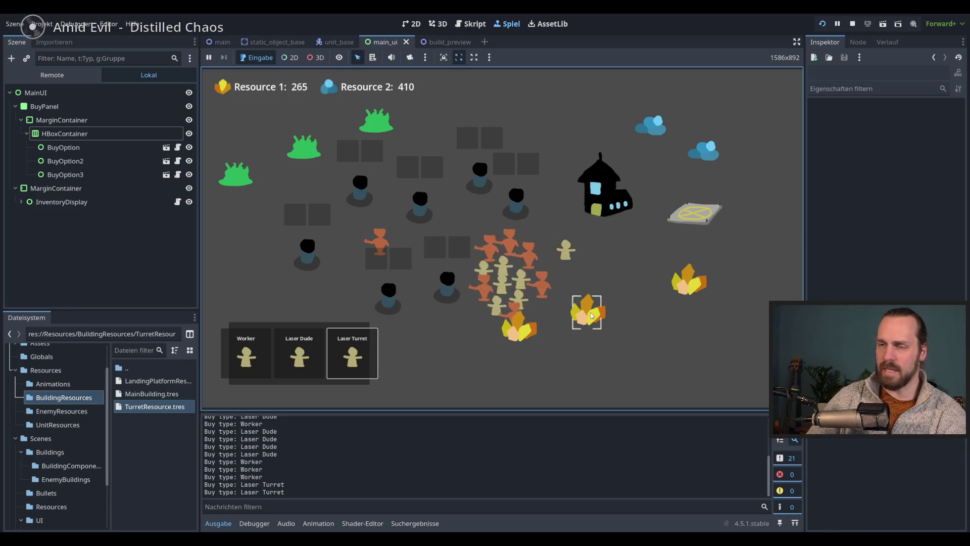
# Stop the game with F8, relaunch it with F5, and stop it again.
pyautogui.press('F8')
pyautogui.press('F5')
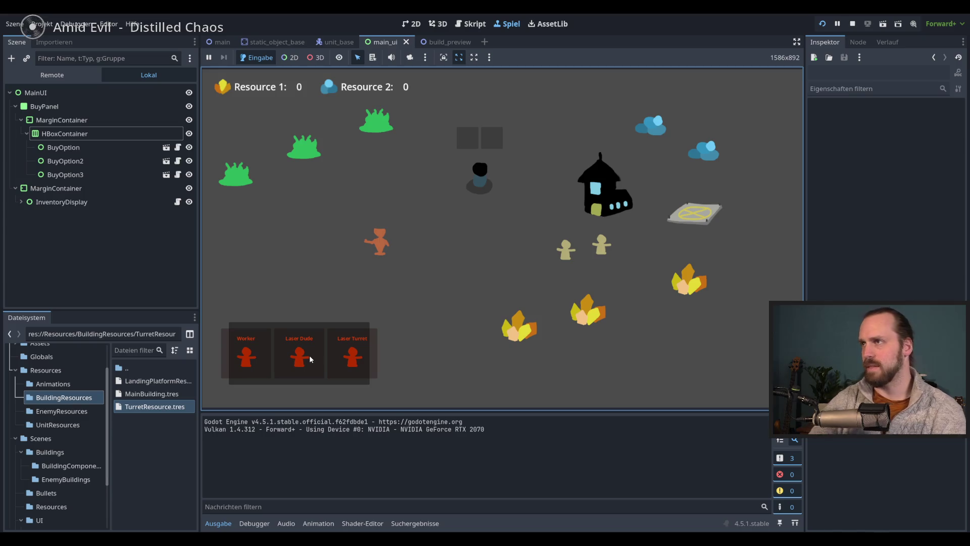
pyautogui.press('F8')
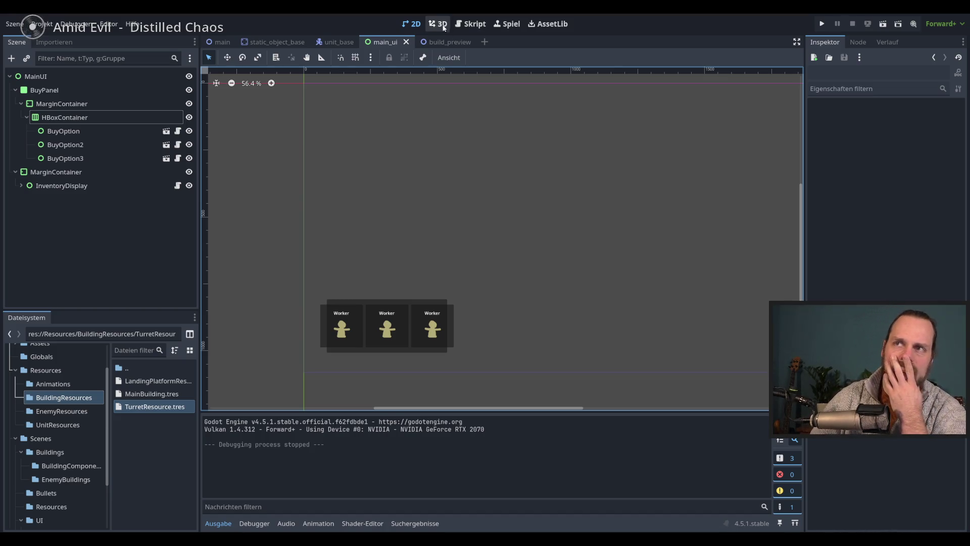
pyautogui.click(88, 131)
pyautogui.click(91, 144)
pyautogui.click(93, 158)
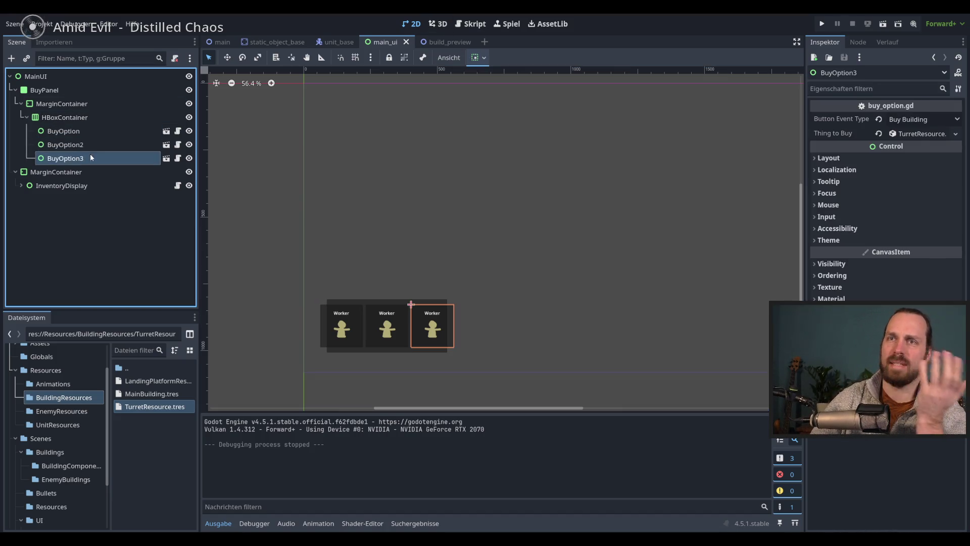
pyautogui.click(91, 145)
pyautogui.click(88, 131)
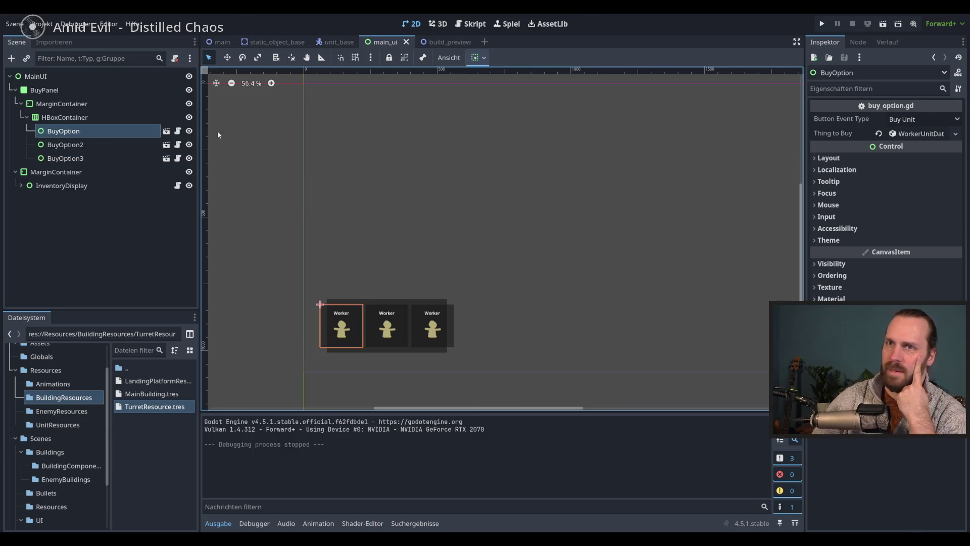
pyautogui.click(114, 144)
pyautogui.click(113, 158)
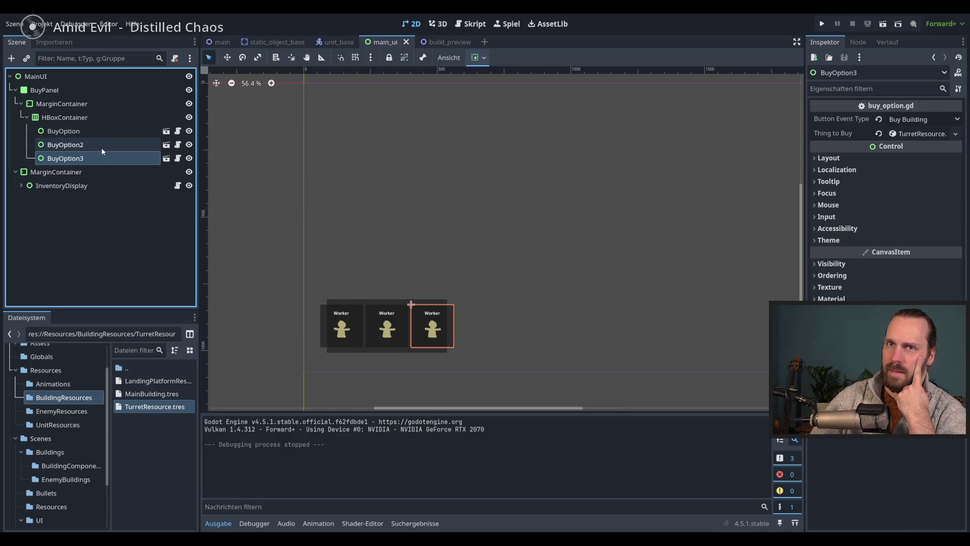
pyautogui.doubleClick(101, 146)
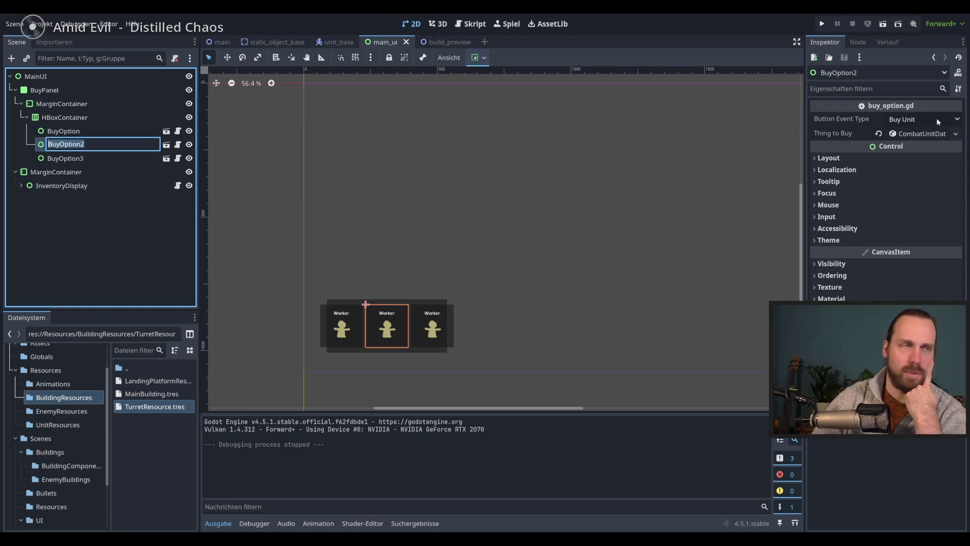
pyautogui.press('Escape')
pyautogui.press('Down')
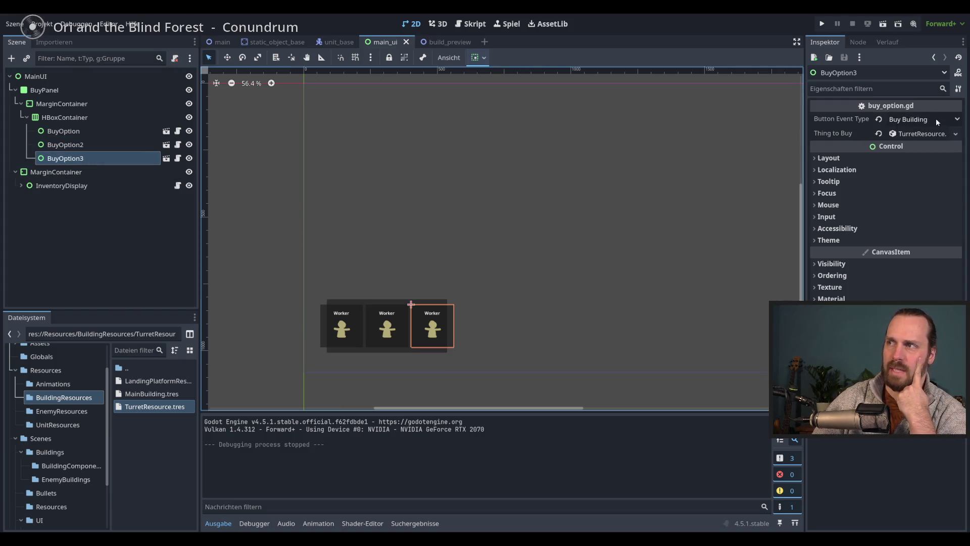
pyautogui.click(102, 130)
pyautogui.click(96, 118)
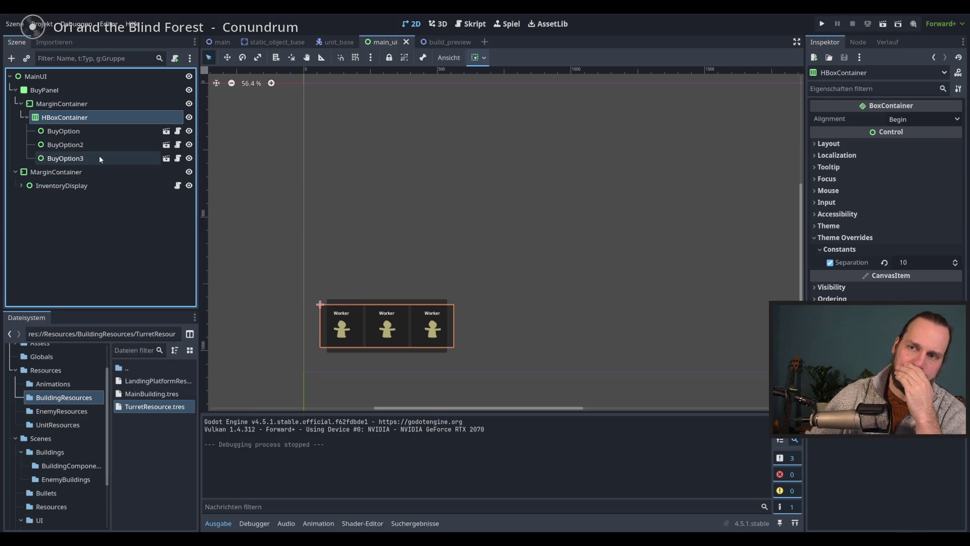
pyautogui.click(72, 132)
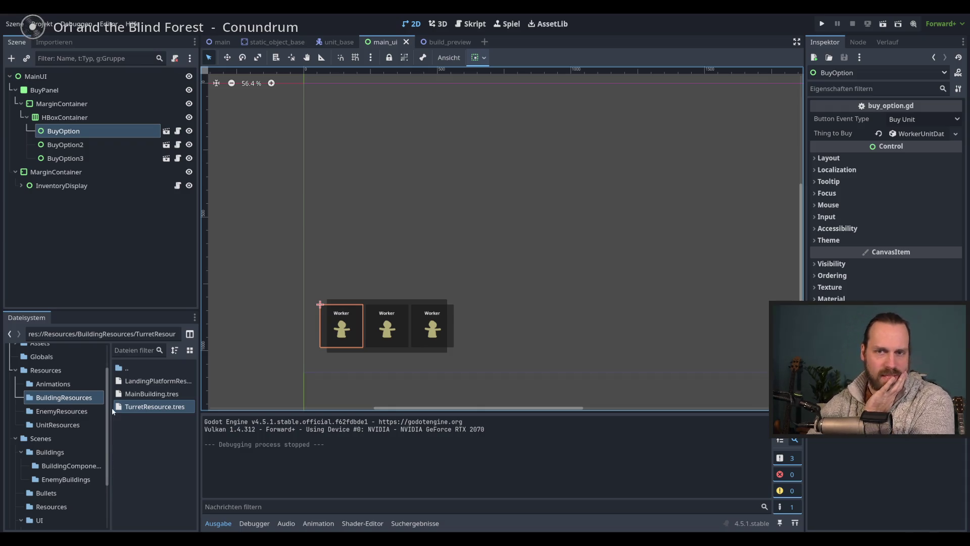
# Open DataManager.gd from the Globals folder in the FileSystem dock.
pyautogui.scroll(-3, 111, 408)
pyautogui.scroll(5, 110, 394)
pyautogui.scroll(-3, 109, 410)
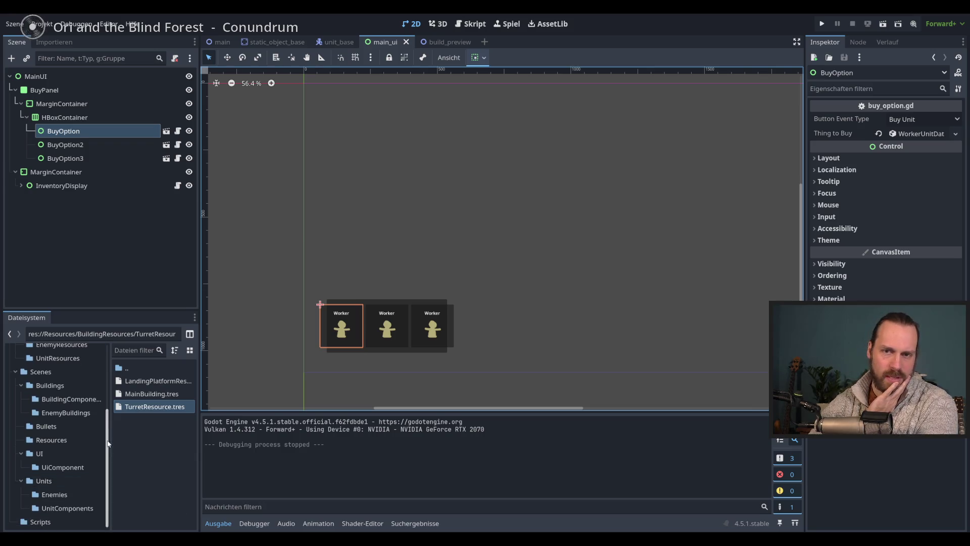
pyautogui.scroll(4, 110, 486)
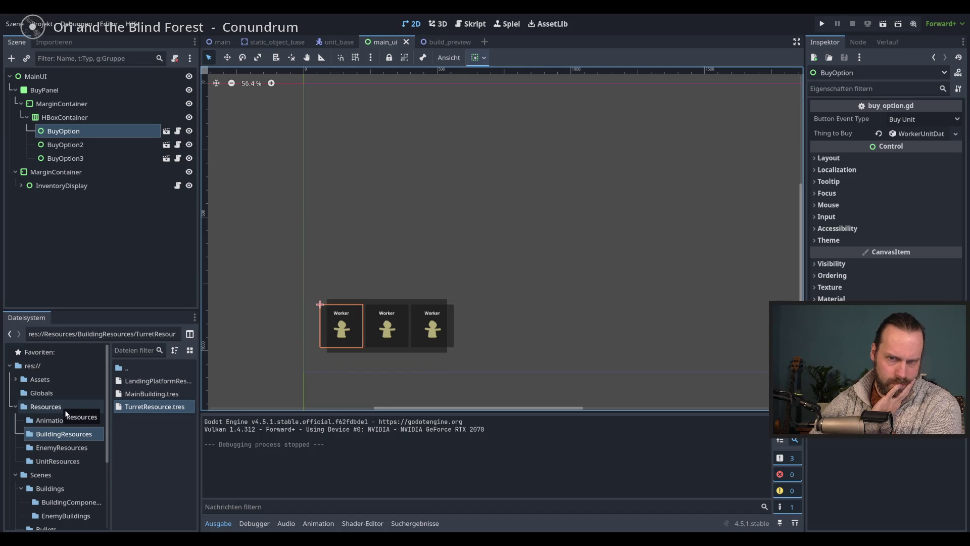
pyautogui.click(42, 392)
pyautogui.doubleClick(150, 381)
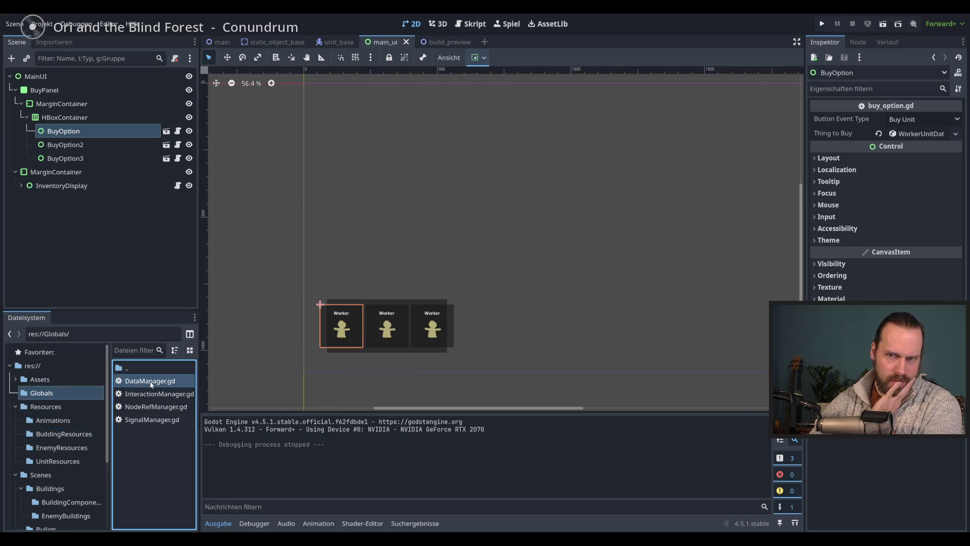
pyautogui.click(556, 256)
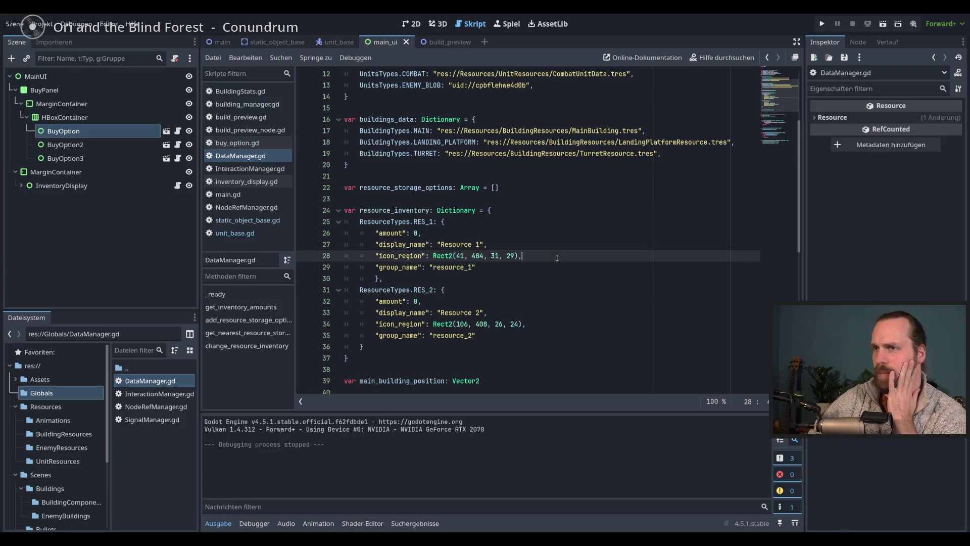
# Inspect the buildings_data and unit data entries, including the MainBuilding and TurretResource paths on lines 17 and 19.
pyautogui.scroll(-3, 557, 263)
pyautogui.scroll(5, 557, 263)
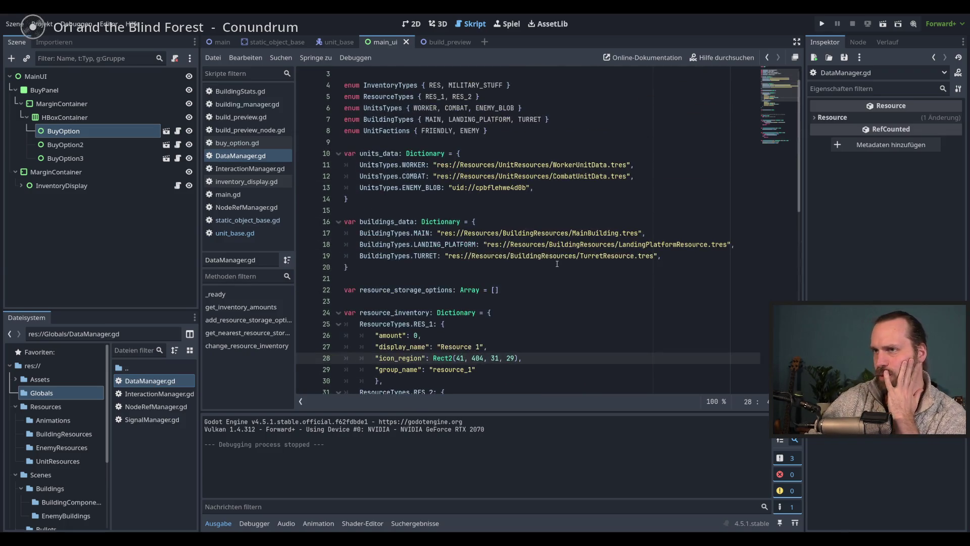
pyautogui.doubleClick(394, 224)
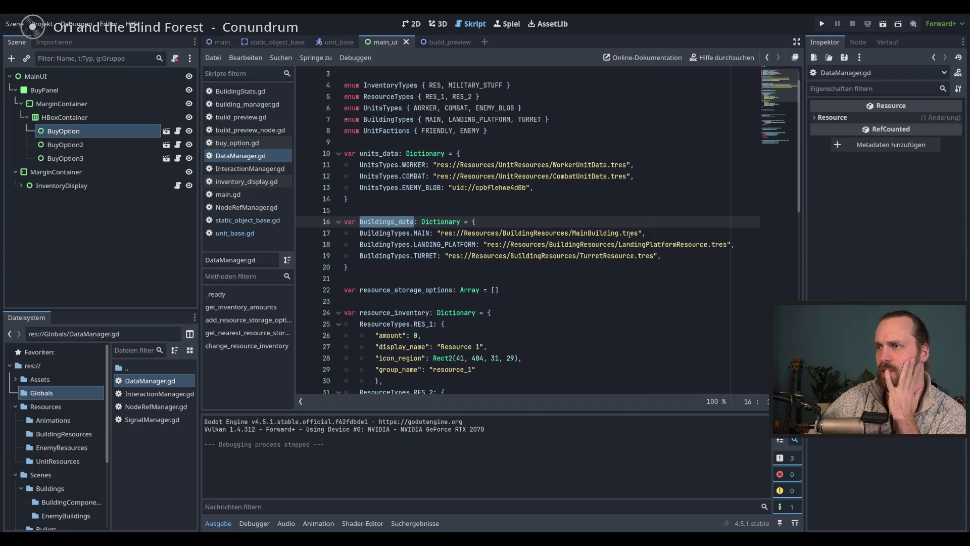
pyautogui.moveTo(629, 234); pyautogui.dragTo(697, 259)
pyautogui.click(698, 260)
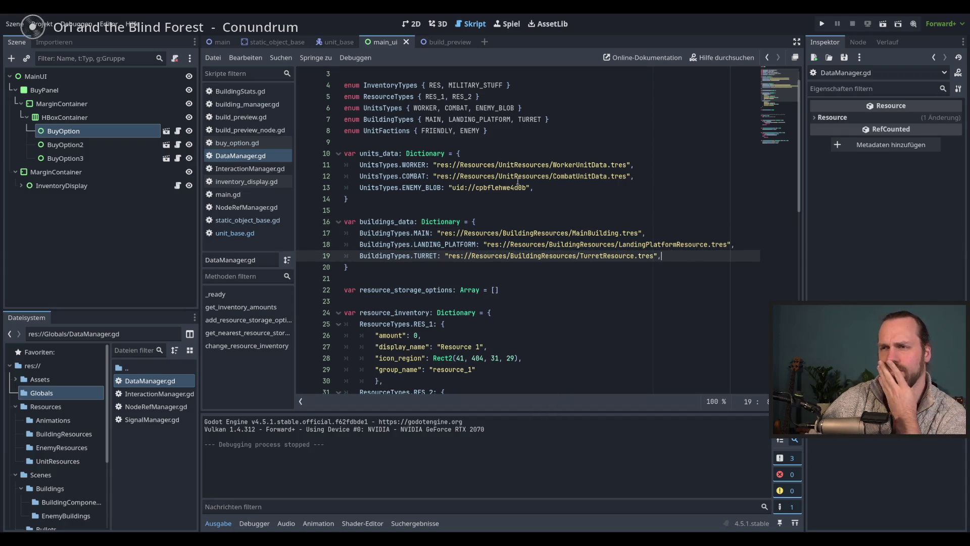
pyautogui.moveTo(530, 169)
pyautogui.mouseDown()
pyautogui.moveTo(556, 178)
pyautogui.moveTo(510, 189)
pyautogui.mouseUp()
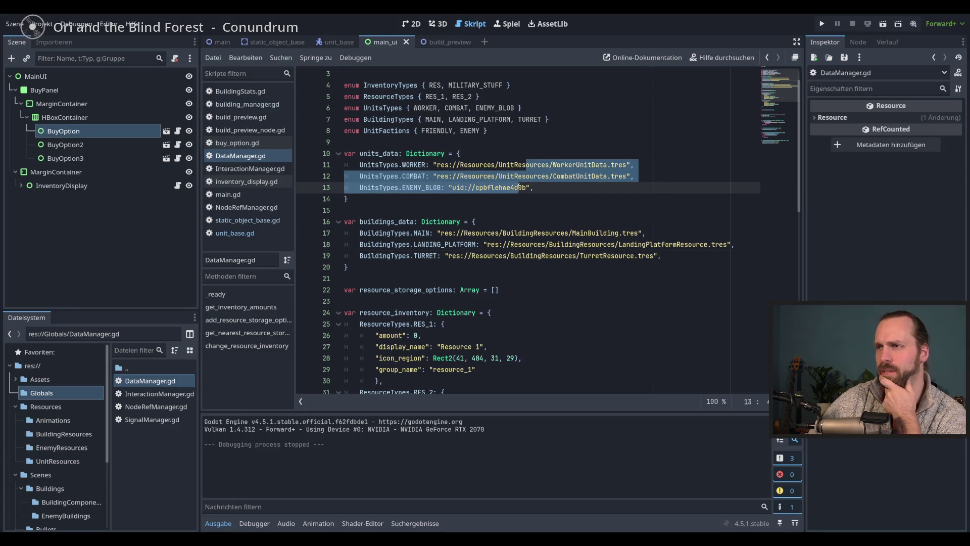
pyautogui.click(568, 193)
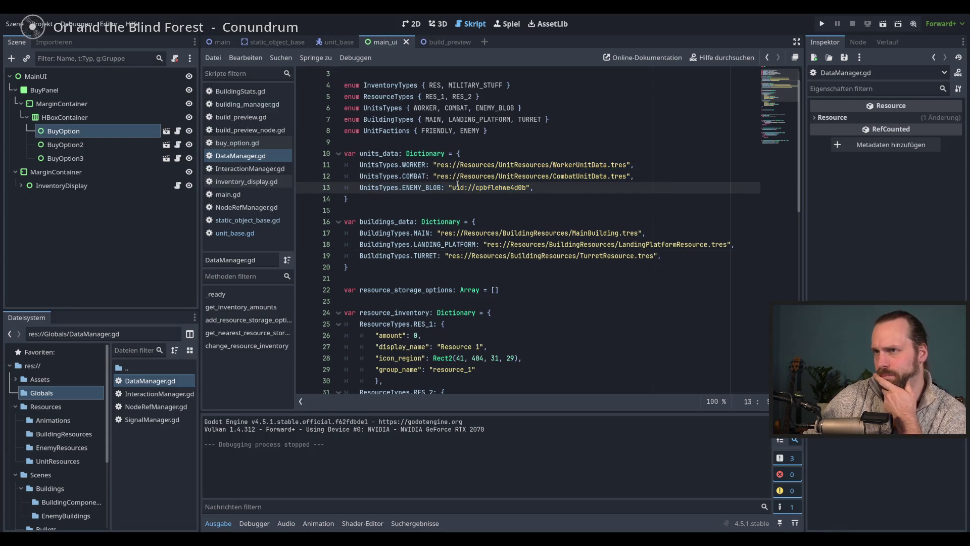
pyautogui.scroll(1, 576, 187)
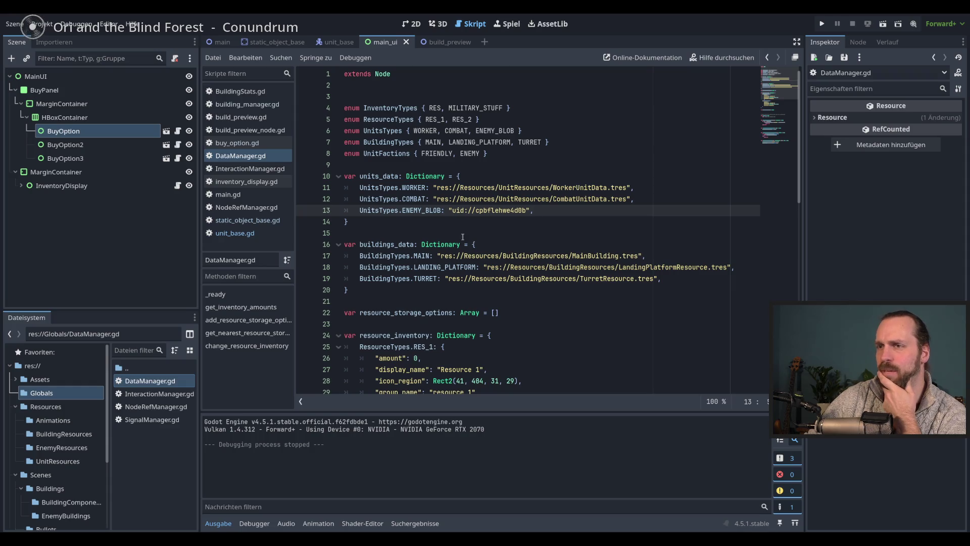
pyautogui.click(662, 256)
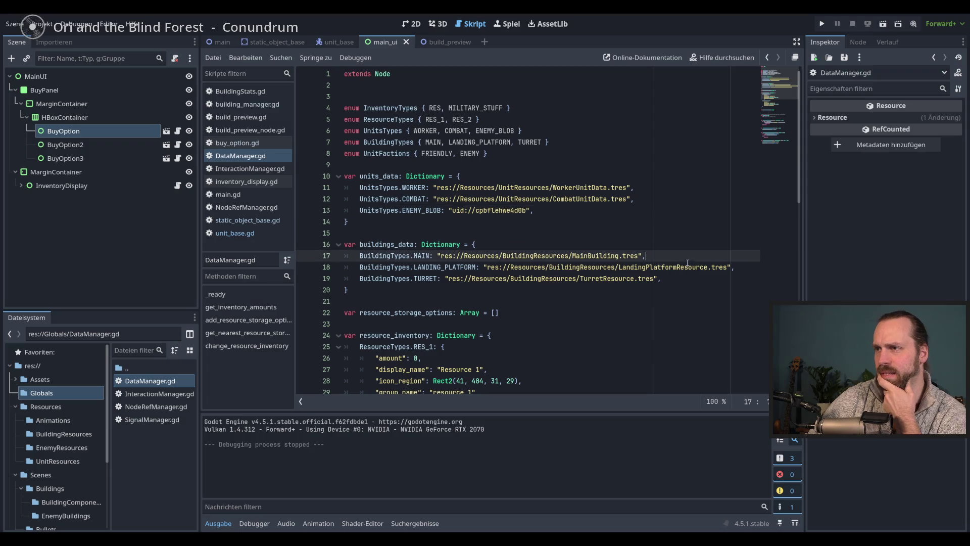
pyautogui.click(691, 280)
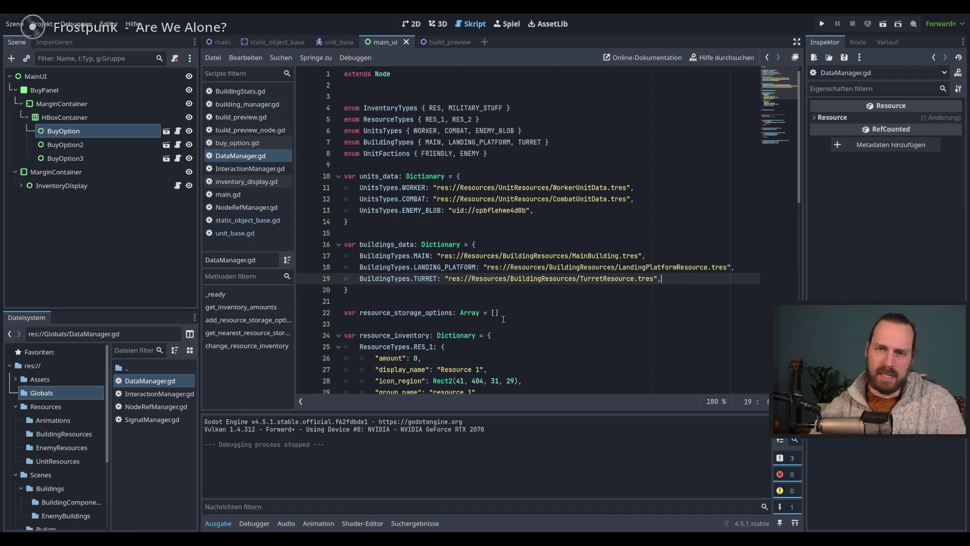
# Browse the BuildingResources, EnemyResources and UnitResources folders in the FileSystem dock.
pyautogui.click(62, 434)
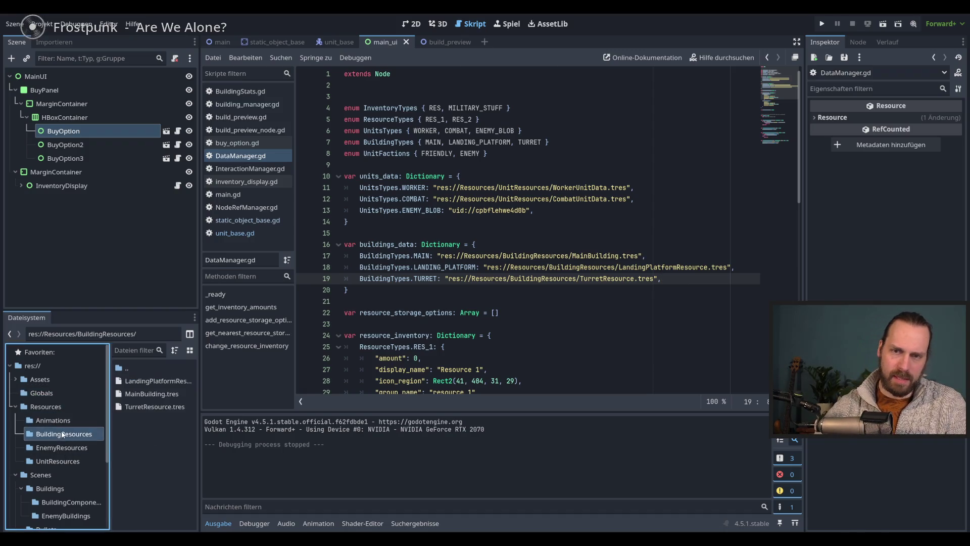
pyautogui.click(78, 448)
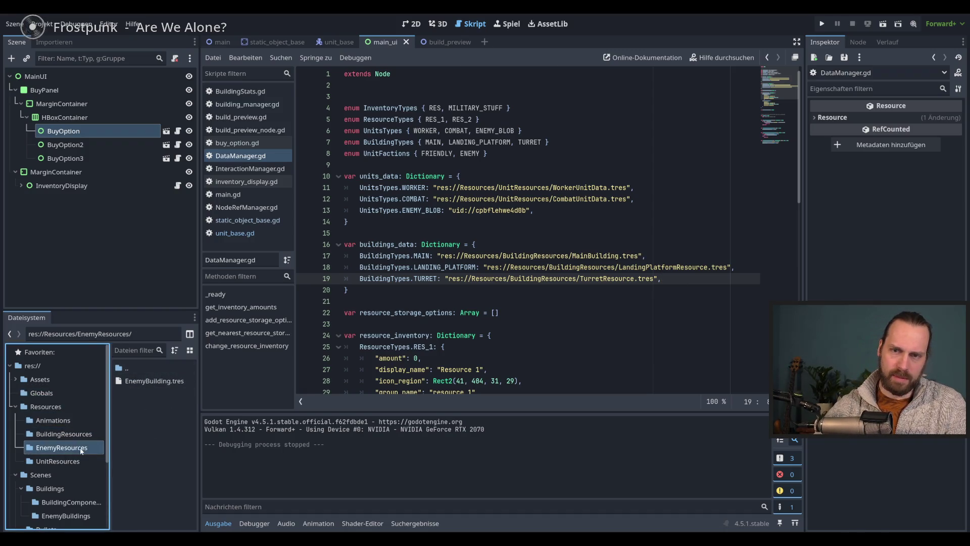
pyautogui.click(76, 460)
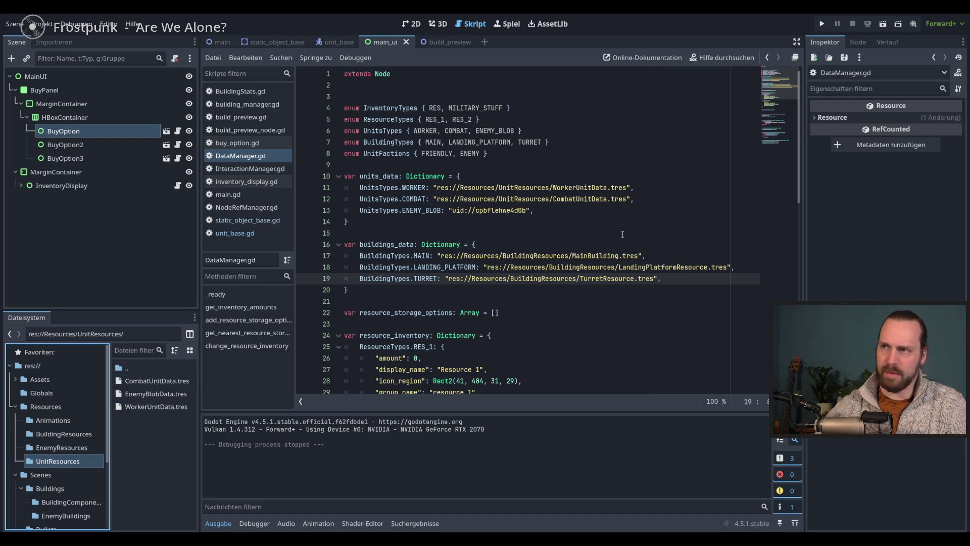
pyautogui.click(641, 278)
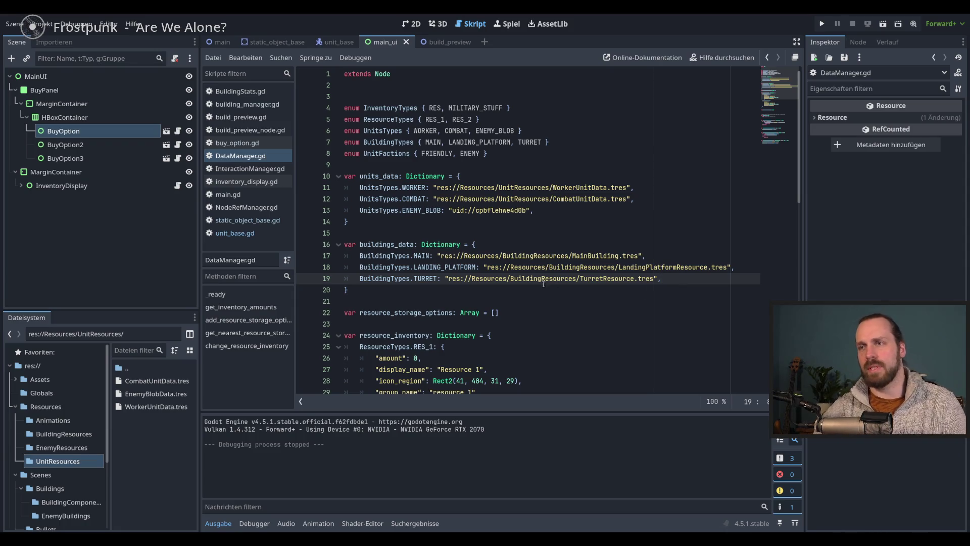
# Inspect the units_data, Dictionary and UnitsTypes words on lines 10–16 of DataManager.gd.
pyautogui.doubleClick(442, 245)
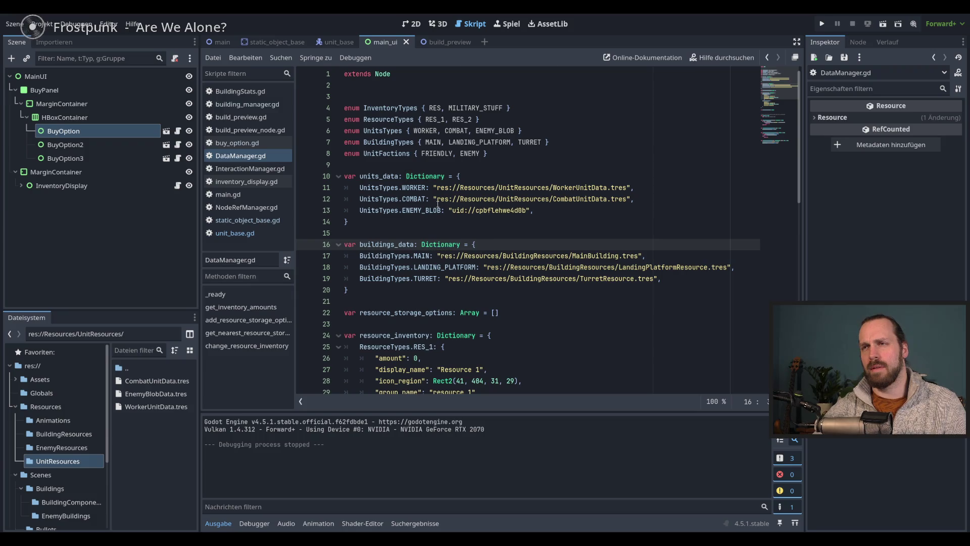
pyautogui.doubleClick(369, 176)
pyautogui.doubleClick(426, 177)
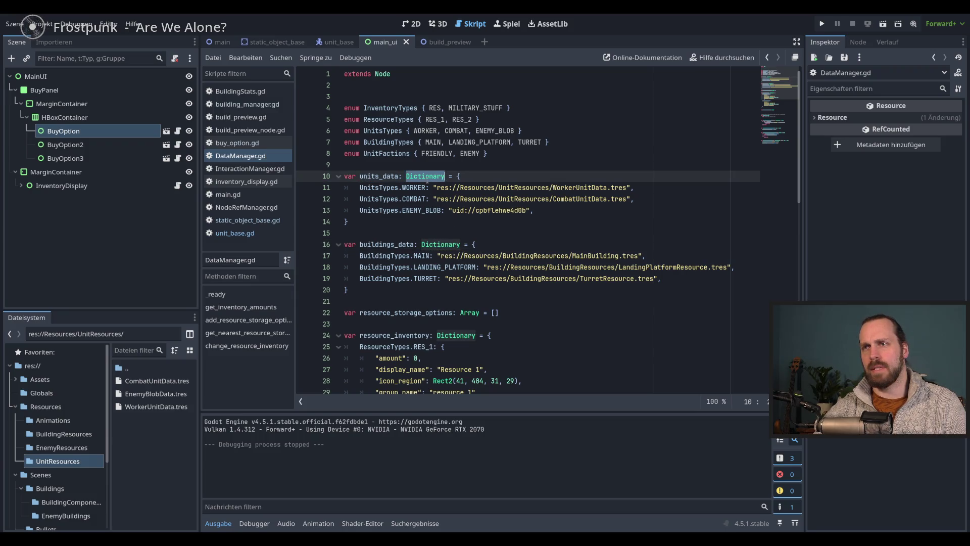
pyautogui.doubleClick(381, 176)
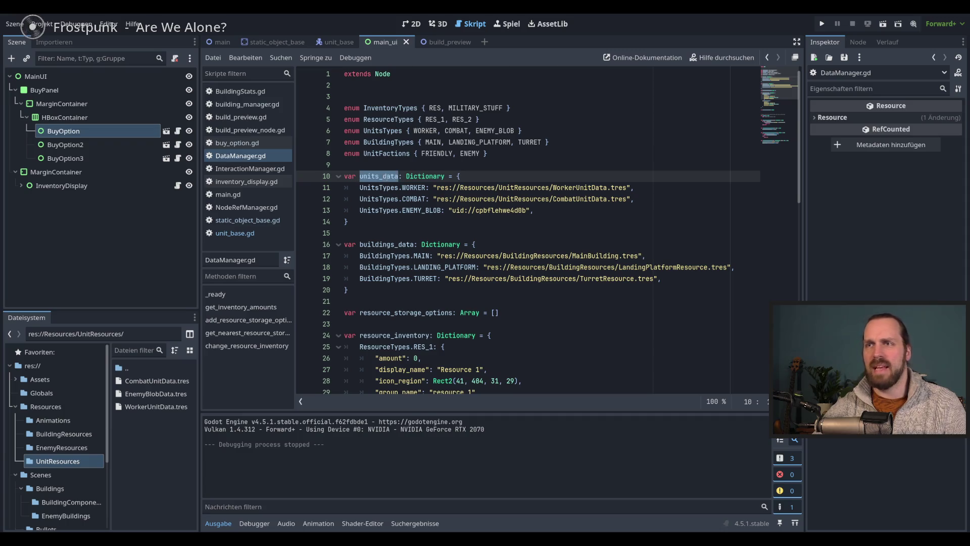
pyautogui.doubleClick(513, 190)
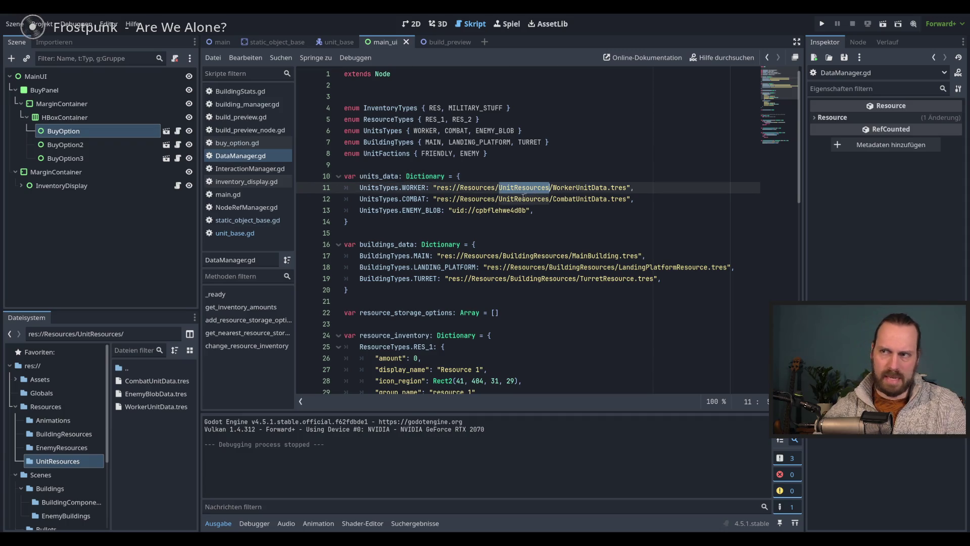
pyautogui.doubleClick(503, 210)
pyautogui.doubleClick(381, 176)
pyautogui.doubleClick(378, 187)
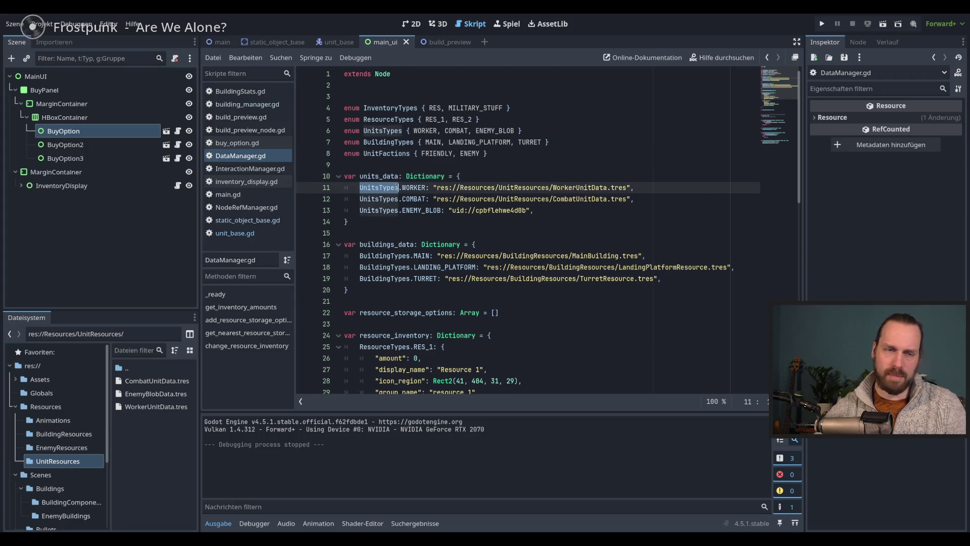
pyautogui.moveTo(398, 188)
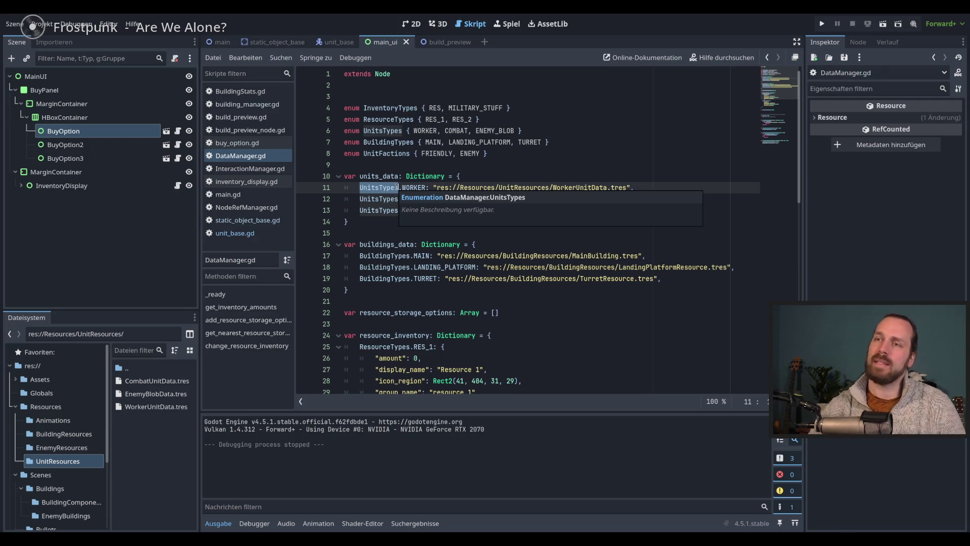
# Search the script for units_data with Ctrl+F, finding its single match.
pyautogui.doubleClick(379, 175)
pyautogui.hotkey('ctrl', 'f')
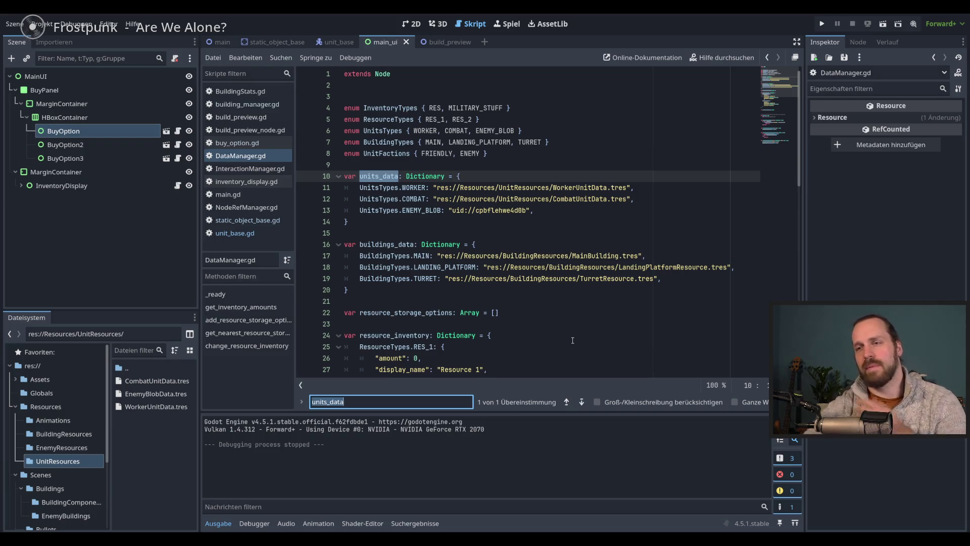
pyautogui.press('Return')
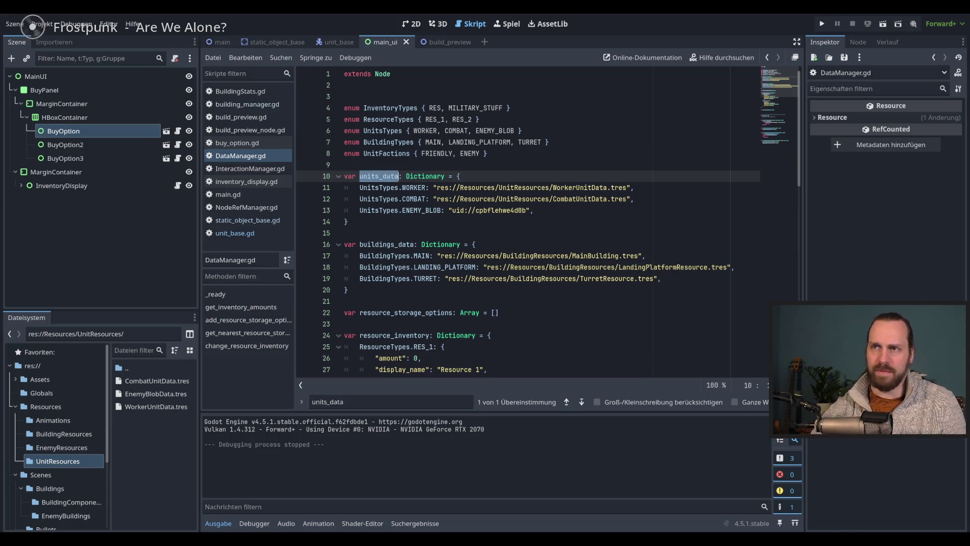
# Find units_data in all project files, enlarge the results panel, and open the unit_base.gd line 48 match.
pyautogui.hotkey('ctrl', 'shift', 'f')
pyautogui.click(485, 325)
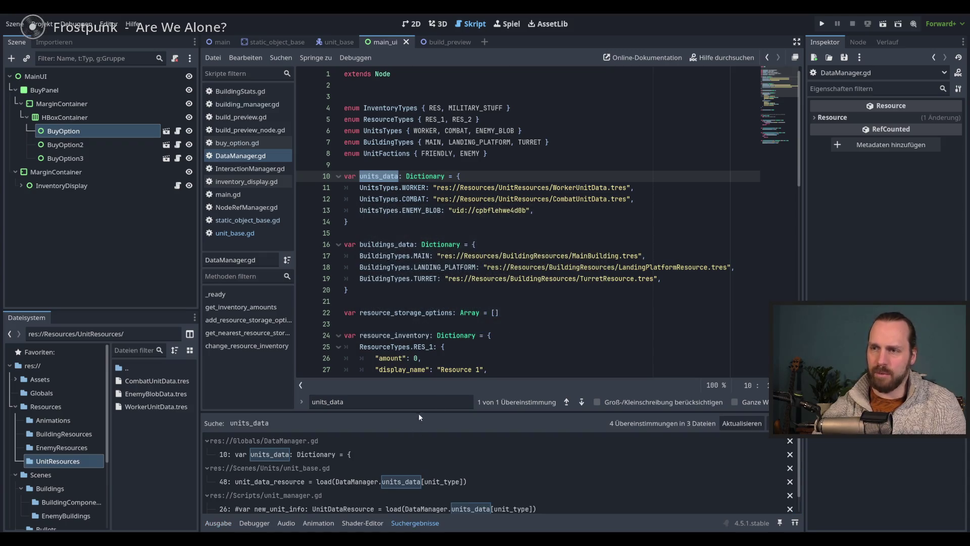
pyautogui.moveTo(421, 411); pyautogui.dragTo(428, 329)
pyautogui.click(428, 399)
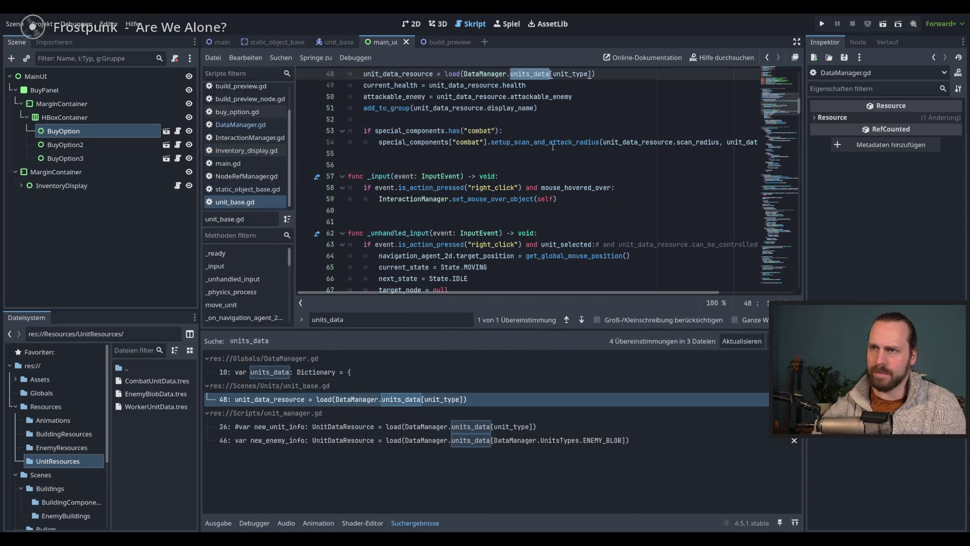
pyautogui.scroll(2, 570, 183)
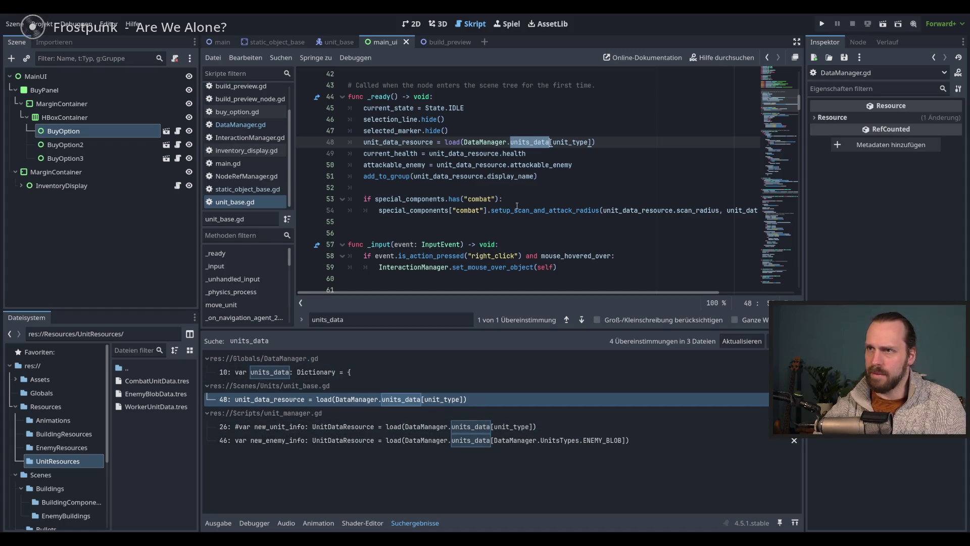
# Open the unit_manager.gd matches and examine the enemy data loading on line 46.
pyautogui.click(498, 427)
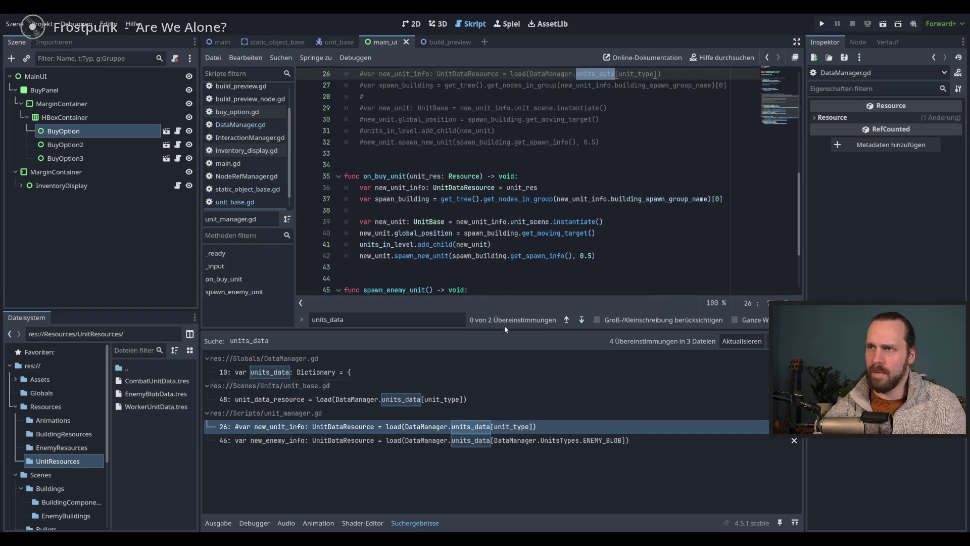
pyautogui.click(529, 440)
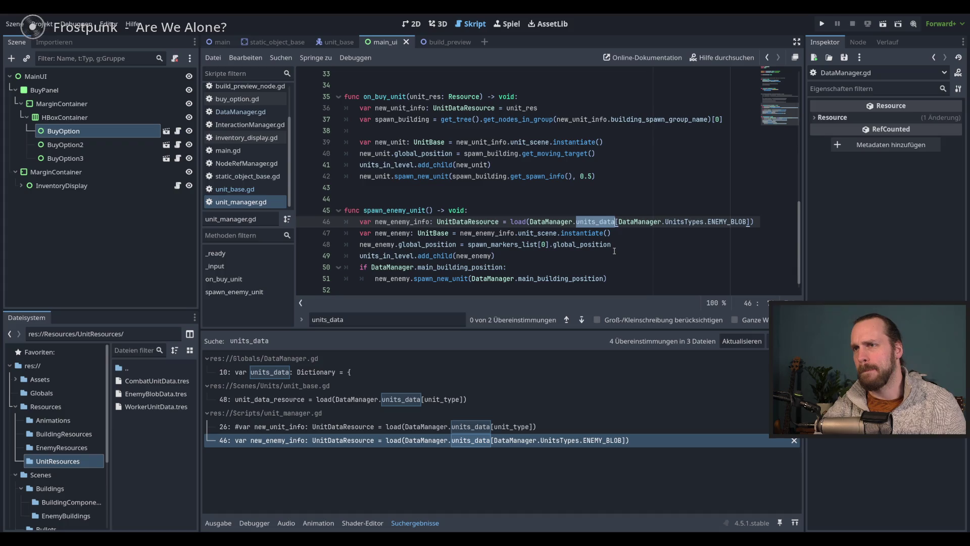
pyautogui.scroll(-1, 754, 221)
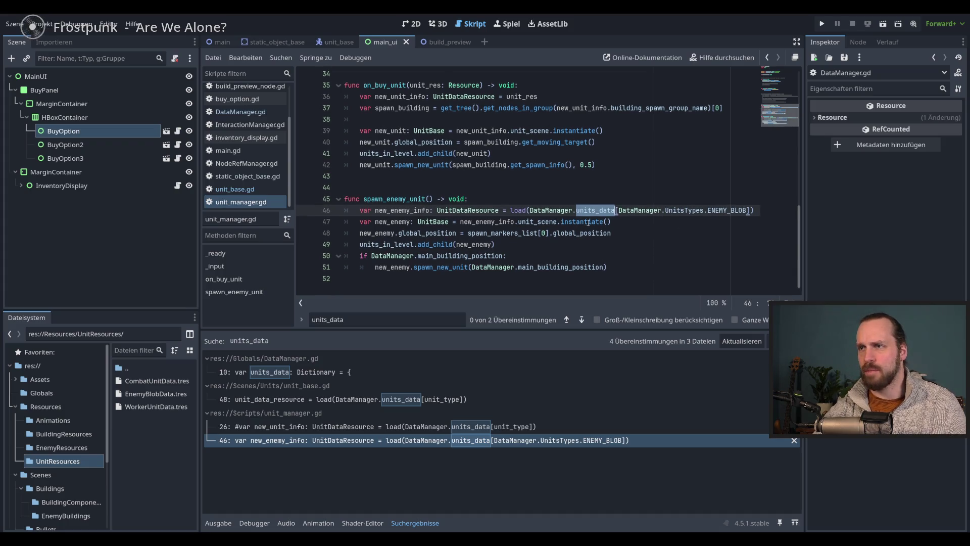
pyautogui.click(705, 210)
pyautogui.moveTo(502, 210); pyautogui.dragTo(758, 210)
pyautogui.press('Right')
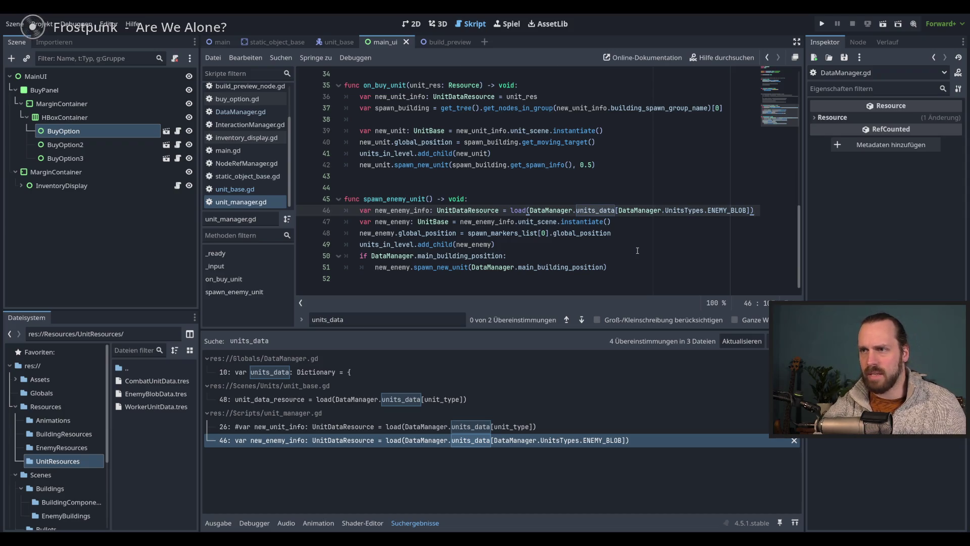
# Review the main building position check and spawn_new_unit call on lines 50–51, and UnitsTypes on line 46.
pyautogui.click(632, 250)
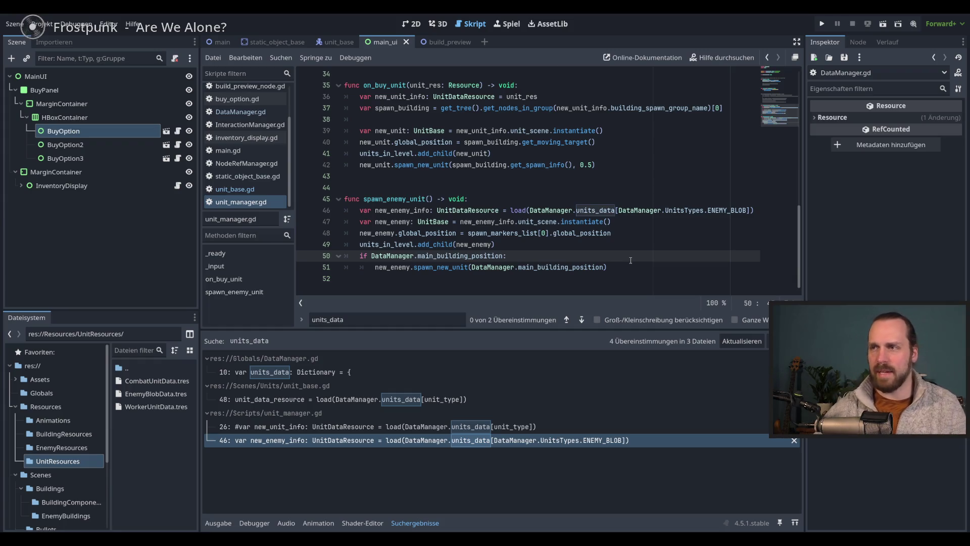
pyautogui.click(631, 266)
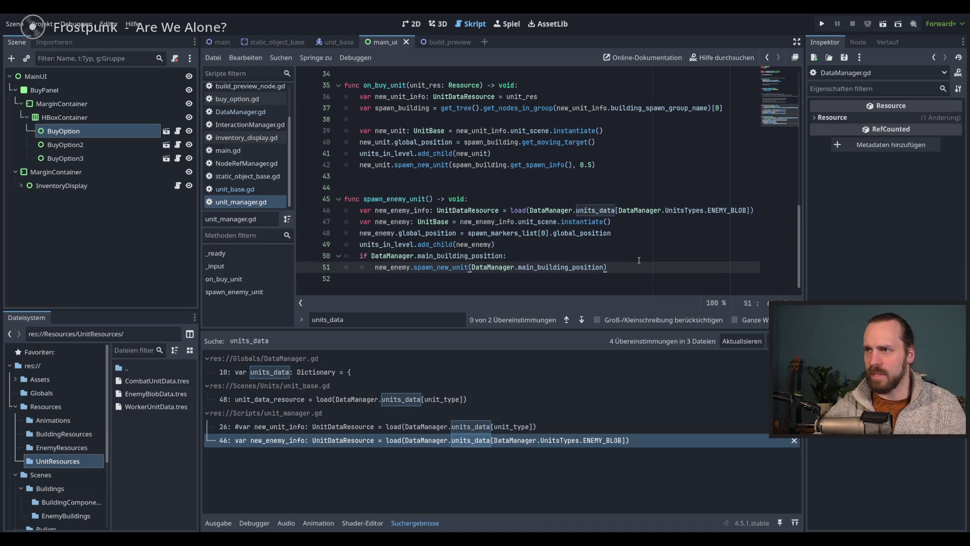
pyautogui.press('Up')
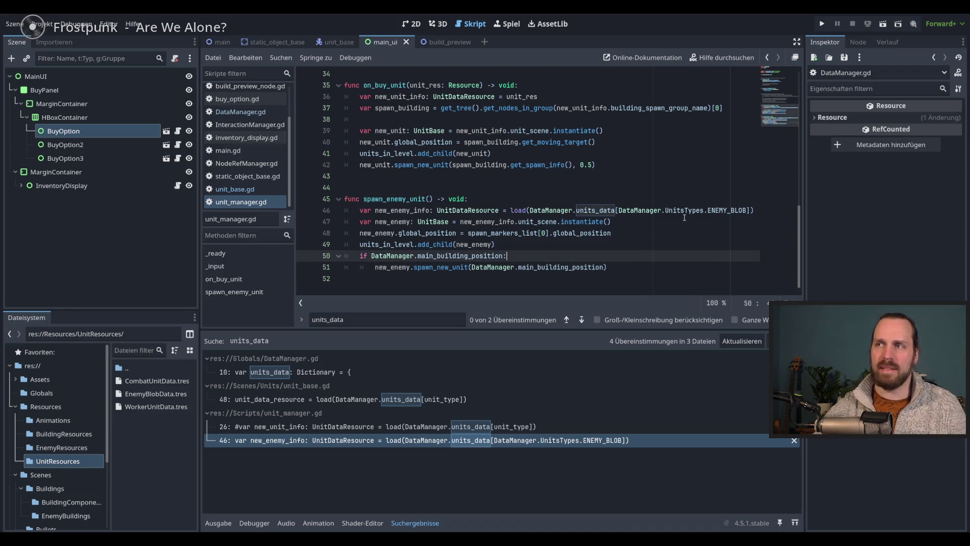
pyautogui.moveTo(687, 213)
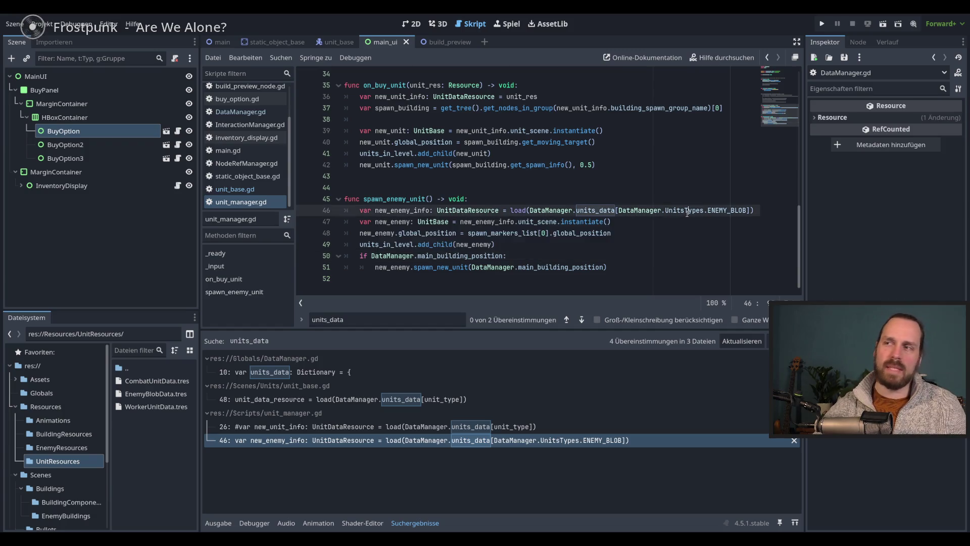
pyautogui.click(641, 270)
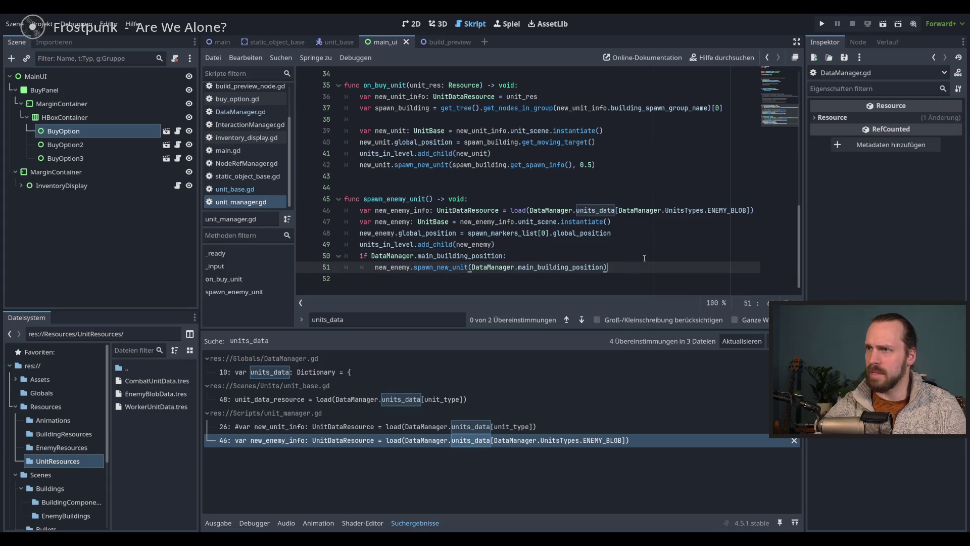
pyautogui.press('Up')
pyautogui.press('Down')
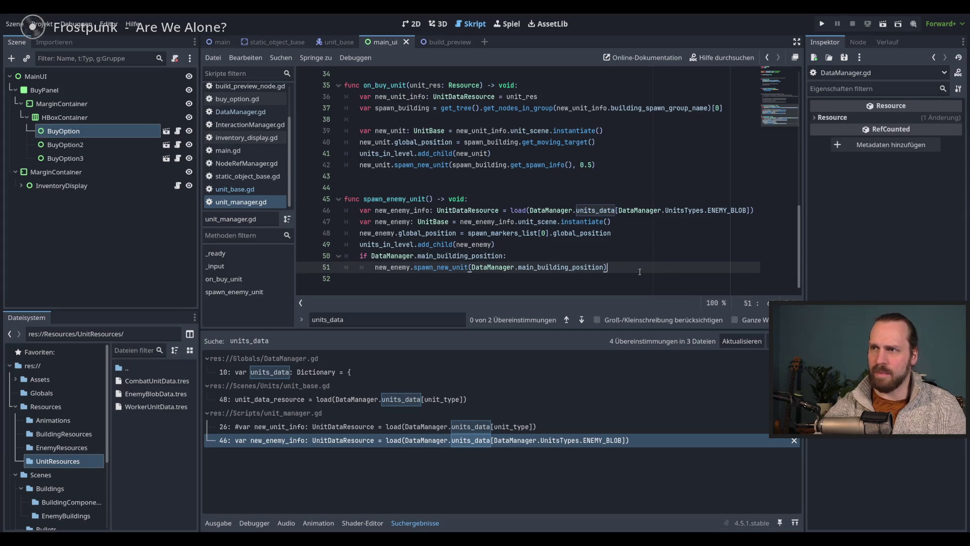
pyautogui.press('Up')
pyautogui.press('Down')
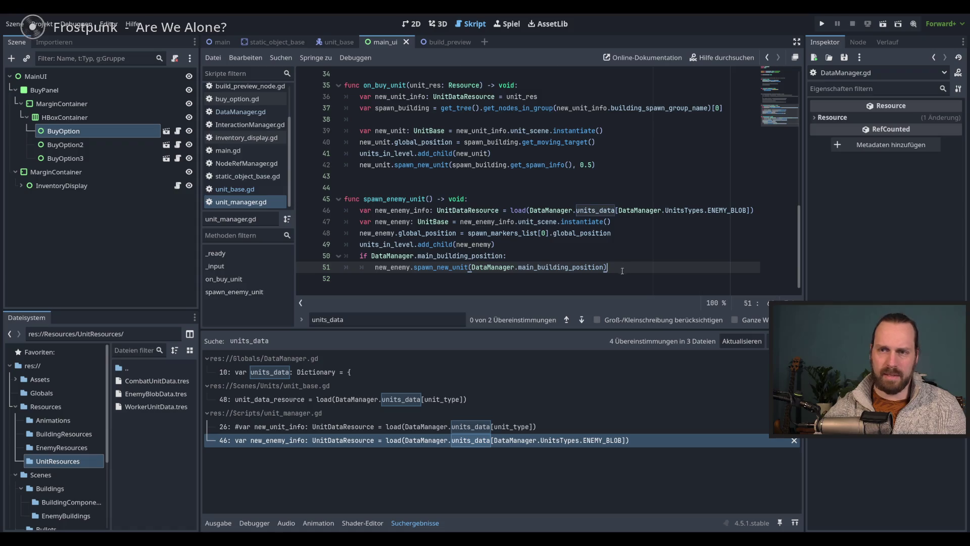
pyautogui.doubleClick(695, 210)
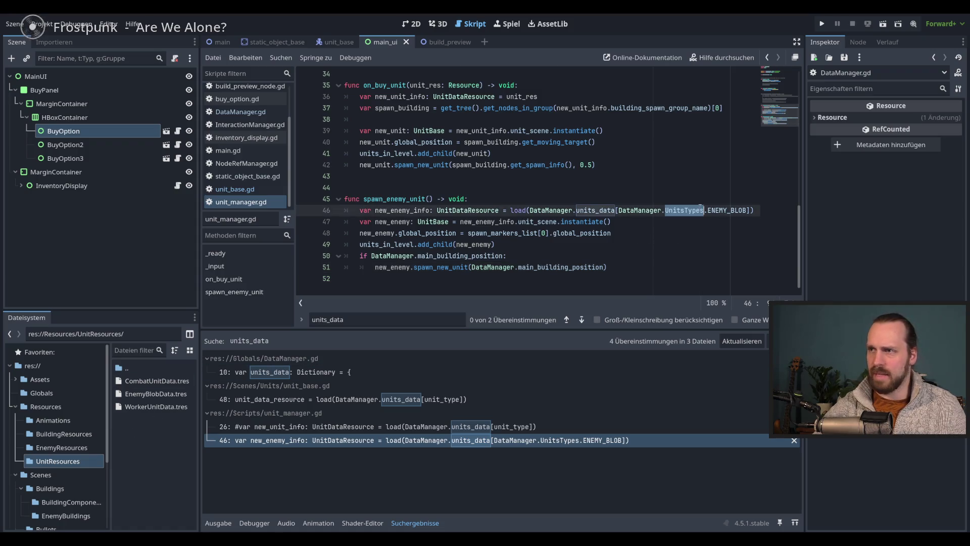
pyautogui.scroll(8, 505, 227)
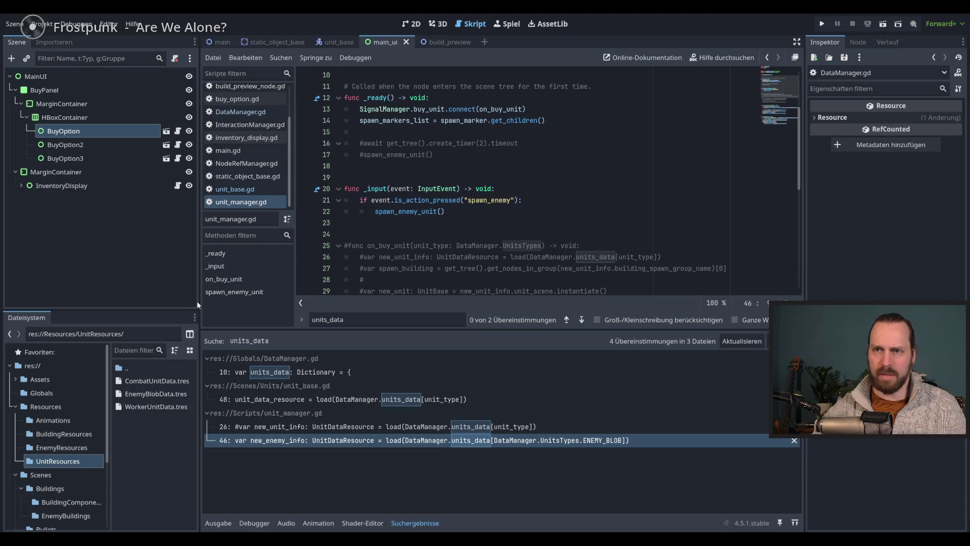
# Widen the script editor and resize the script list beside the code.
pyautogui.moveTo(197, 301); pyautogui.dragTo(193, 301)
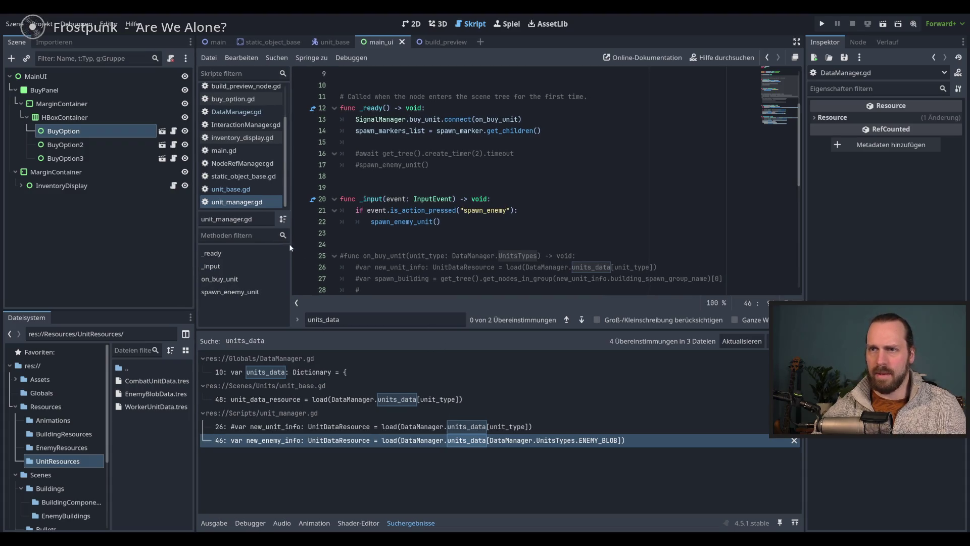
pyautogui.moveTo(293, 248); pyautogui.dragTo(289, 248)
pyautogui.moveTo(484, 331); pyautogui.dragTo(483, 382)
pyautogui.click(596, 267)
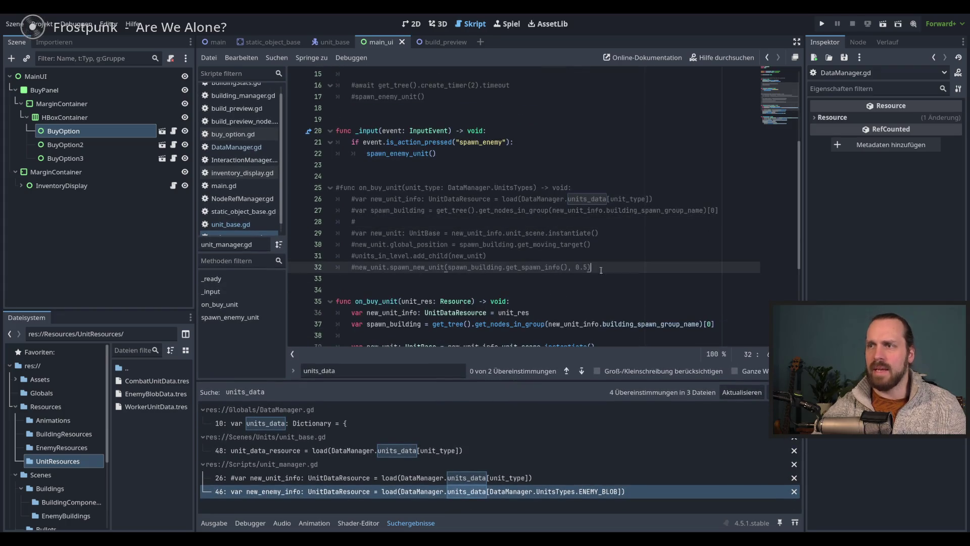
# Load CombatUnitData.tres in the Inspector to view Laser Dude's build costs of 5 and 5.
pyautogui.click(178, 383)
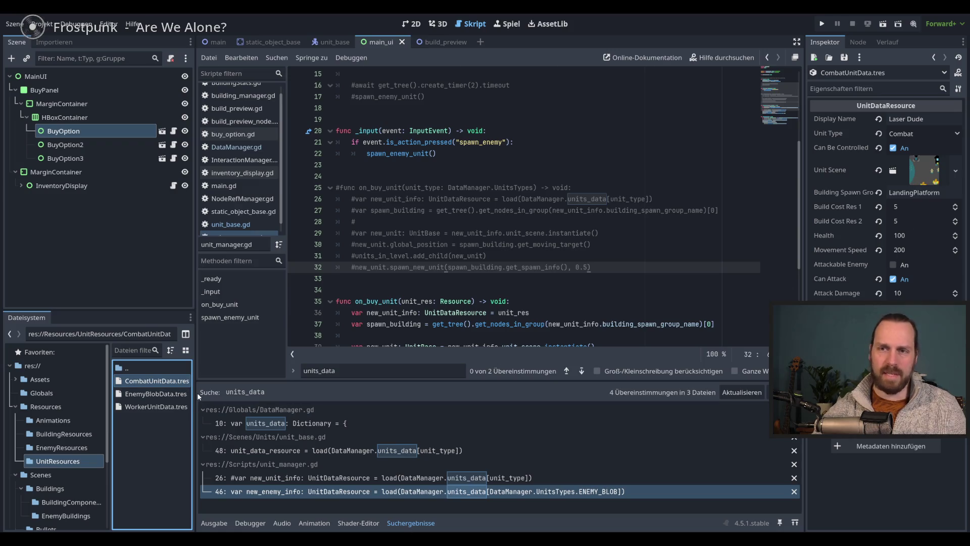
pyautogui.moveTo(194, 393); pyautogui.dragTo(197, 392)
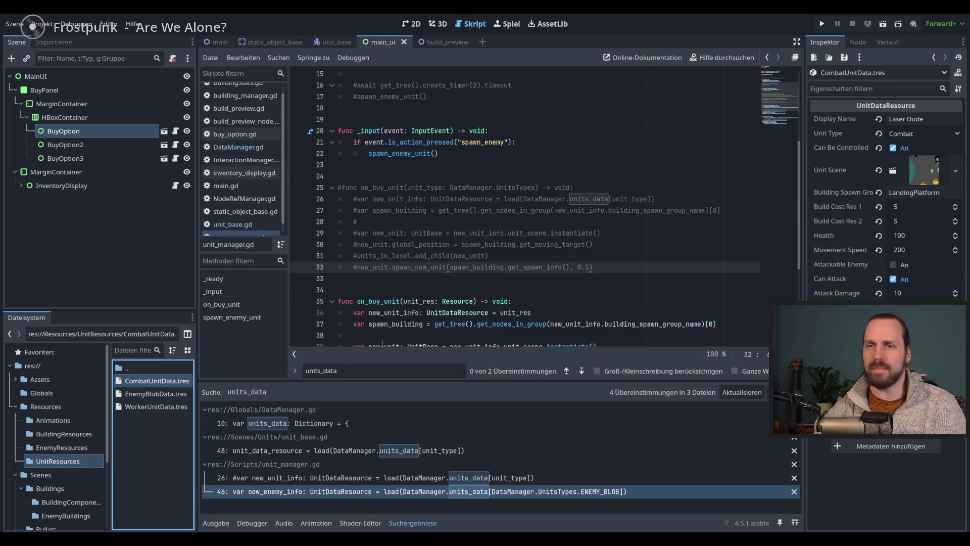
pyautogui.click(620, 270)
pyautogui.press('Up')
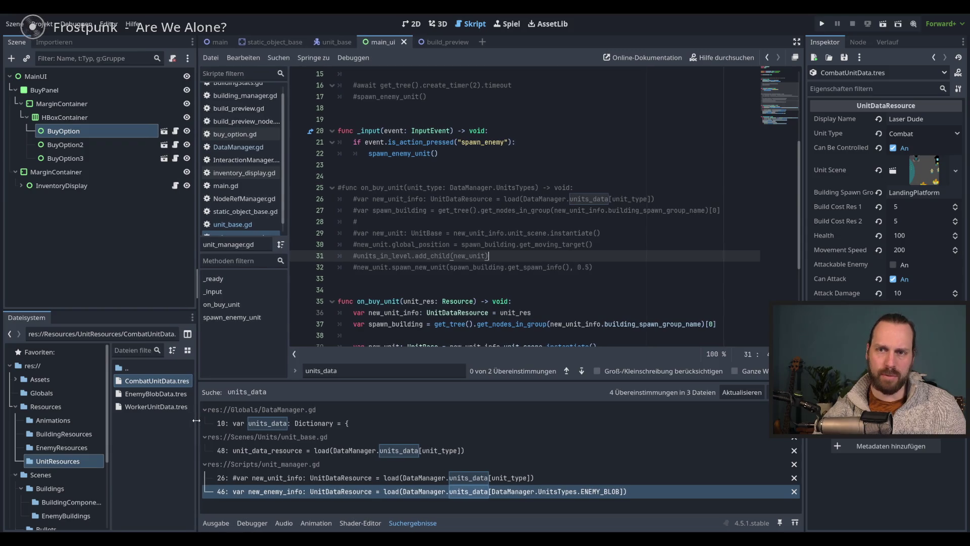
pyautogui.scroll(-3, 111, 468)
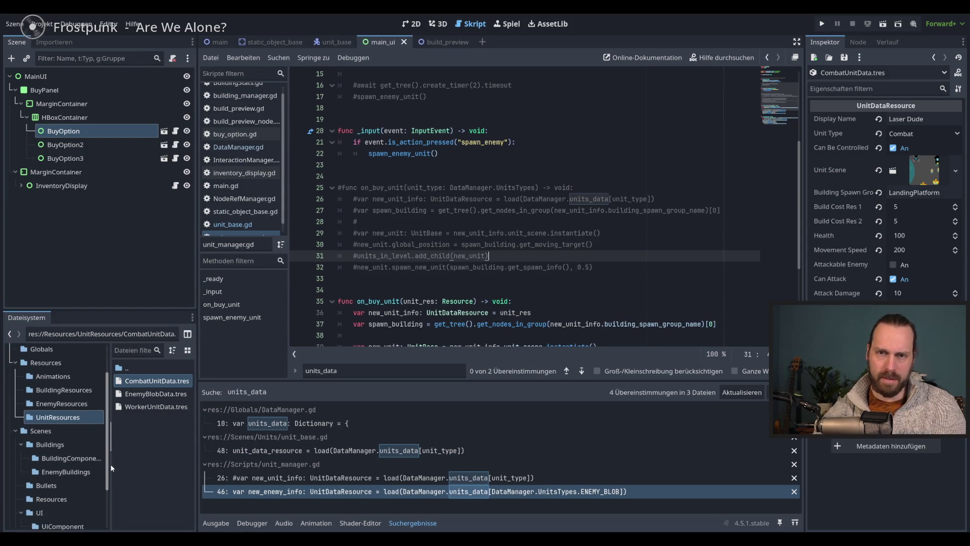
pyautogui.scroll(3, 110, 468)
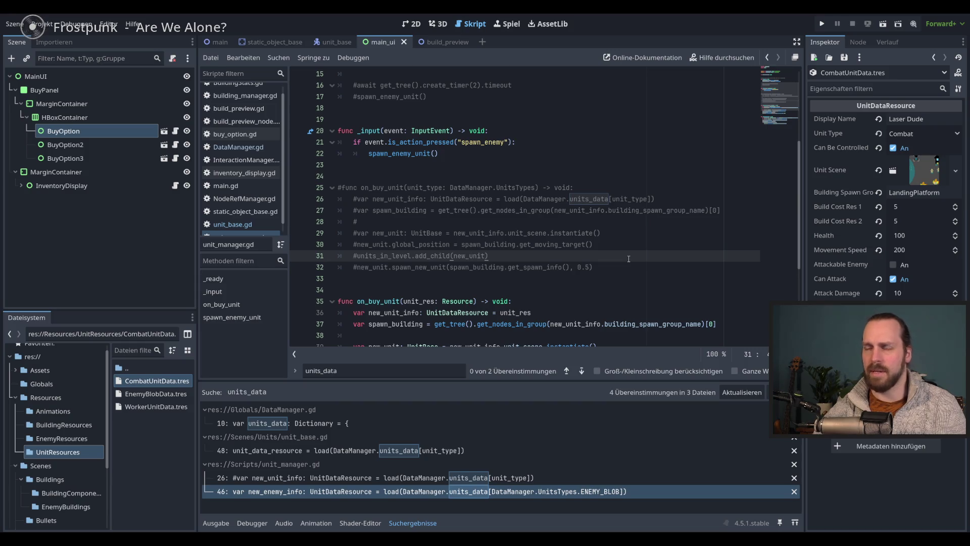
pyautogui.scroll(4, 629, 259)
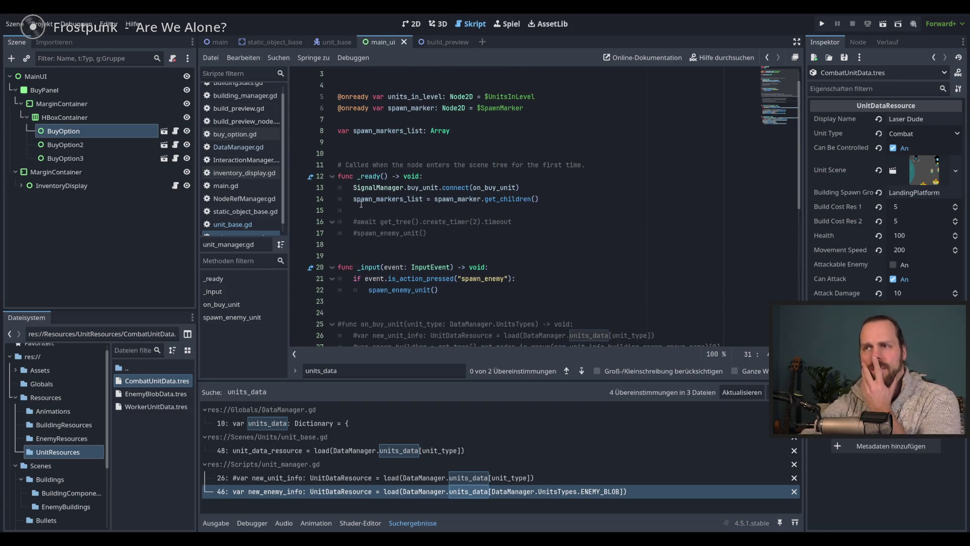
# Open DataManager.gd and review the units_data dictionary and its WORKER resource path.
pyautogui.click(243, 148)
pyautogui.click(528, 211)
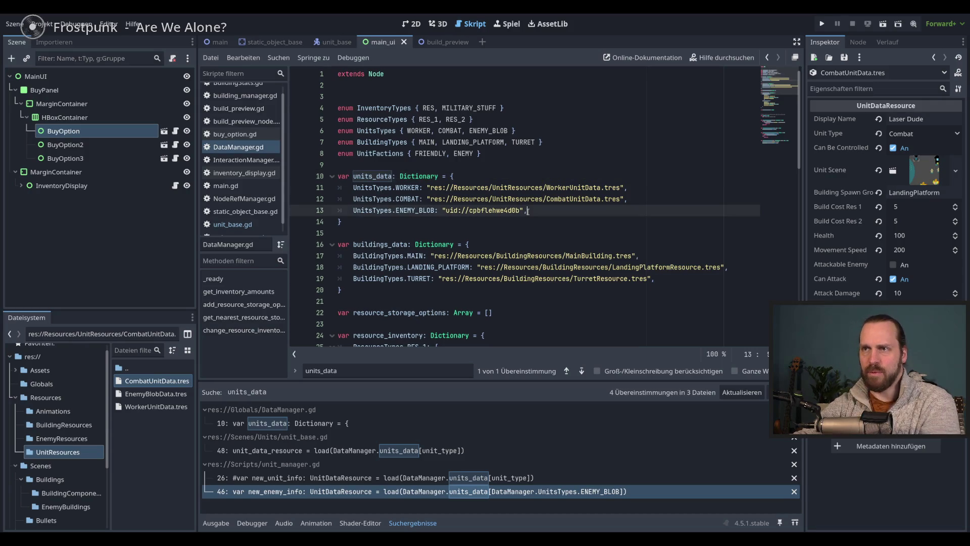
pyautogui.click(342, 175)
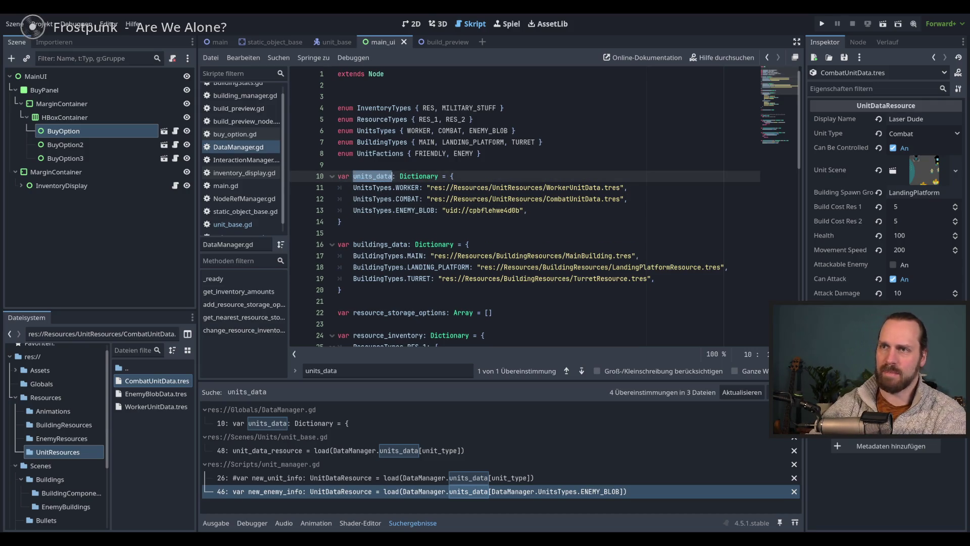
pyautogui.click(646, 205)
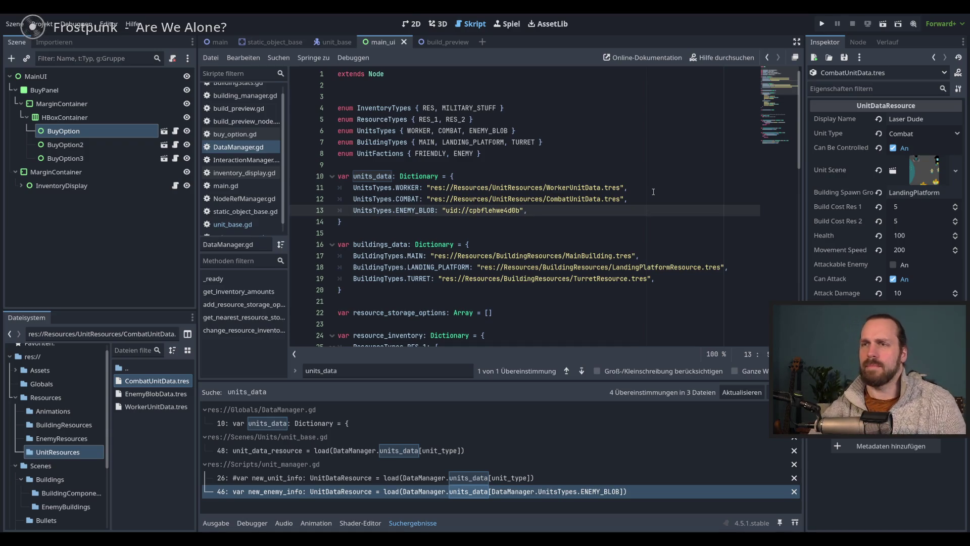
pyautogui.click(428, 187)
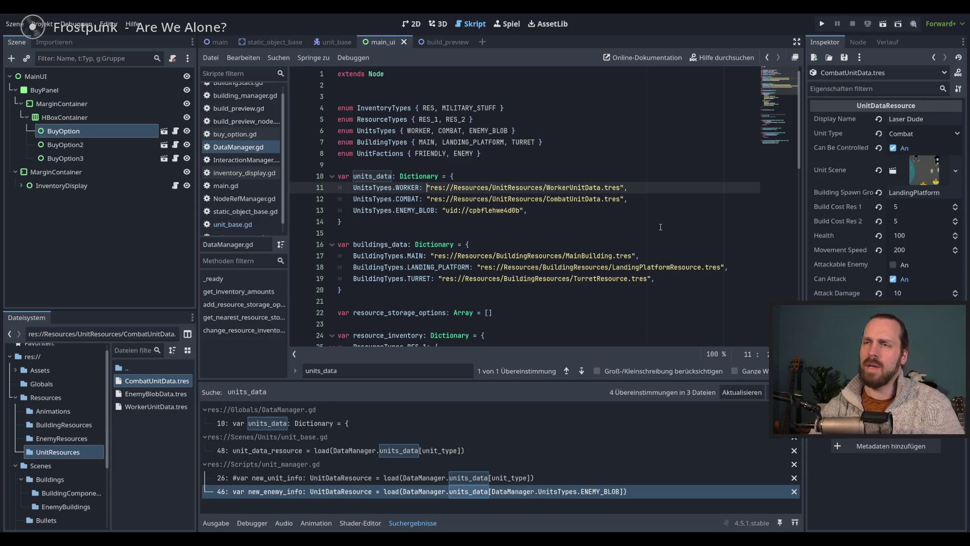
# Find units_data in all files and jump to the unit_base.gd and unit_manager.gd matches.
pyautogui.doubleClick(384, 178)
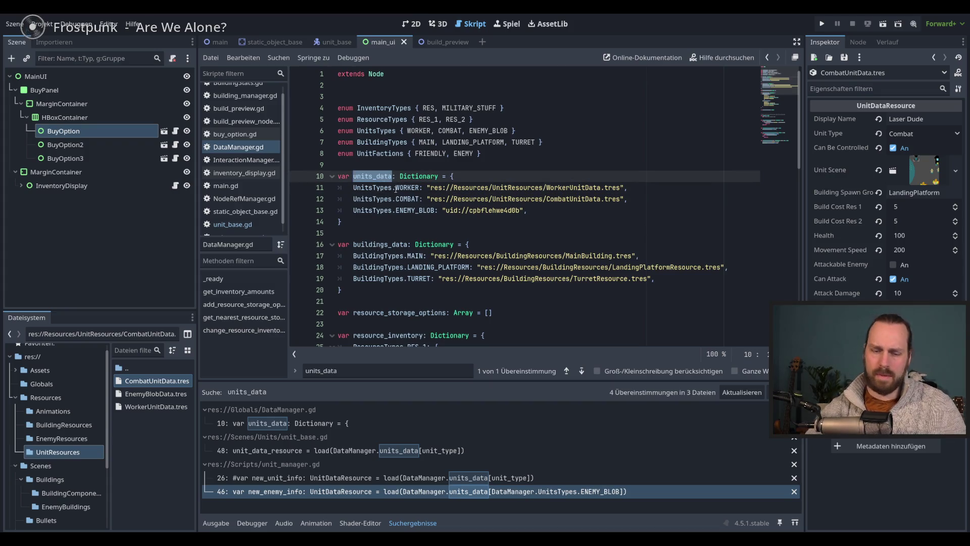
pyautogui.hotkey('ctrl', 'shift', 'f')
pyautogui.click(507, 330)
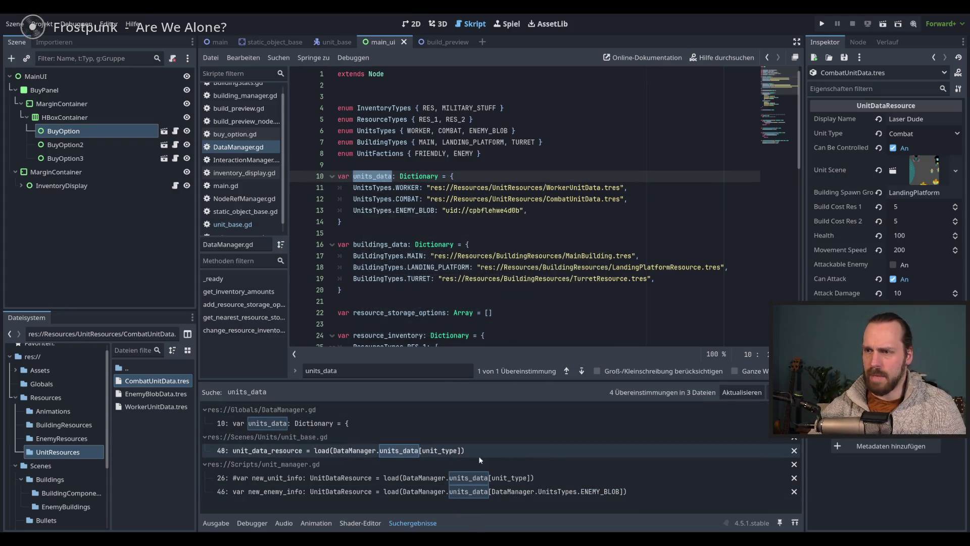
pyautogui.click(455, 445)
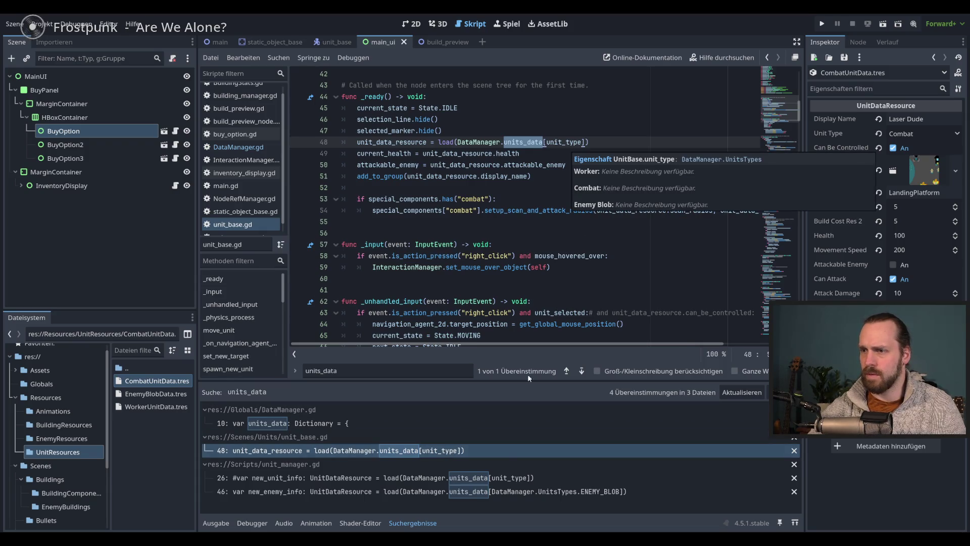
pyautogui.click(495, 477)
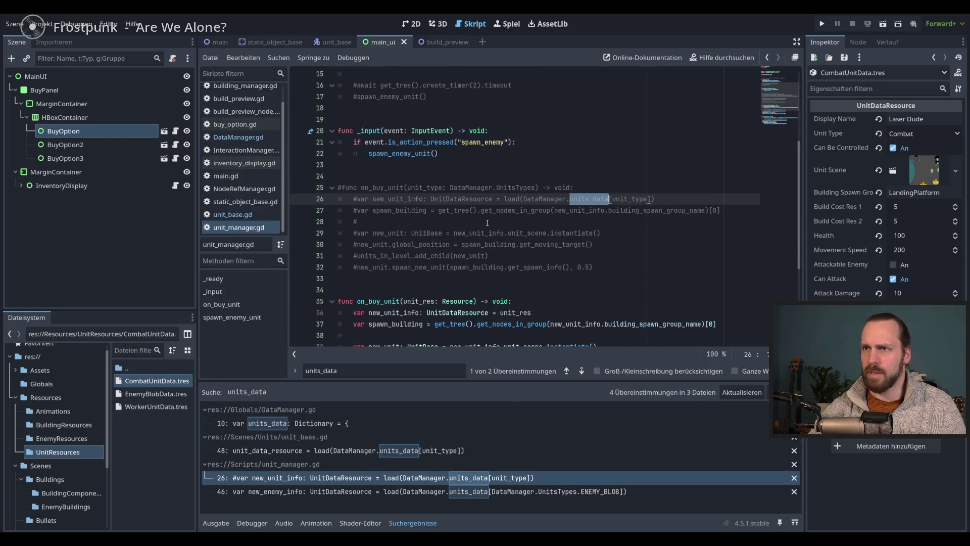
# Delete the commented-out old on_buy_unit block from unit_manager.gd.
pyautogui.moveTo(339, 175)
pyautogui.mouseDown()
pyautogui.moveTo(485, 262)
pyautogui.moveTo(598, 266)
pyautogui.mouseUp()
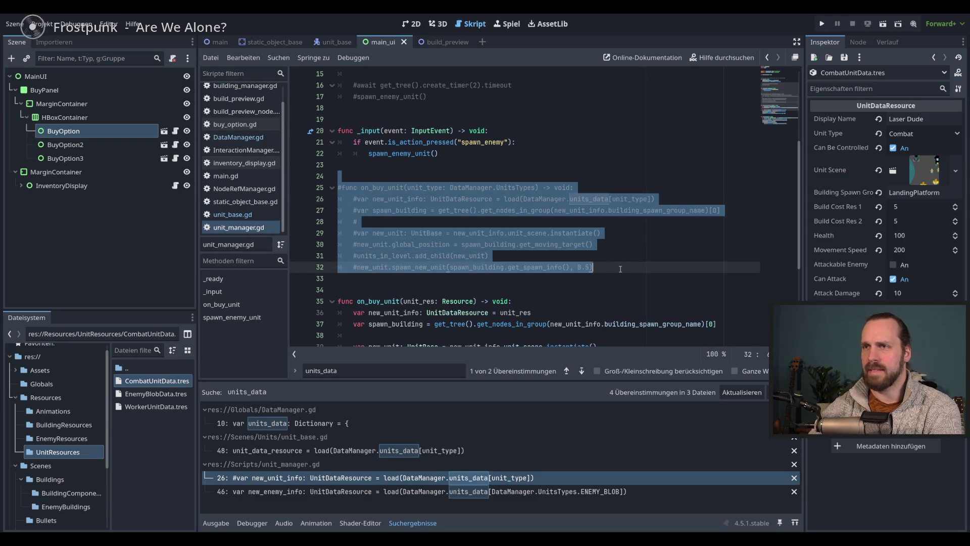
pyautogui.press('BackSpace')
pyautogui.press('BackSpace')
pyautogui.press('BackSpace')
pyautogui.scroll(4, 481, 192)
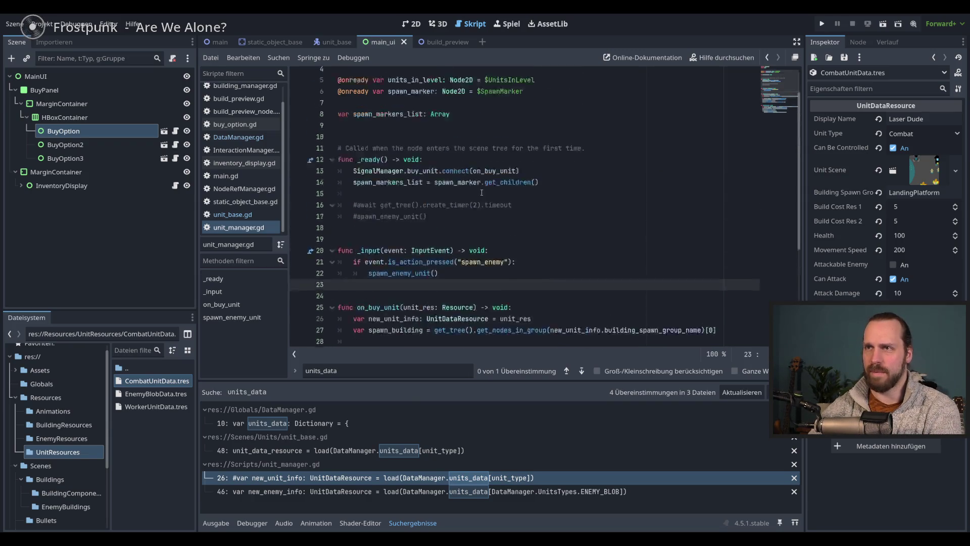
pyautogui.scroll(1, 481, 192)
# Delete the commented timer and enemy-spawn lines in _ready and save unit_manager.gd.
pyautogui.moveTo(353, 210); pyautogui.dragTo(380, 232)
pyautogui.press('BackSpace')
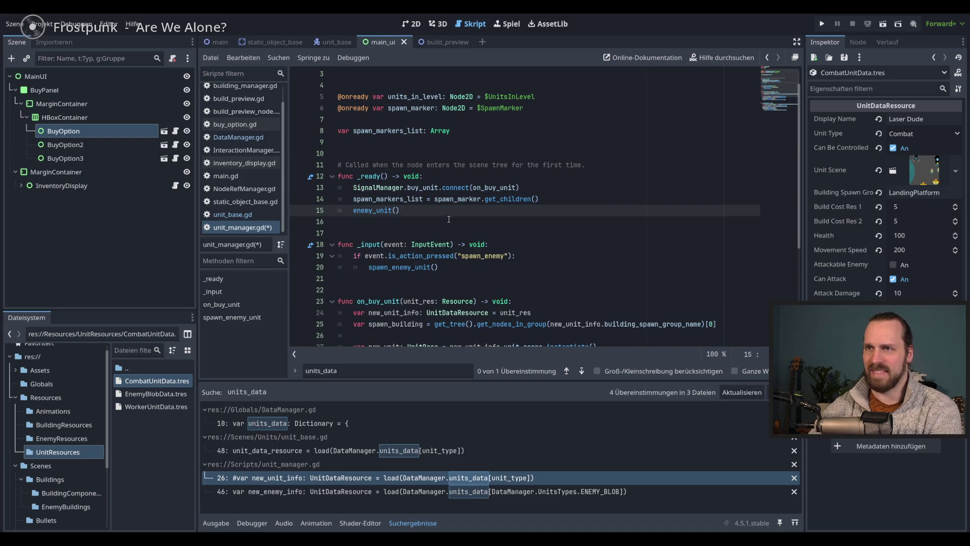
pyautogui.hotkey('ctrl', 'z')
pyautogui.click(358, 212)
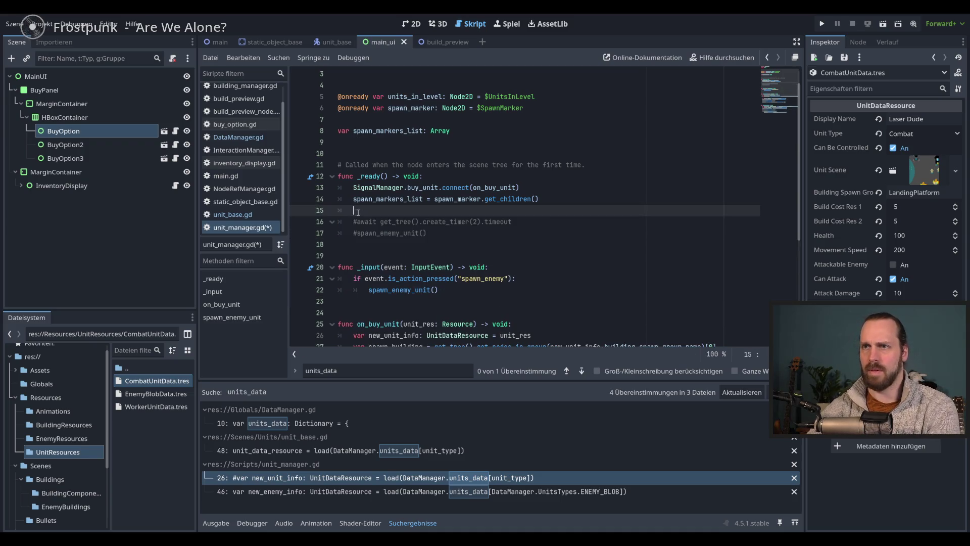
pyautogui.moveTo(358, 212); pyautogui.dragTo(338, 244)
pyautogui.press('BackSpace')
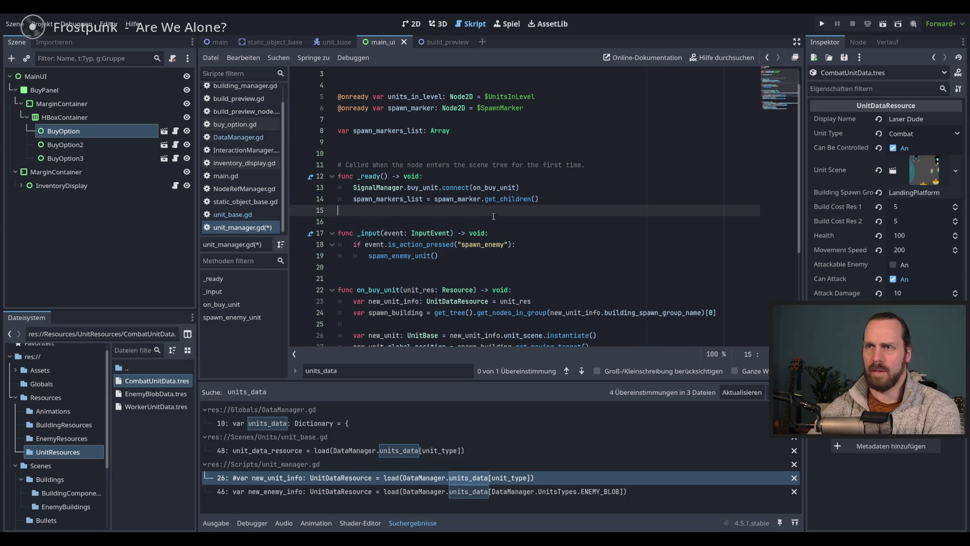
pyautogui.scroll(-5, 493, 216)
pyautogui.hotkey('ctrl', 's')
pyautogui.click(494, 491)
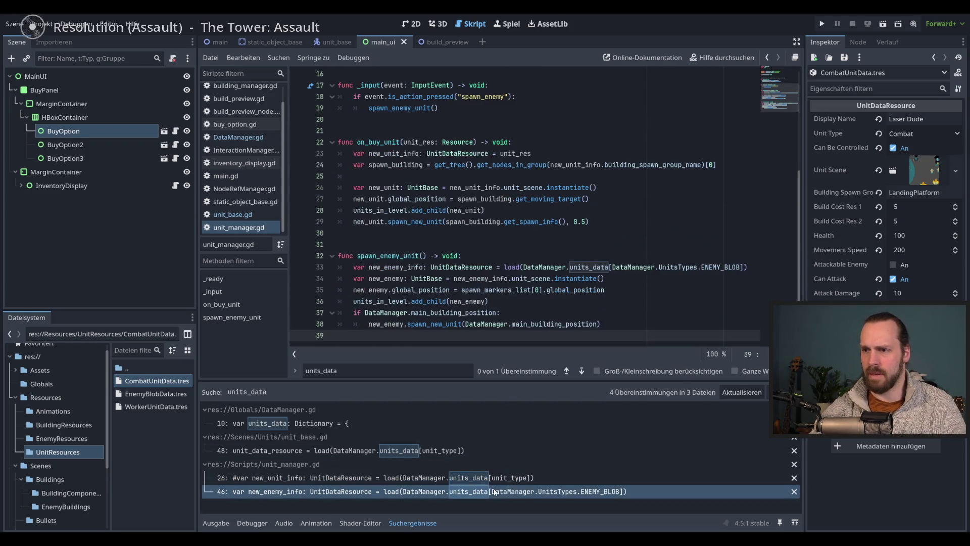
# Rerun the units_data project search, now showing 3 matches, and view the unit_base.gd match.
pyautogui.hotkey('ctrl', 'f')
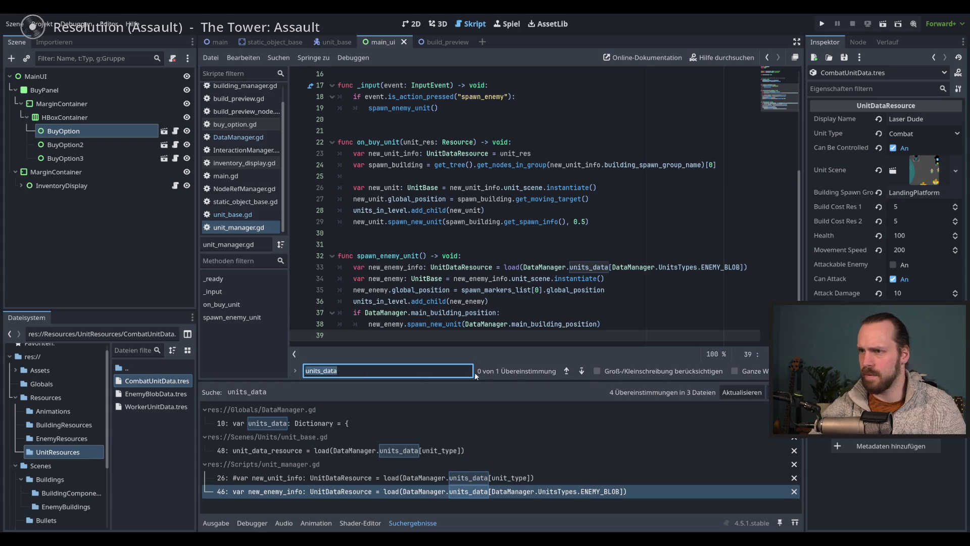
pyautogui.hotkey('ctrl', 'shift', 'f')
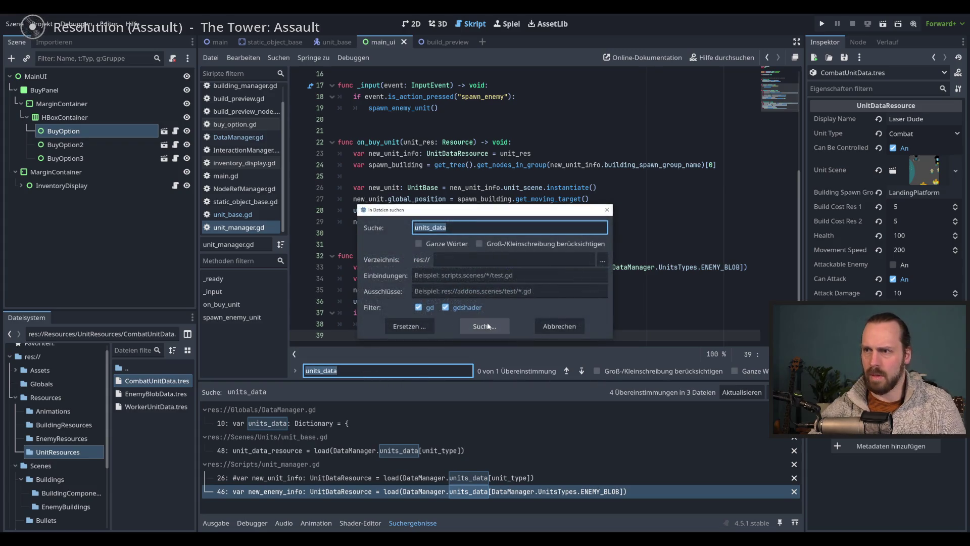
pyautogui.click(485, 325)
pyautogui.click(462, 450)
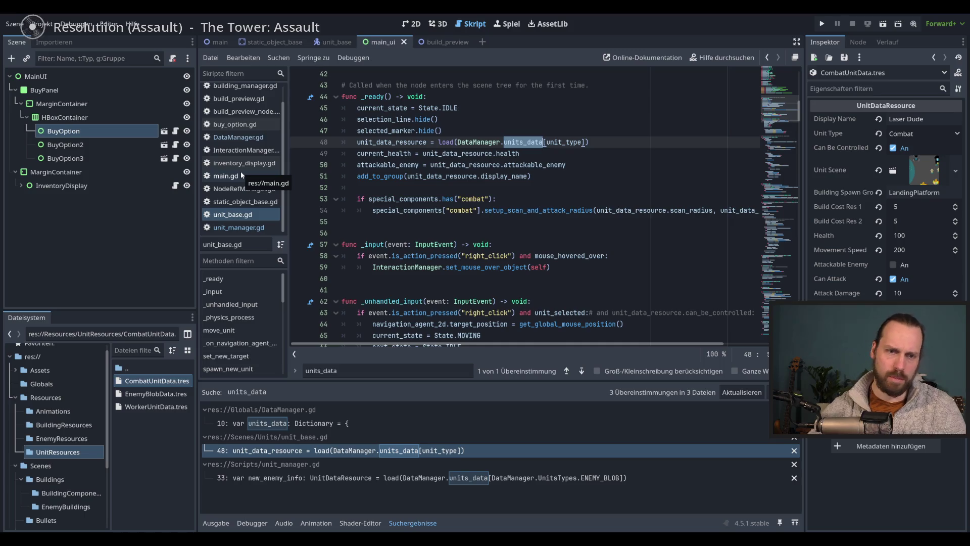
# Return to the units_data dictionary in DataManager.gd.
pyautogui.click(250, 141)
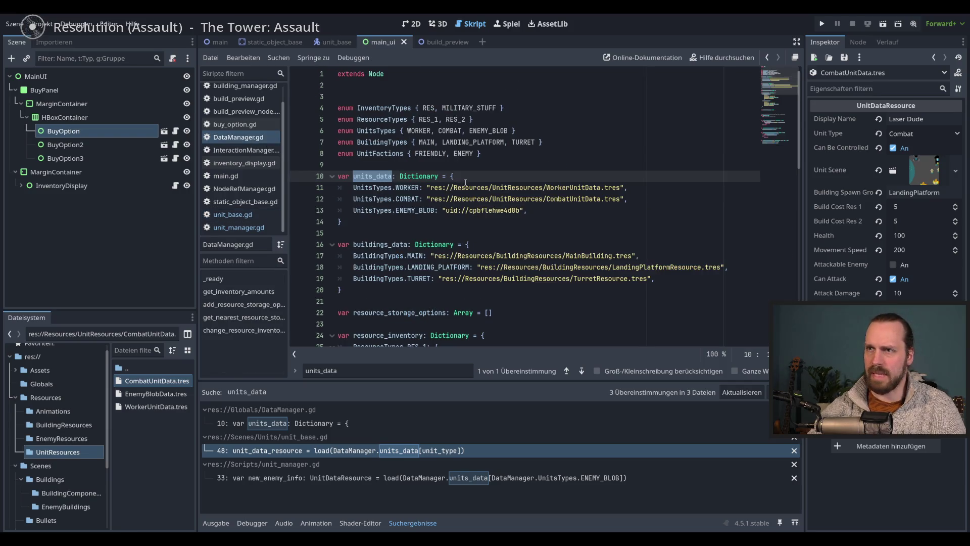
pyautogui.click(486, 178)
pyautogui.click(604, 211)
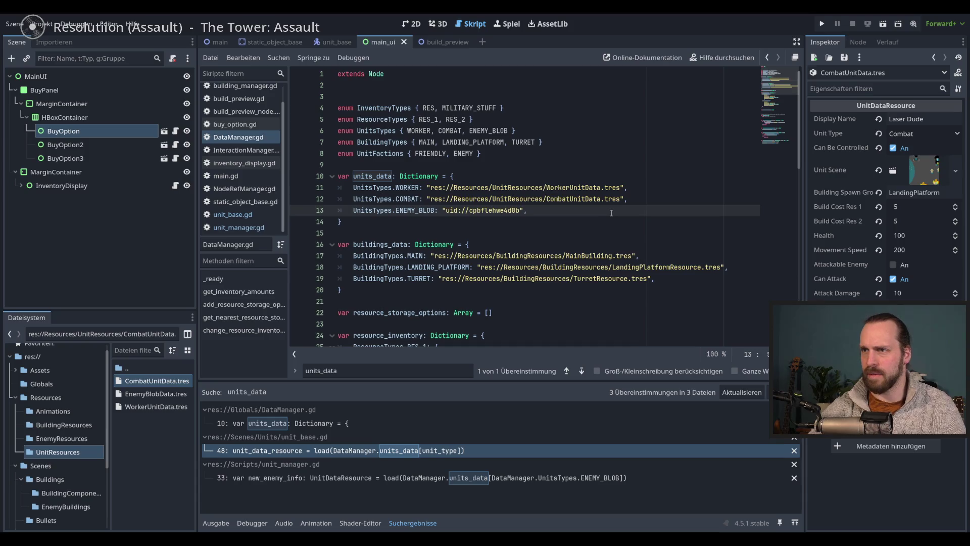
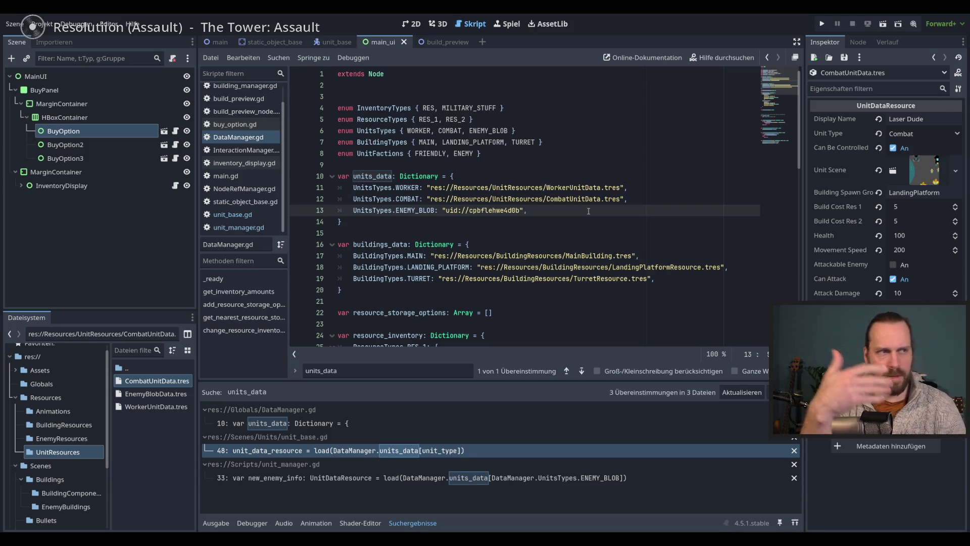
# Open a brace block after UnitsTypes.WORKER: on line 11 of DataManager.gd.
pyautogui.click(630, 199)
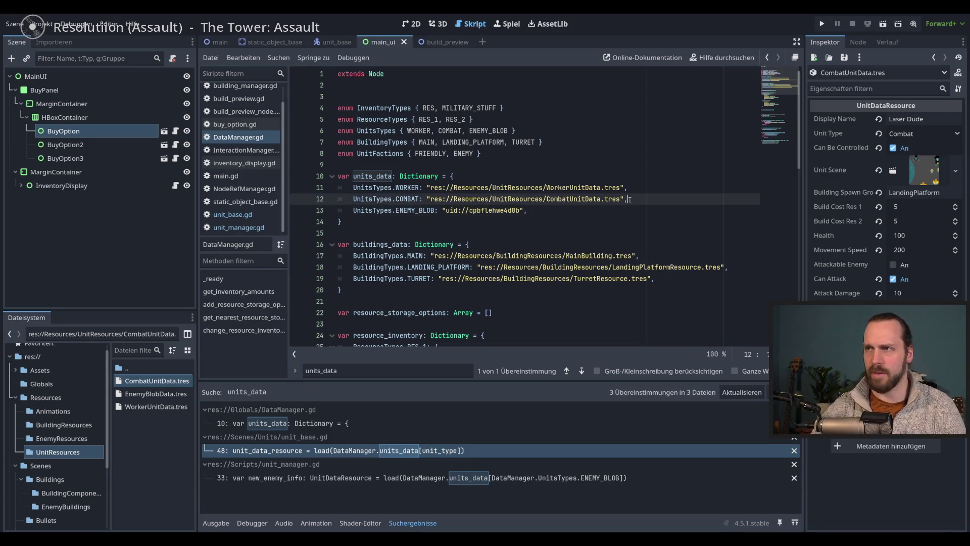
pyautogui.click(628, 210)
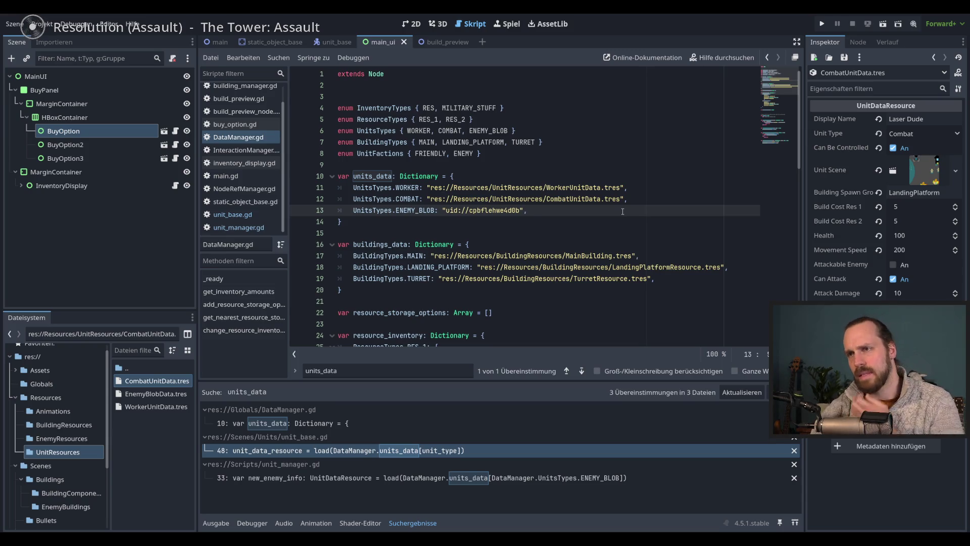
pyautogui.click(423, 187)
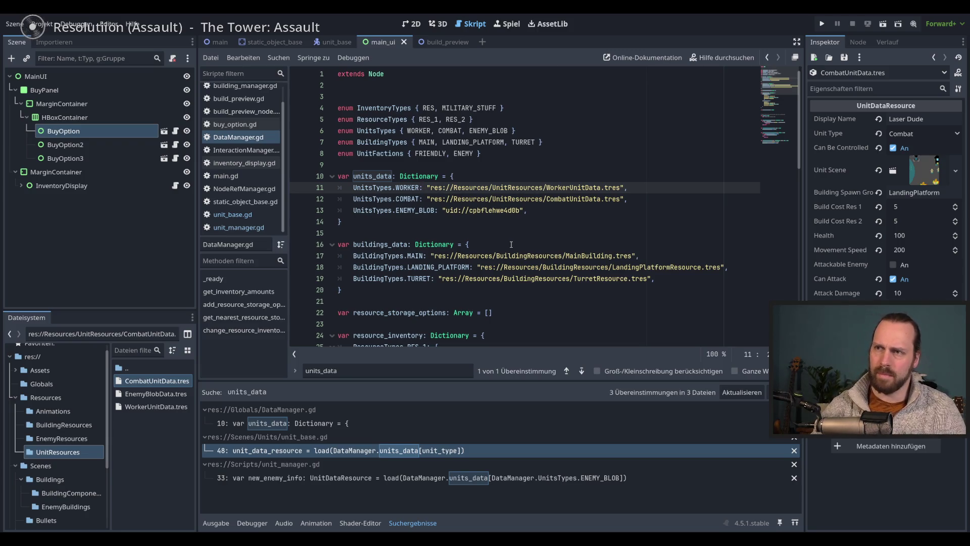
pyautogui.press('Return')
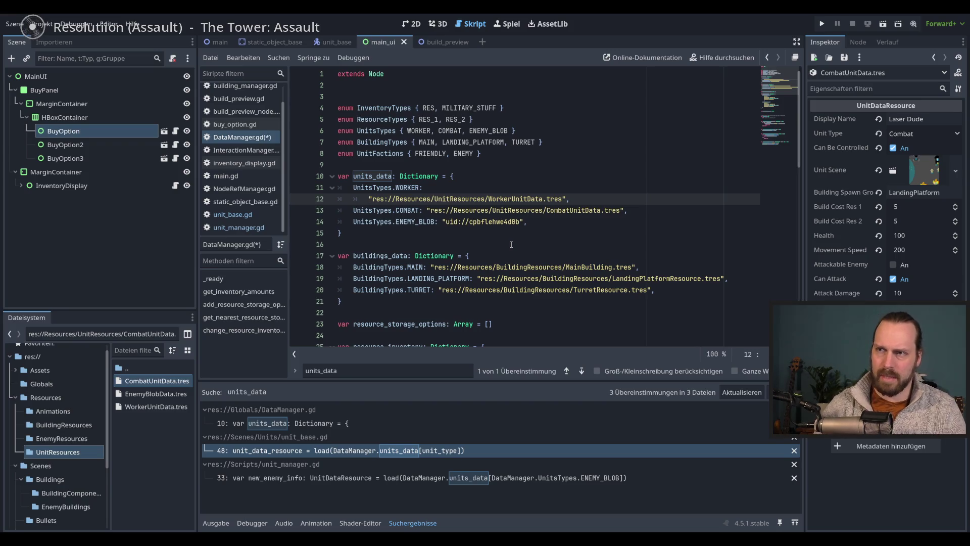
pyautogui.press('BackSpace')
pyautogui.press('BackSpace')
pyautogui.press('BackSpace')
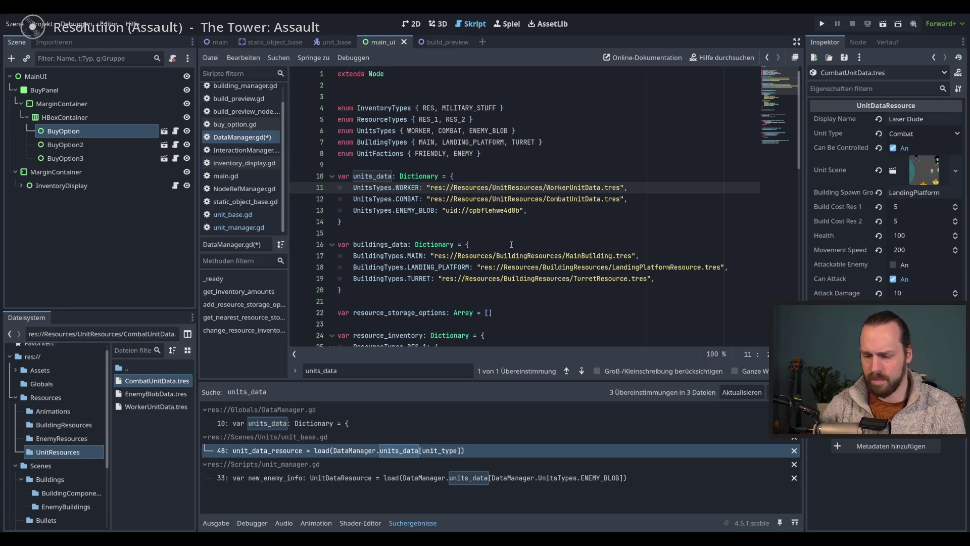
pyautogui.write('{')
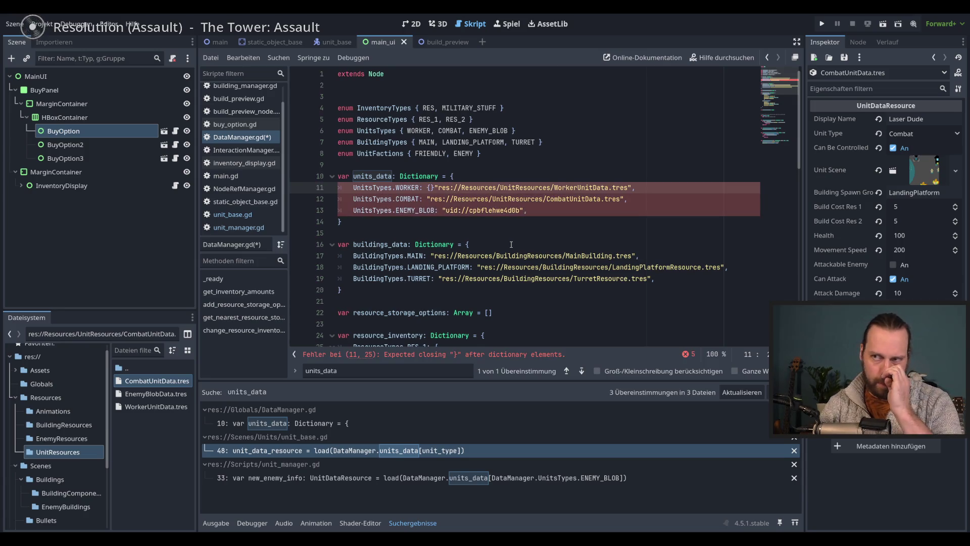
pyautogui.press('Return')
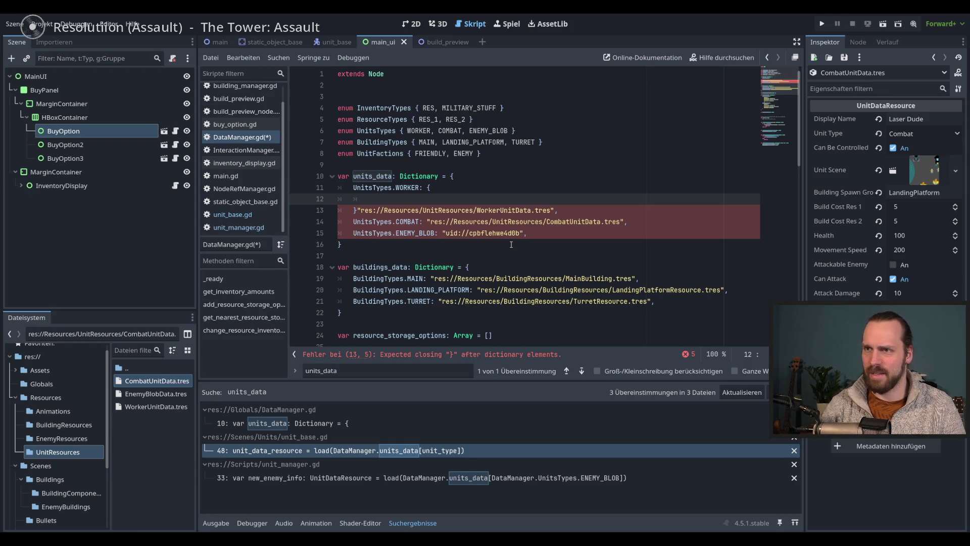
# Put the Worker path under a scene: key and add a closing brace below it.
pyautogui.write('p')
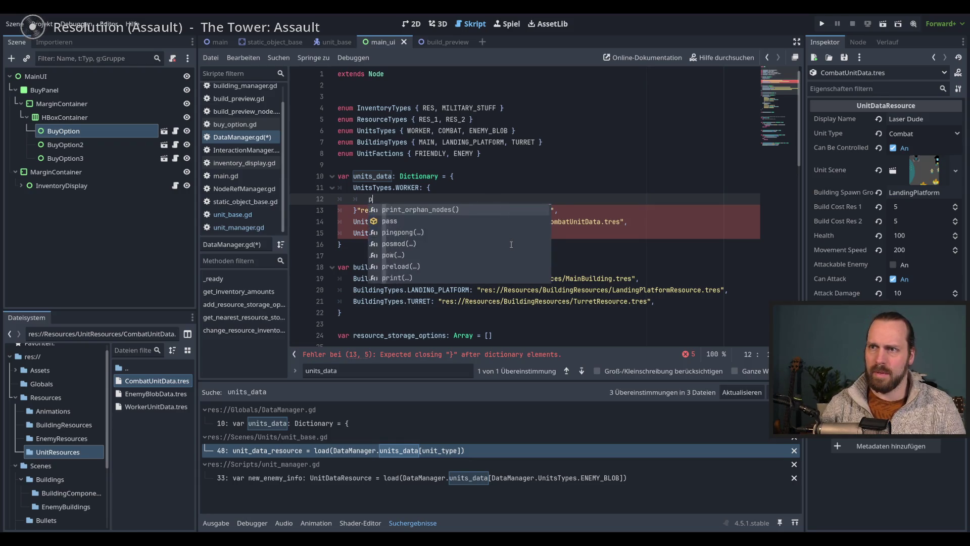
pyautogui.press('BackSpace')
pyautogui.write('scene:')
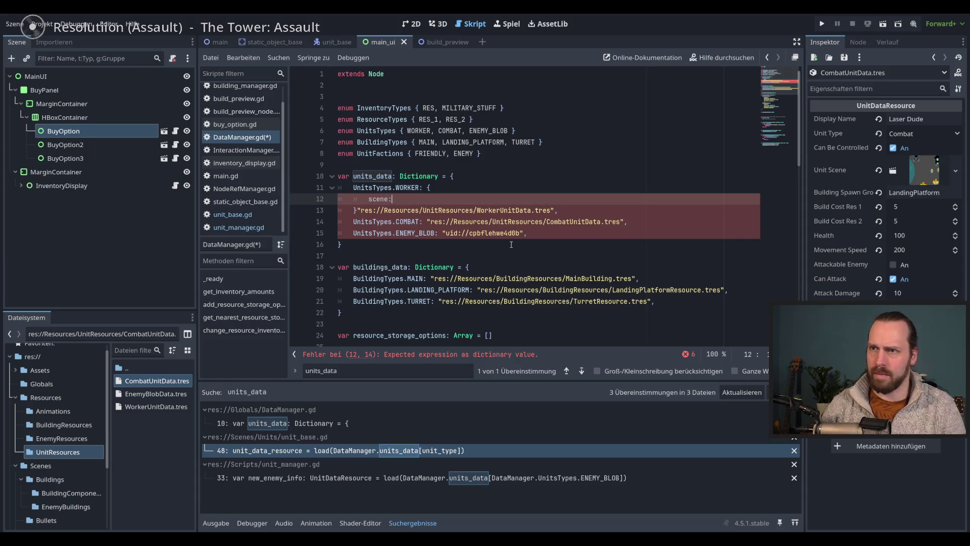
pyautogui.press('Delete')
pyautogui.press('Delete')
pyautogui.press('Delete')
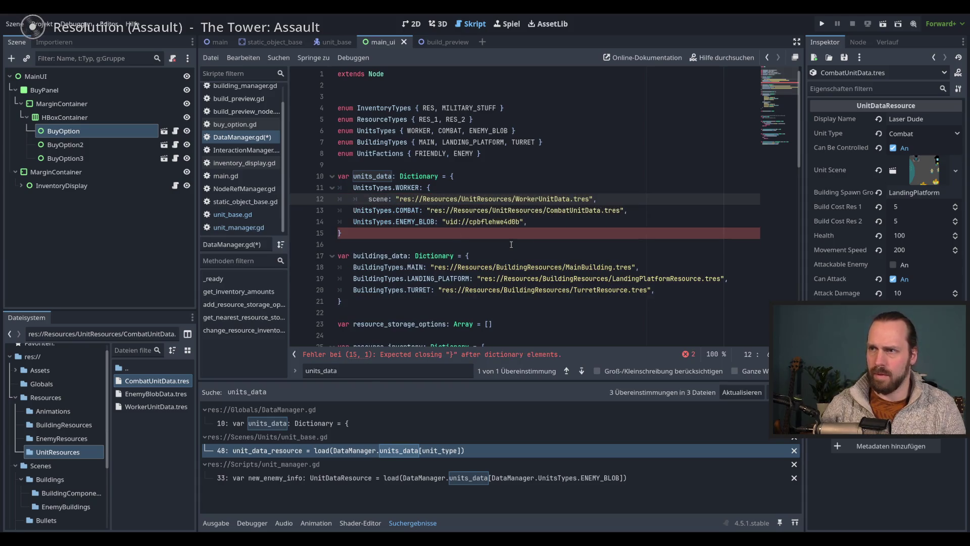
pyautogui.press('Return')
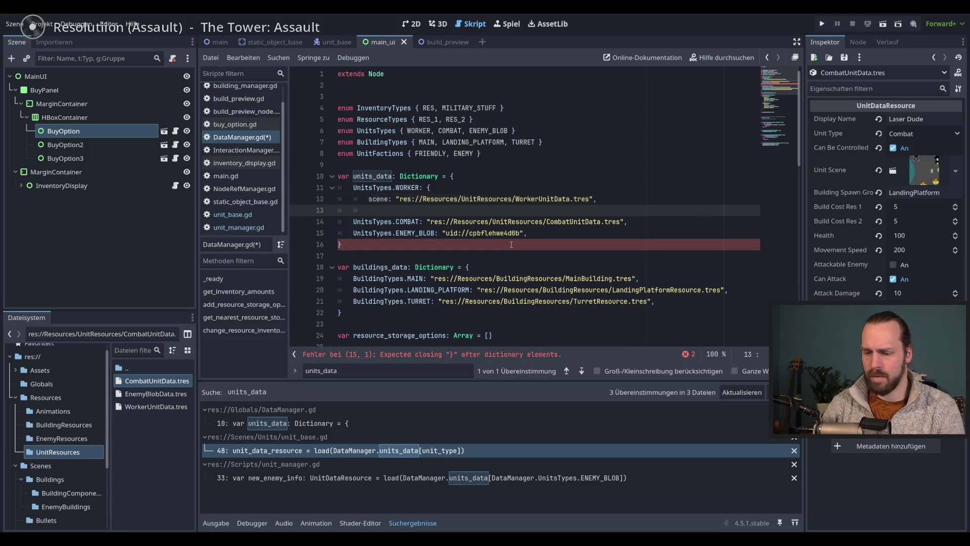
pyautogui.write(']')
pyautogui.press('BackSpace')
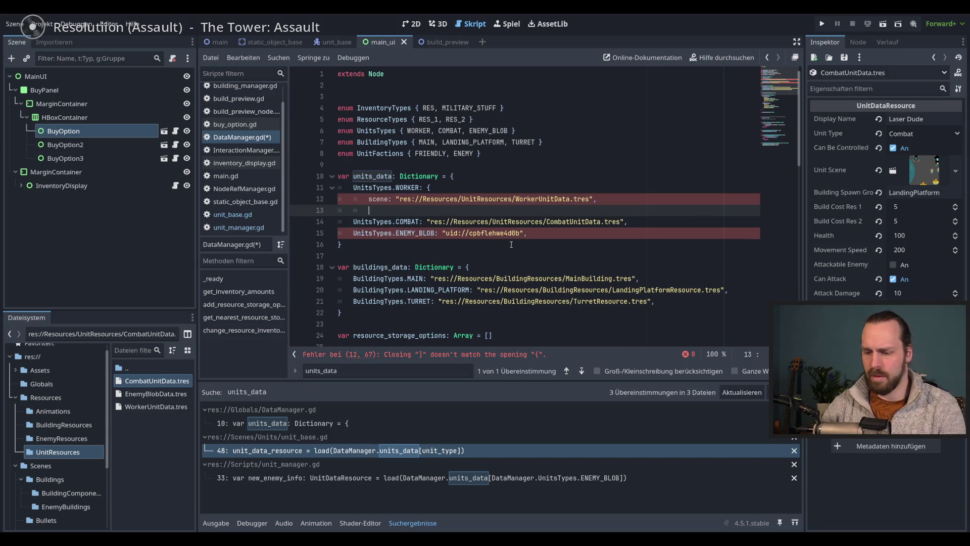
pyautogui.write('}')
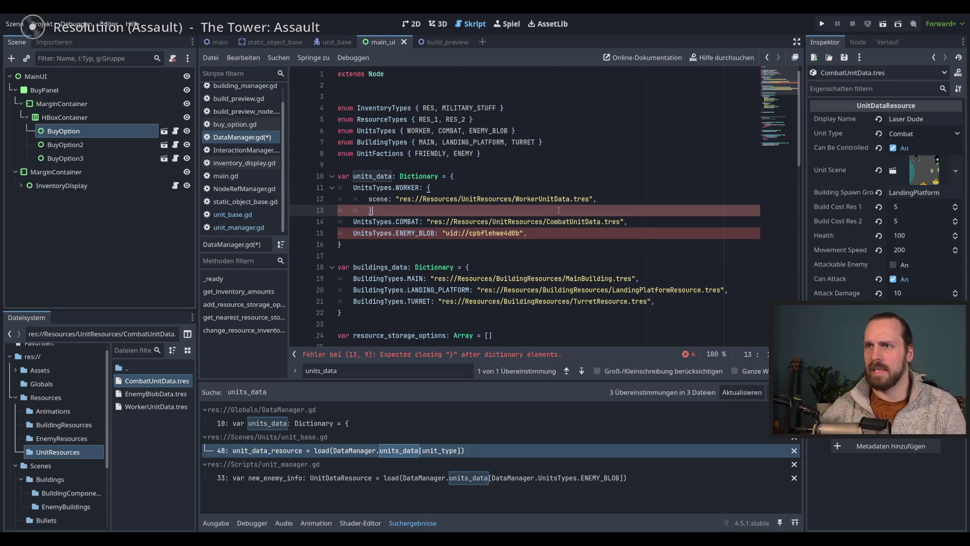
# Move the closing brace onto its own indented line below the scene entry.
pyautogui.click(620, 204)
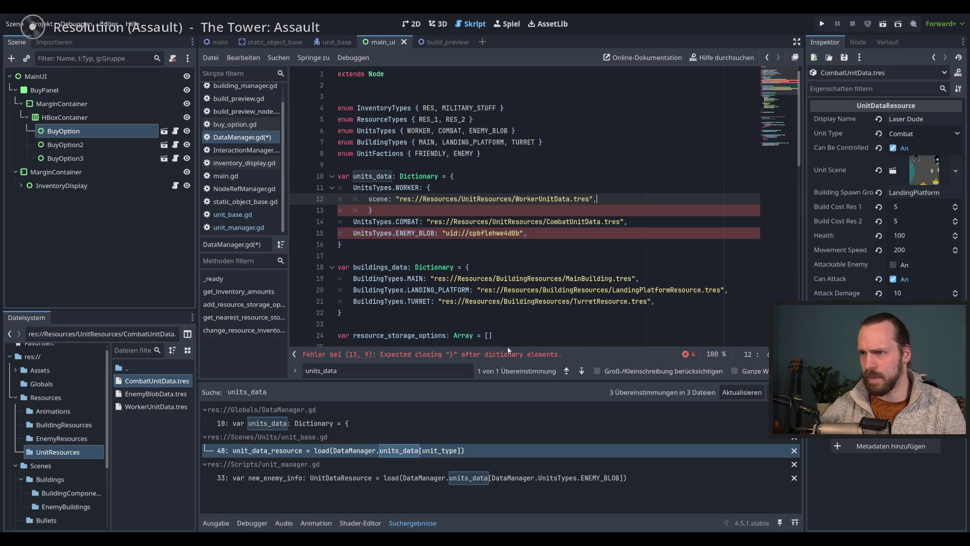
pyautogui.press('Down')
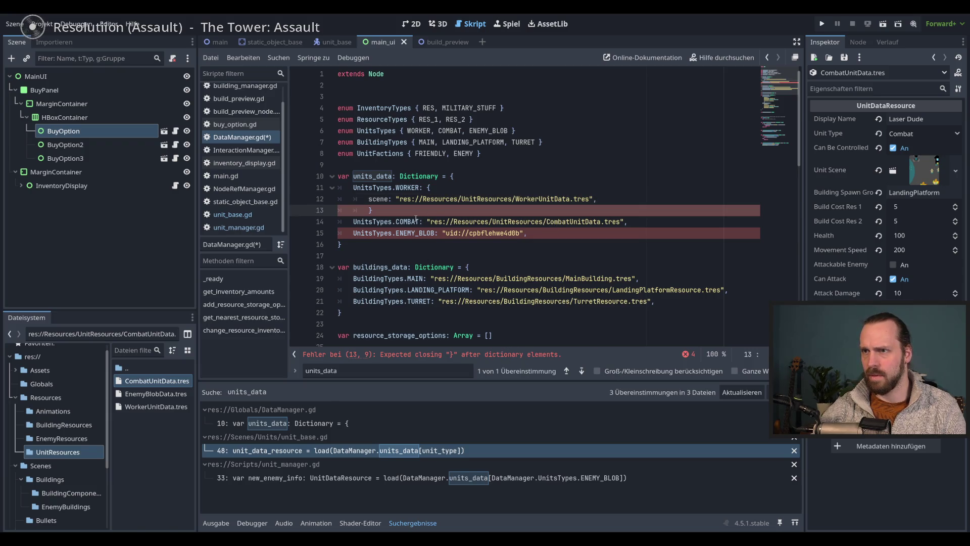
pyautogui.press('Up')
pyautogui.press('Up')
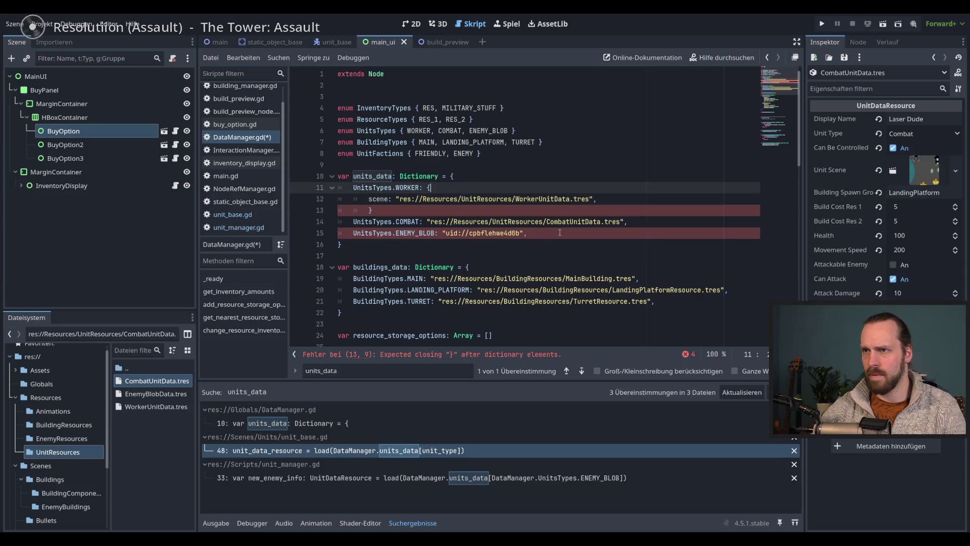
pyautogui.click(369, 199)
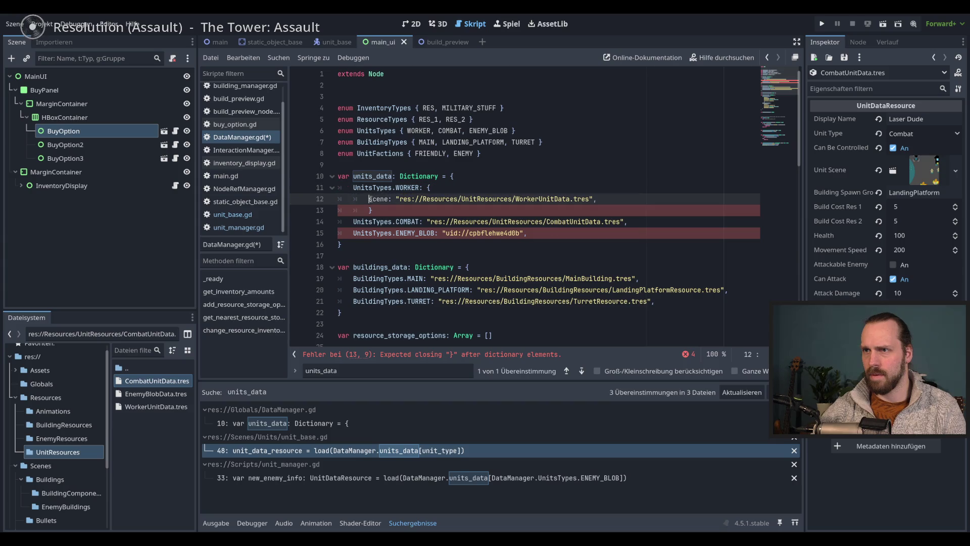
pyautogui.moveTo(451, 233)
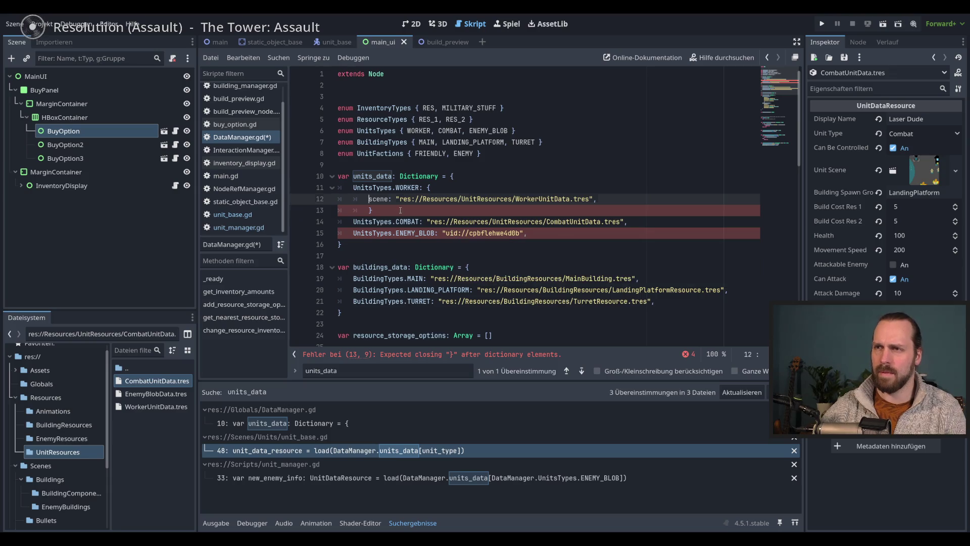
pyautogui.click(464, 212)
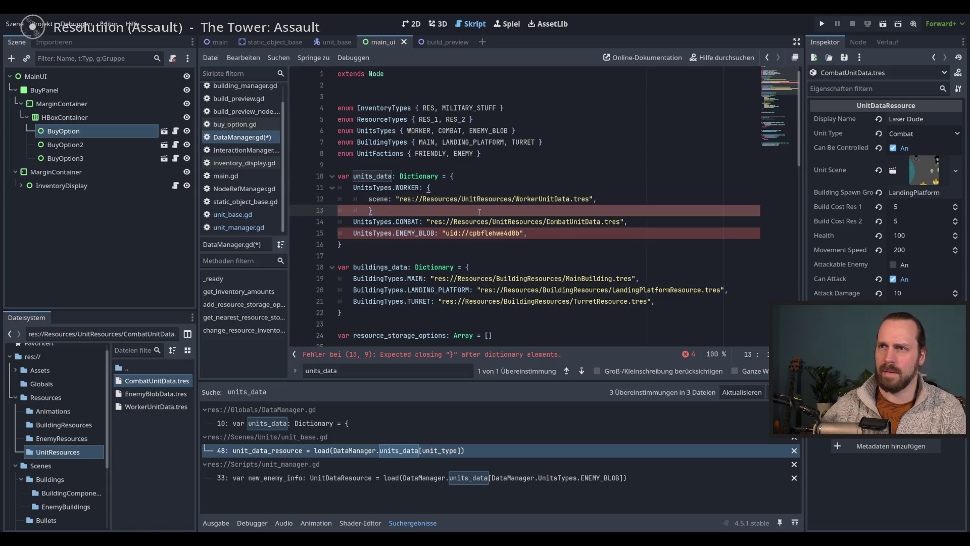
pyautogui.press('BackSpace')
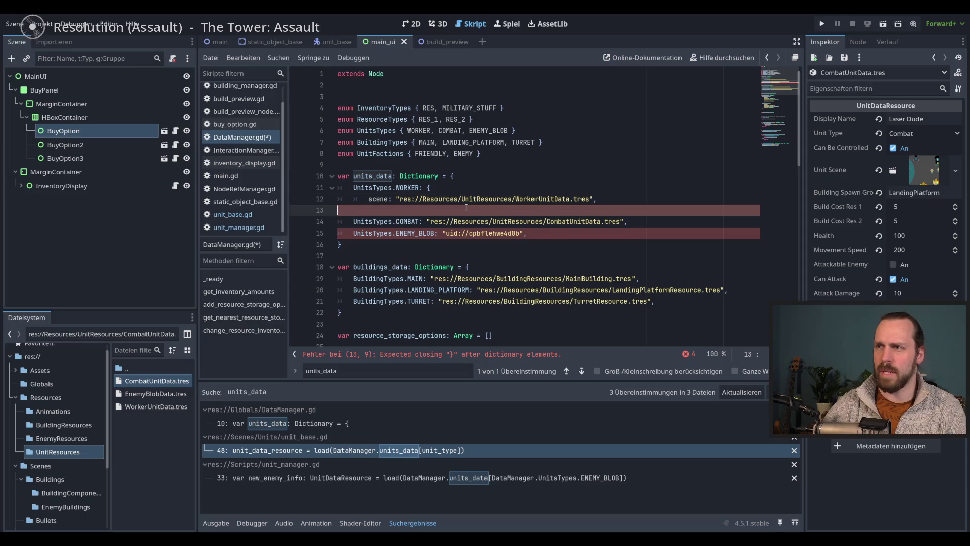
pyautogui.press('BackSpace')
pyautogui.press('Return')
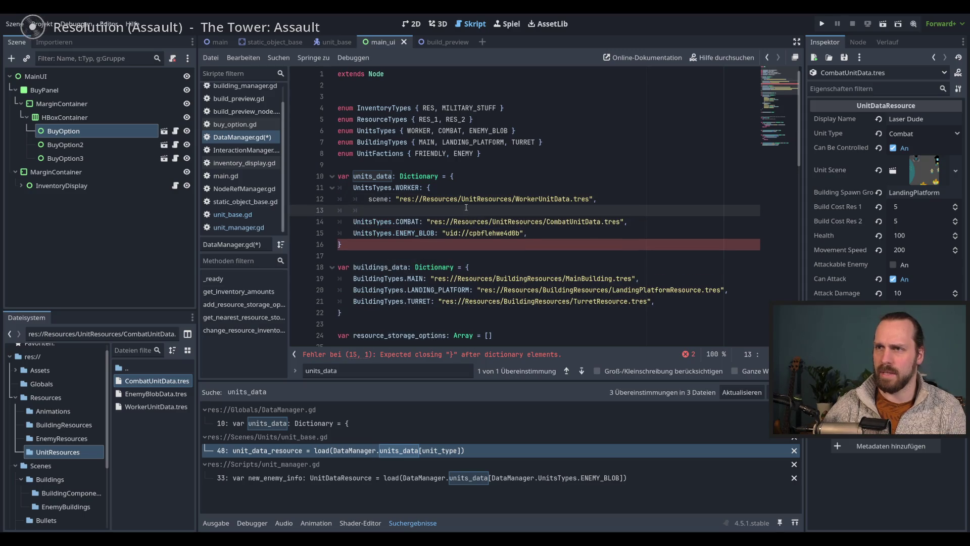
pyautogui.write('}')
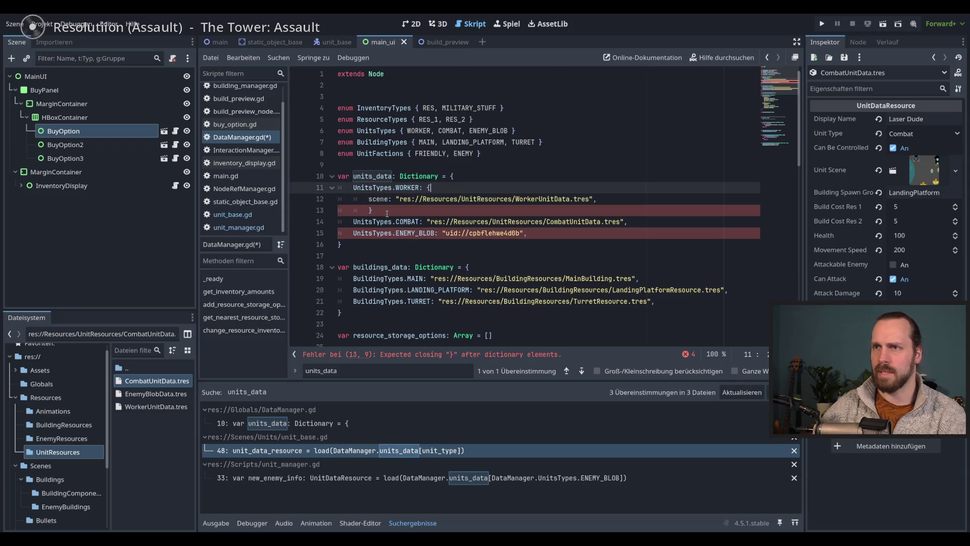
# Retype the colon after UnitsTypes.WORKER and bring up the Search Help dialog.
pyautogui.click(444, 190)
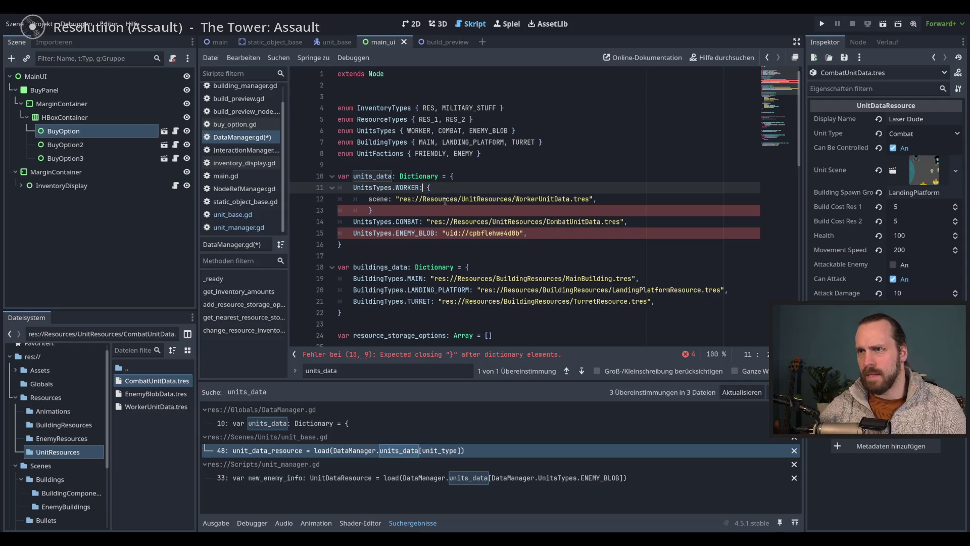
pyautogui.press('BackSpace')
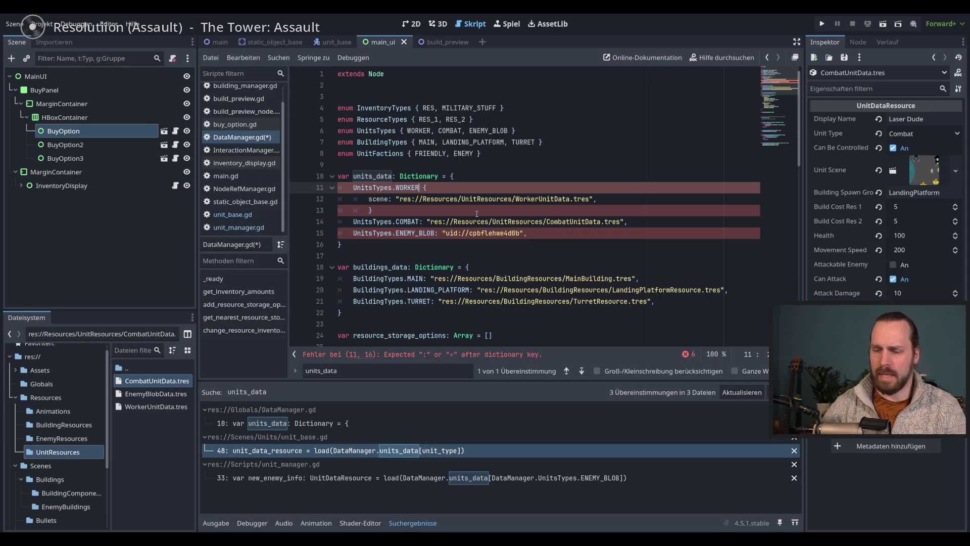
pyautogui.write('=')
pyautogui.press('BackSpace')
pyautogui.press('BackSpace')
pyautogui.press('BackSpace')
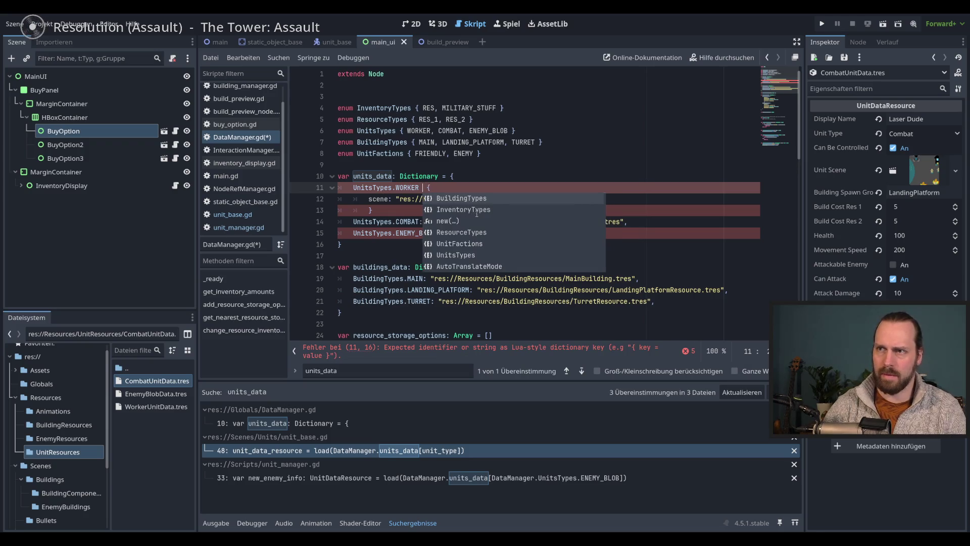
pyautogui.write(':')
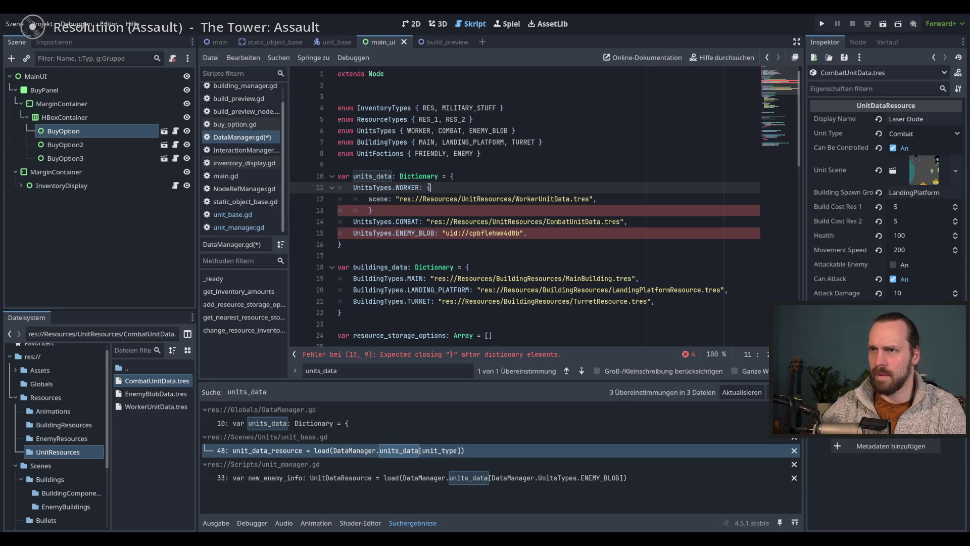
pyautogui.click(728, 62)
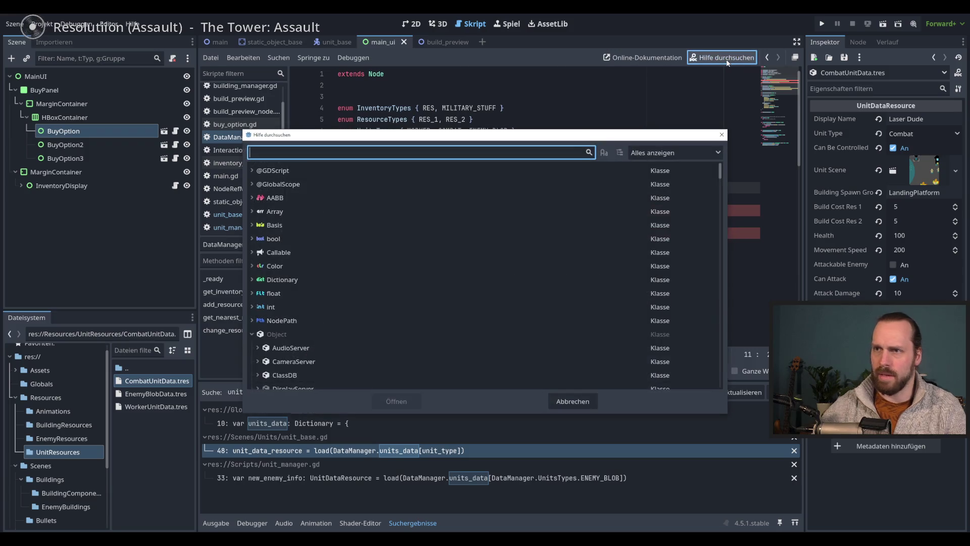
# Look up 'dict' in Search Help to view the Dictionary docs, then return to DataManager.gd.
pyautogui.write('dict')
pyautogui.press('Return')
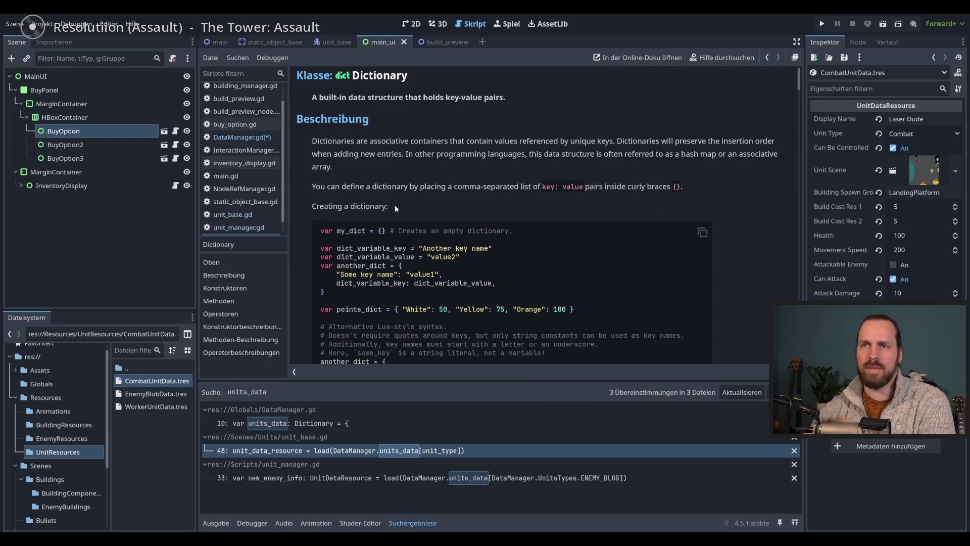
pyautogui.hotkey('alt', 'Left')
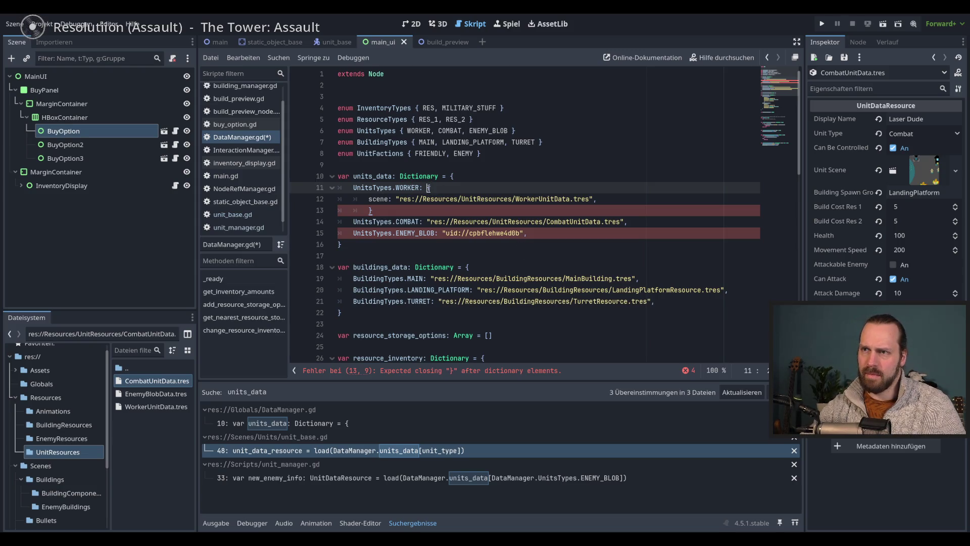
# Wrap the scene key on line 12 in quotes and save DataManager.gd.
pyautogui.click(369, 199)
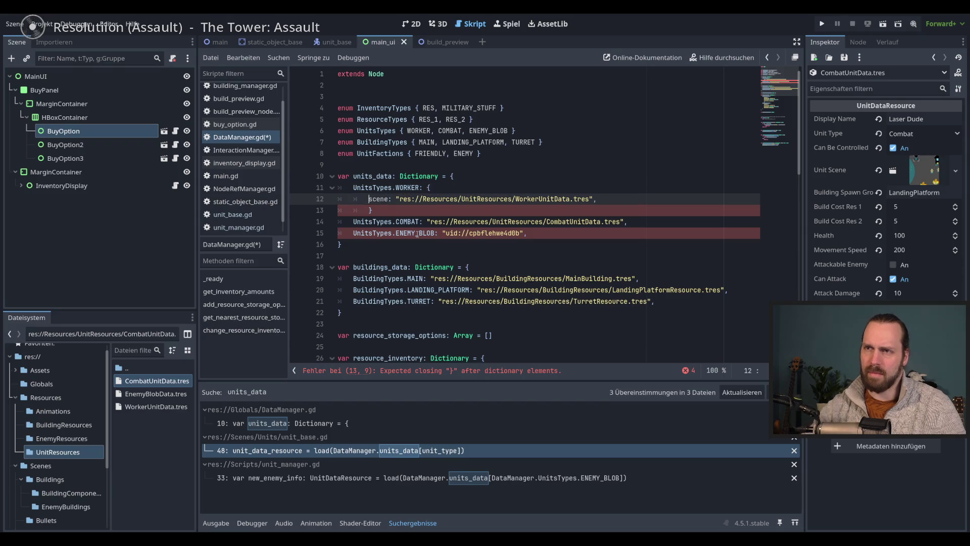
pyautogui.hotkey('shift', 'Right')
pyautogui.hotkey('shift', 'Right')
pyautogui.hotkey('shift', 'Right')
pyautogui.write('"')
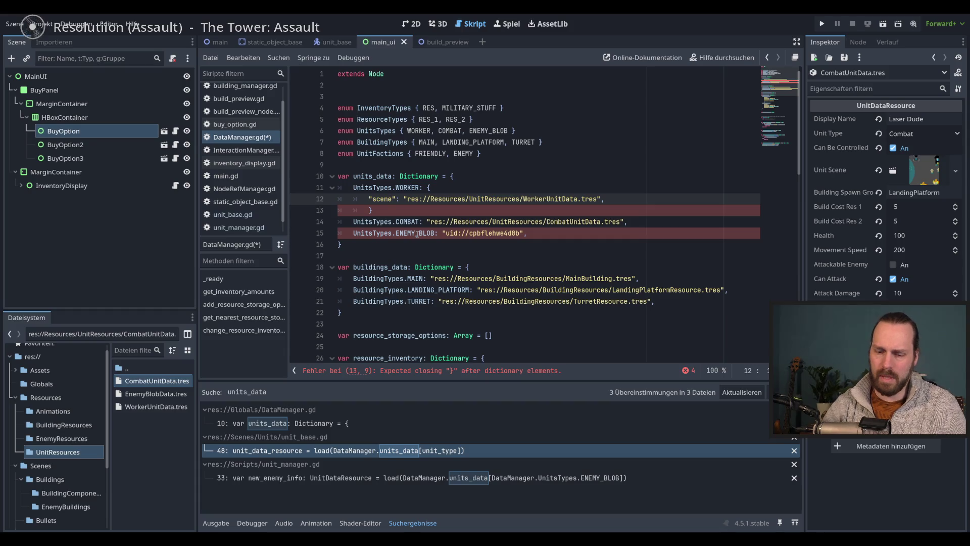
pyautogui.hotkey('ctrl', 'z')
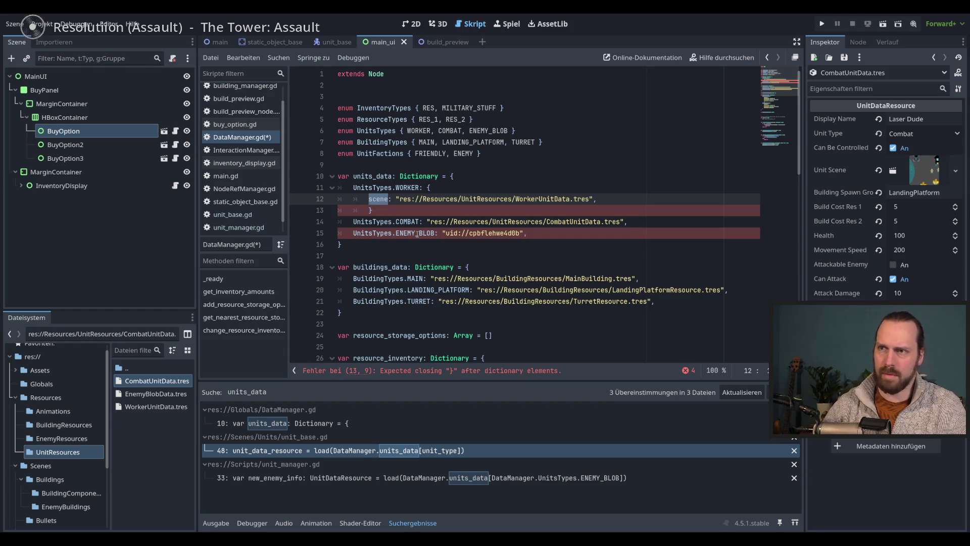
pyautogui.write('"')
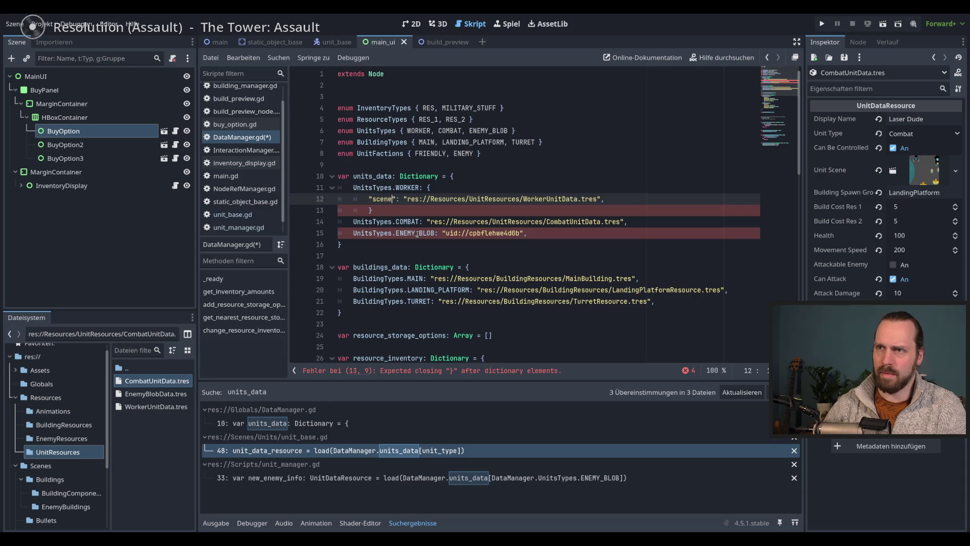
pyautogui.hotkey('ctrl', 's')
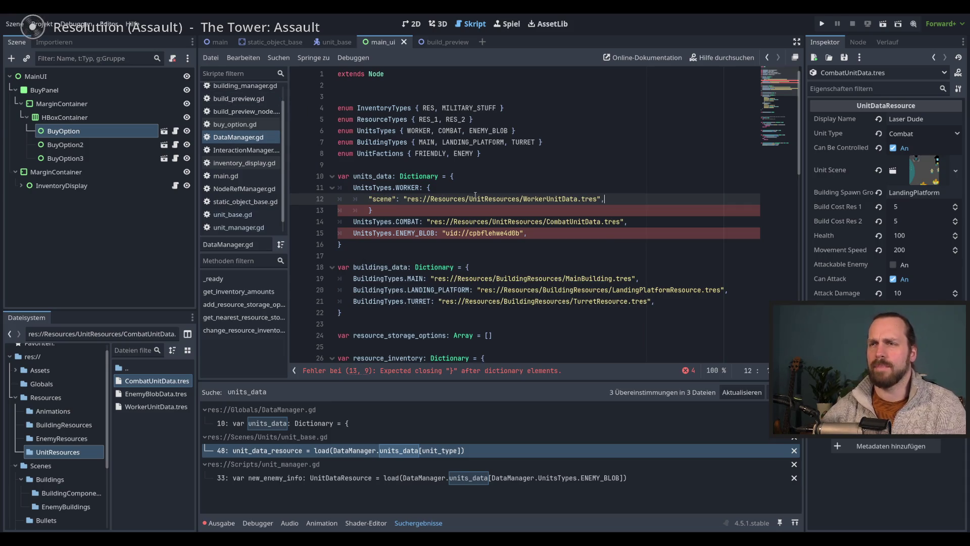
# Study the nested sub_dict example in the Dictionary reference, then go back to DataManager.gd.
pyautogui.hotkey('alt', 'F1')
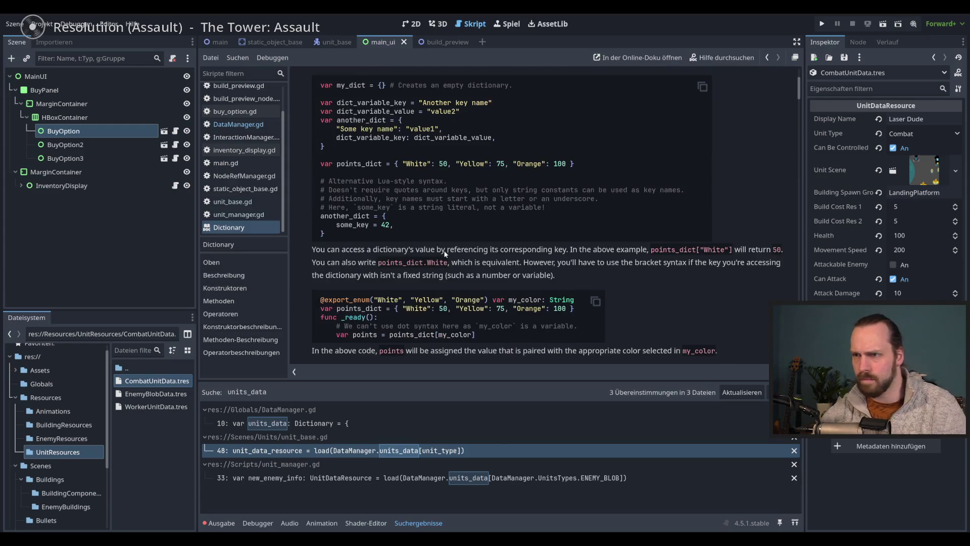
pyautogui.scroll(-5, 444, 261)
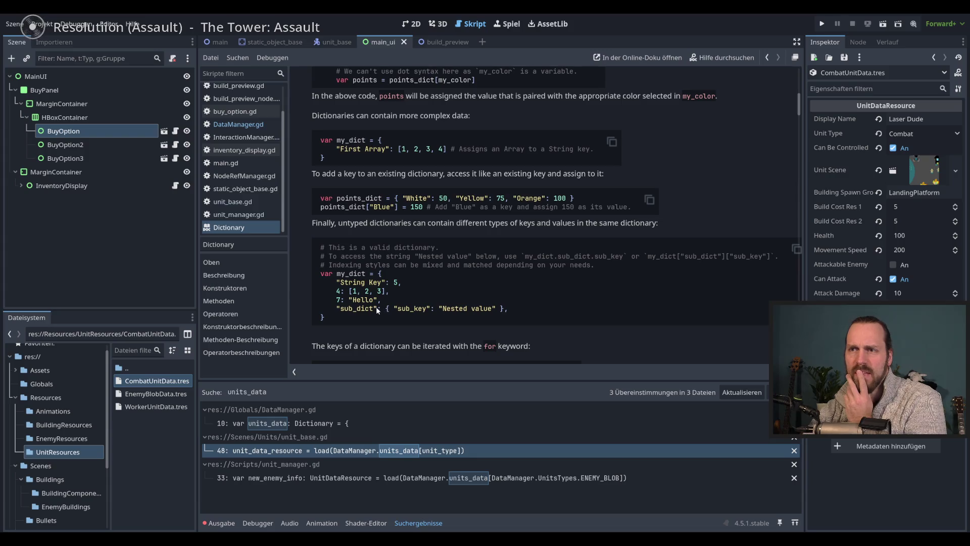
pyautogui.moveTo(385, 308)
pyautogui.mouseDown()
pyautogui.moveTo(508, 308)
pyautogui.moveTo(498, 308)
pyautogui.mouseUp()
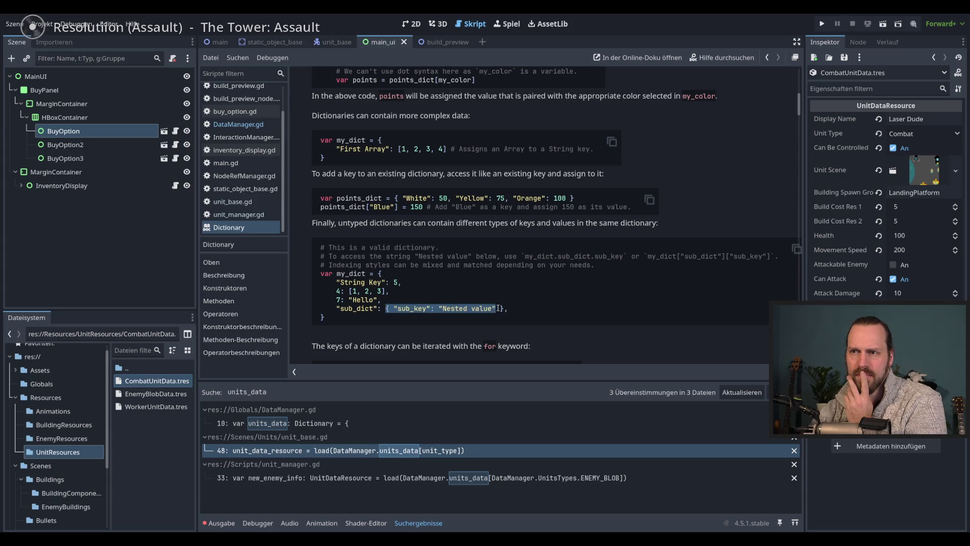
pyautogui.click(444, 313)
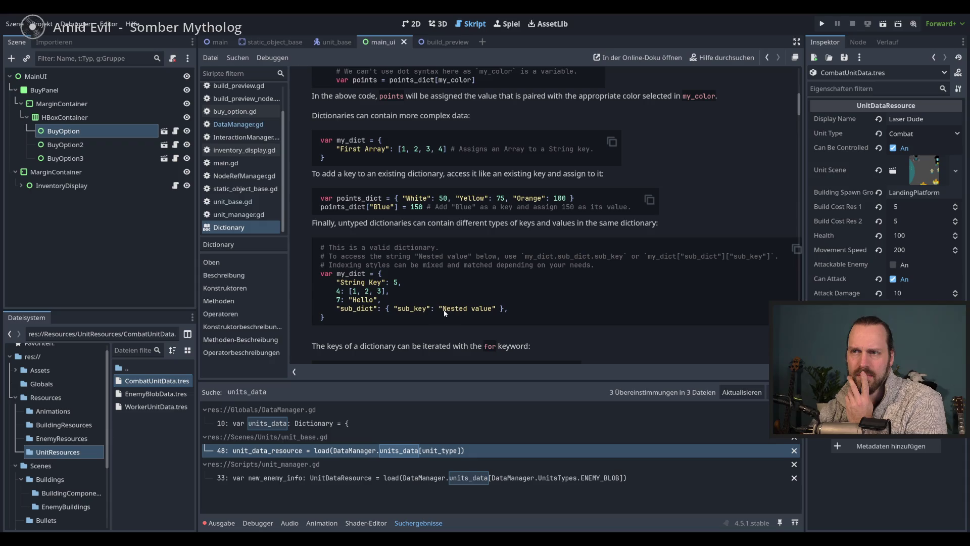
pyautogui.moveTo(374, 309); pyautogui.dragTo(505, 309)
pyautogui.click(505, 309)
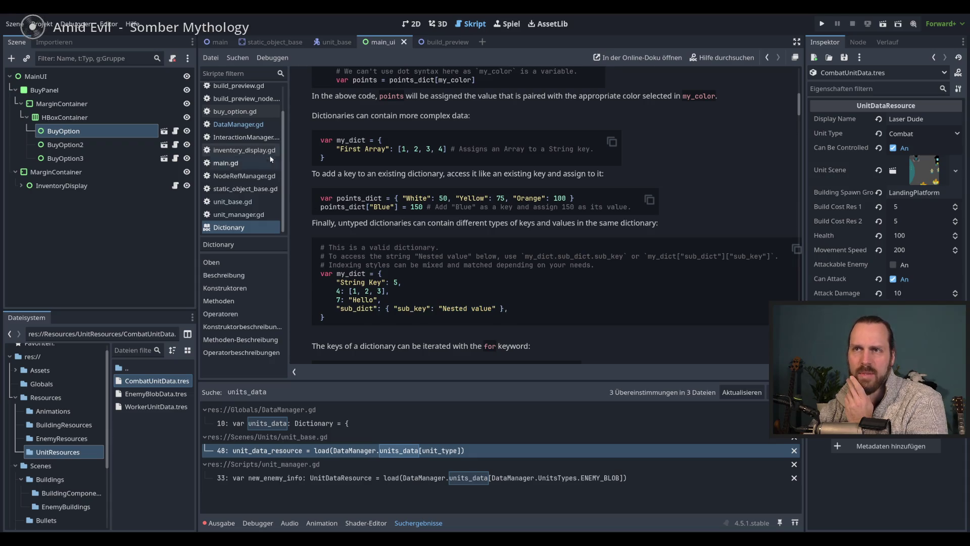
pyautogui.click(242, 125)
pyautogui.click(436, 194)
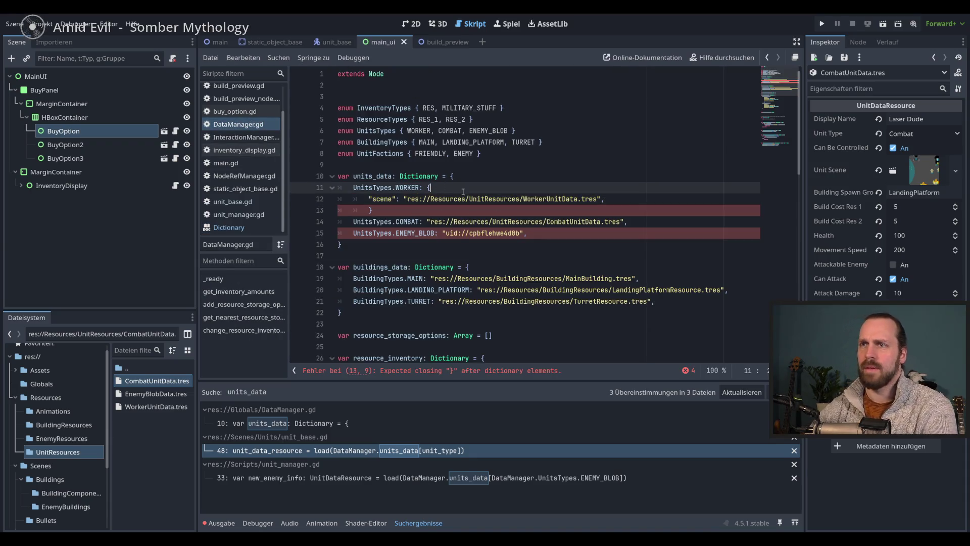
# Collapse the WORKER dictionary onto a single line with its closing brace.
pyautogui.press('Delete')
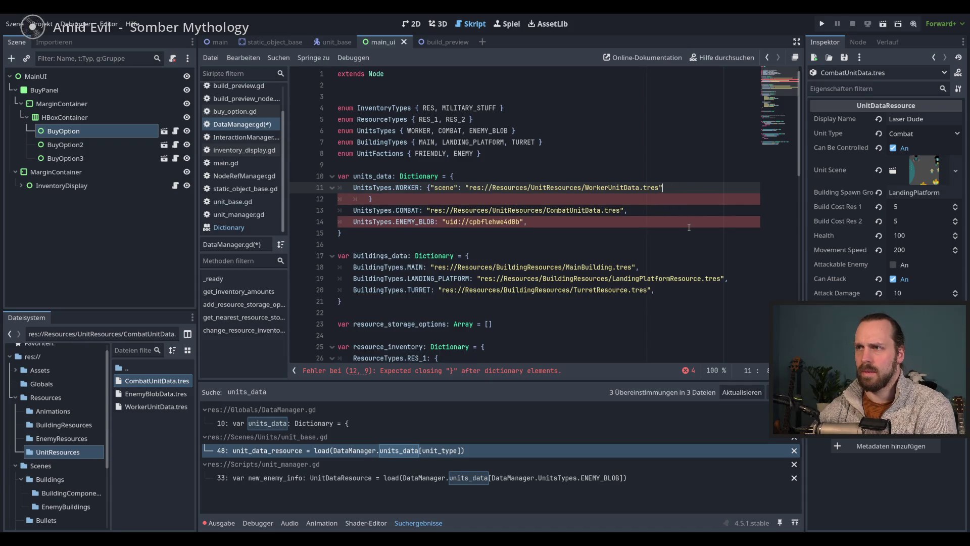
pyautogui.press('Delete')
pyautogui.write('}')
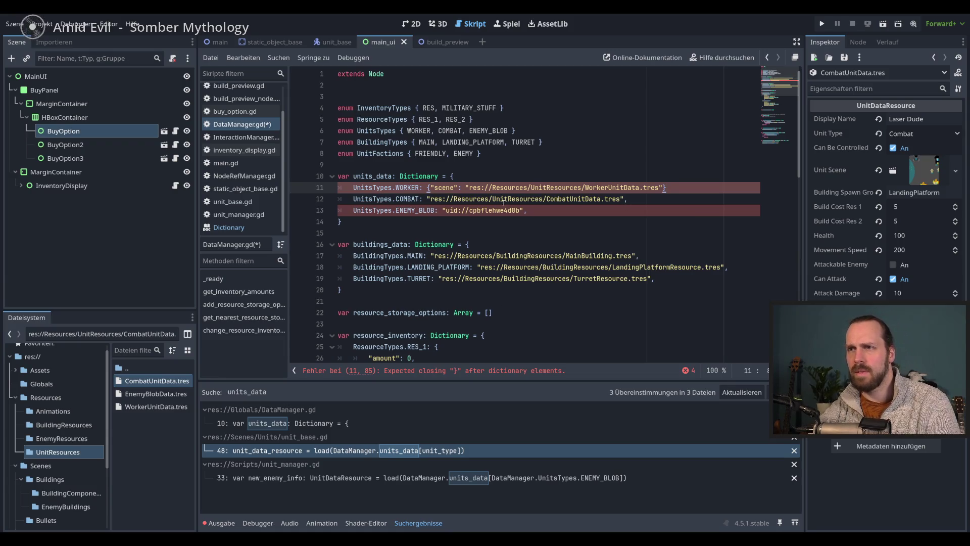
pyautogui.click(451, 177)
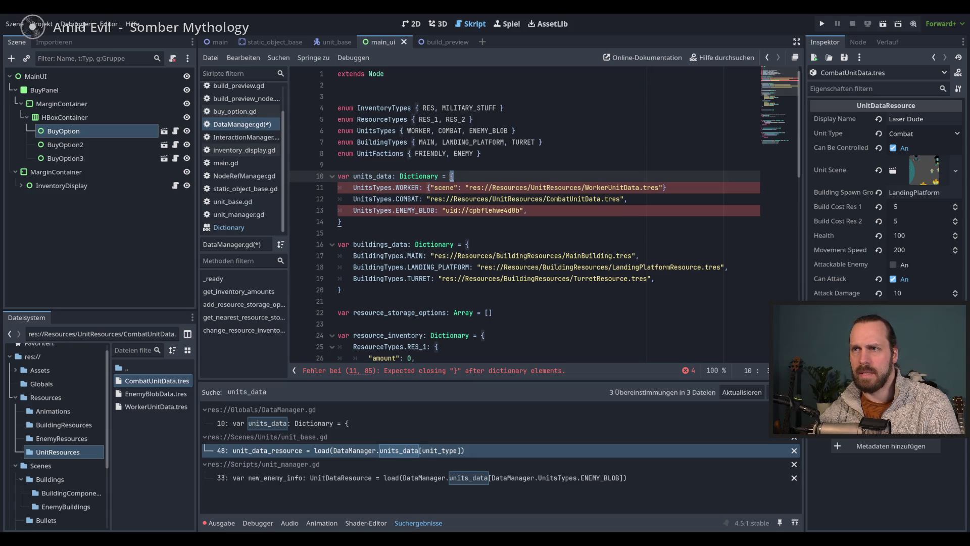
pyautogui.click(480, 187)
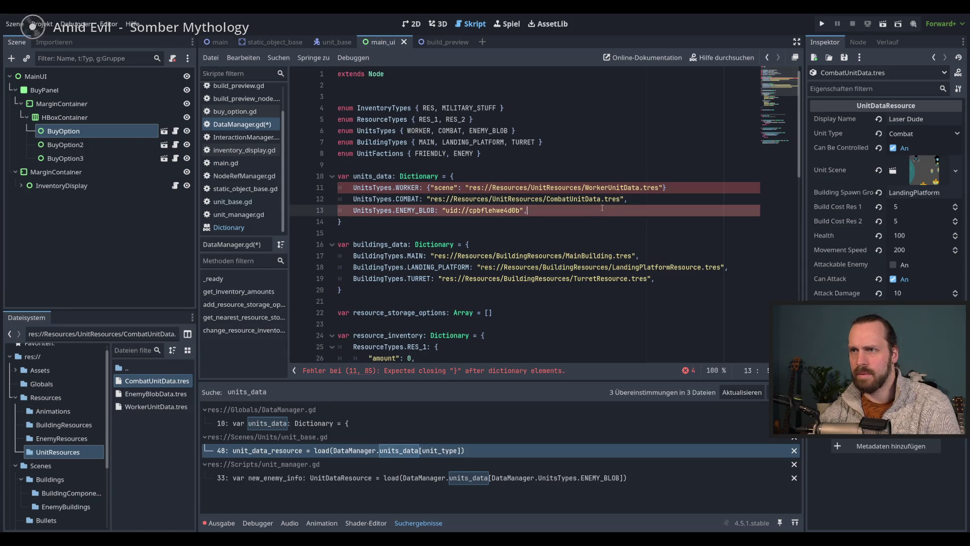
pyautogui.click(670, 188)
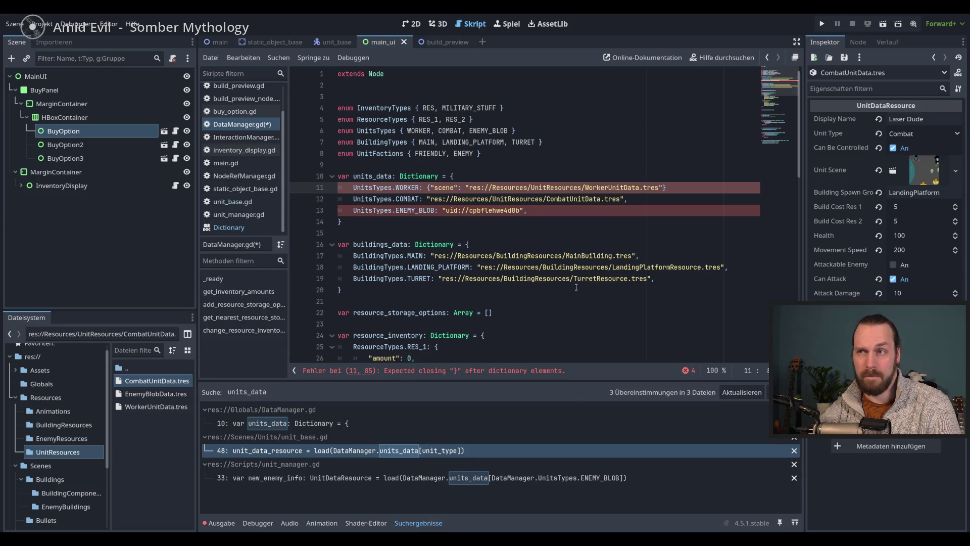
# Try bracing the COMBAT path, undo it, and save the script.
pyautogui.click(433, 203)
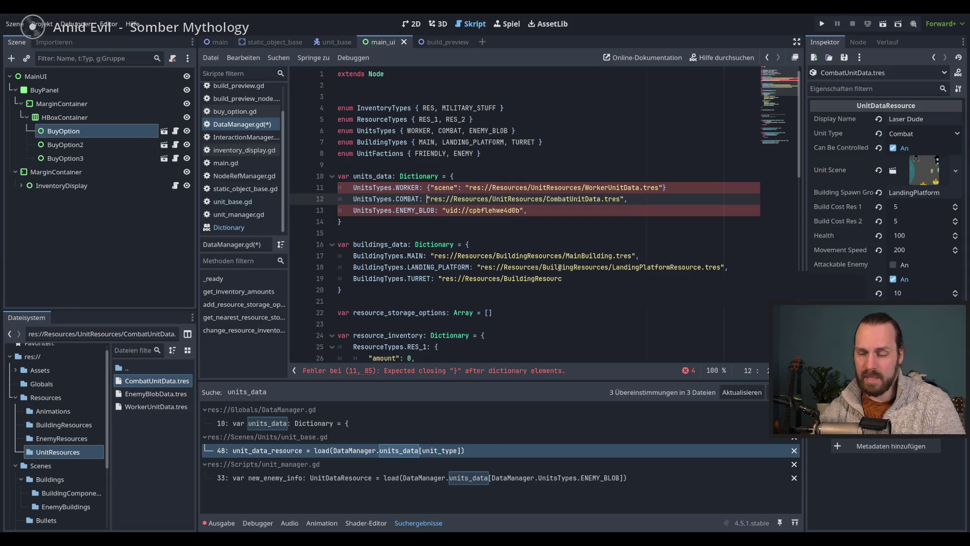
pyautogui.moveTo(559, 268)
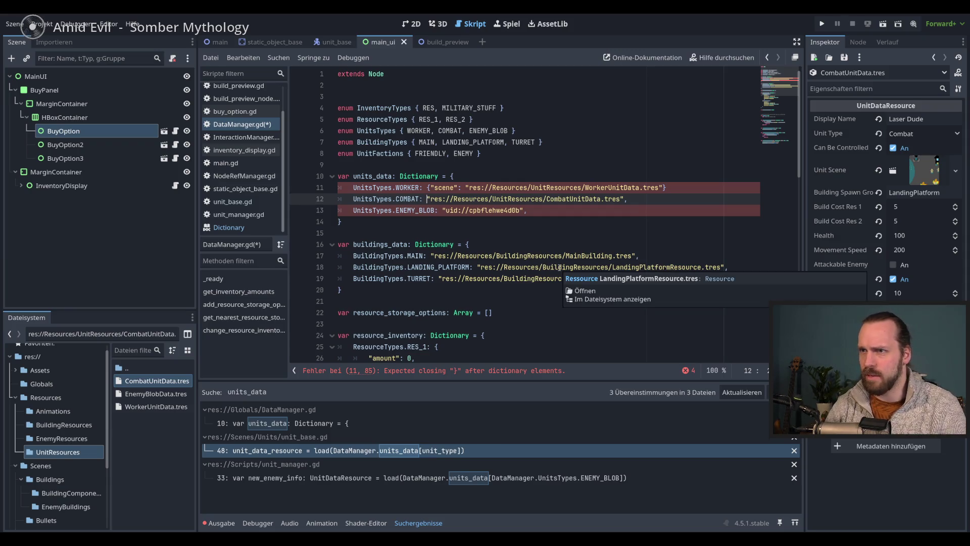
pyautogui.write('{')
pyautogui.press('End')
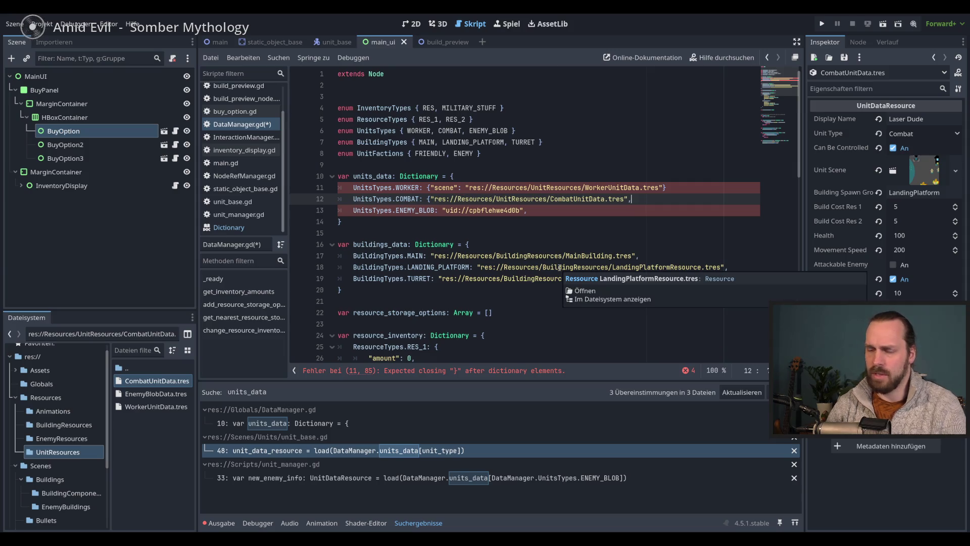
pyautogui.hotkey('ctrl', 'z')
pyautogui.hotkey('ctrl', 's')
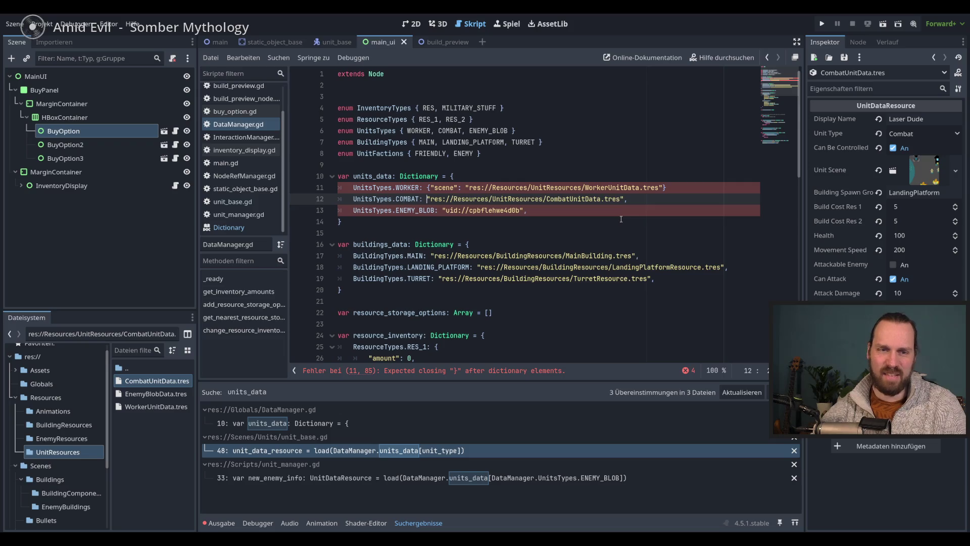
# Undo the WORKER edits back to its plain path and select the units_data lines.
pyautogui.click(676, 188)
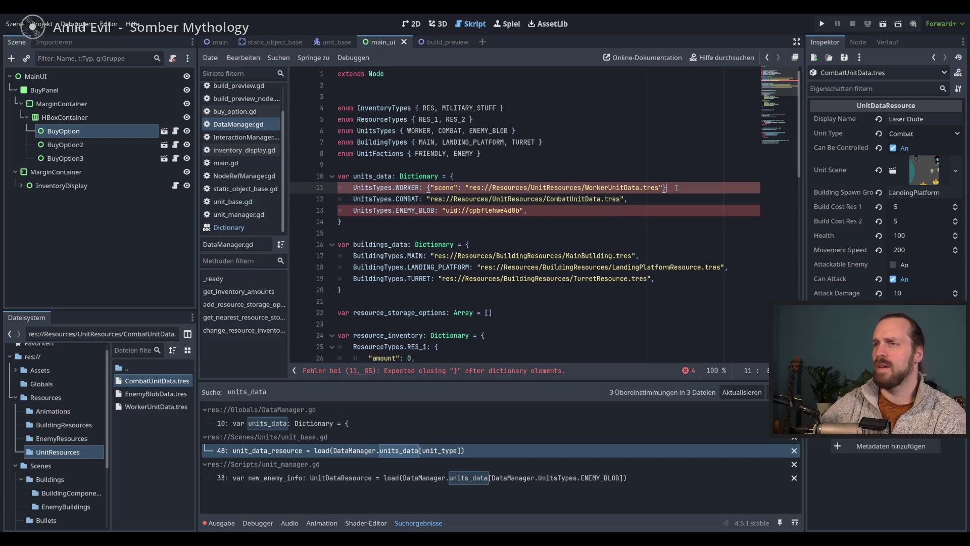
pyautogui.hotkey('ctrl', 'z')
pyautogui.hotkey('ctrl', 'z')
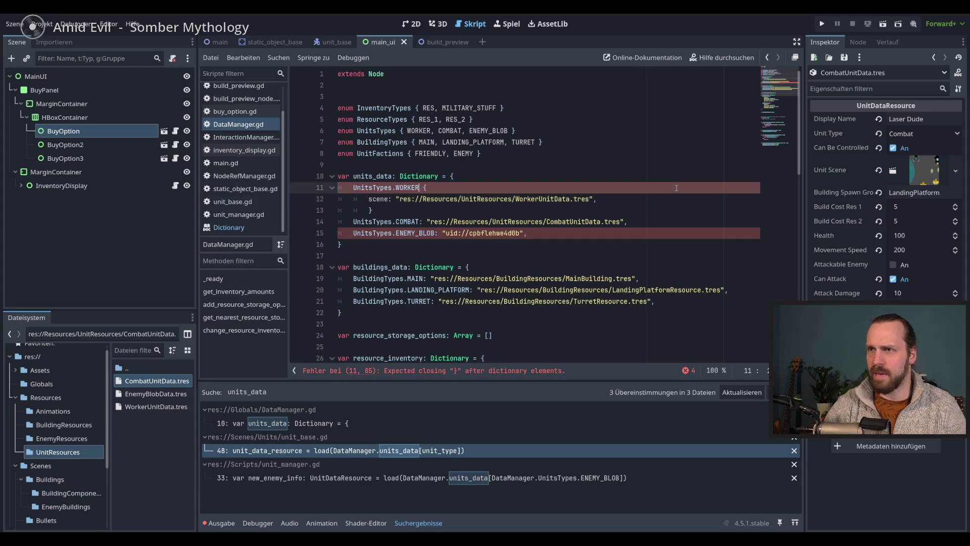
pyautogui.hotkey('ctrl', 'z')
pyautogui.hotkey('ctrl', 'z')
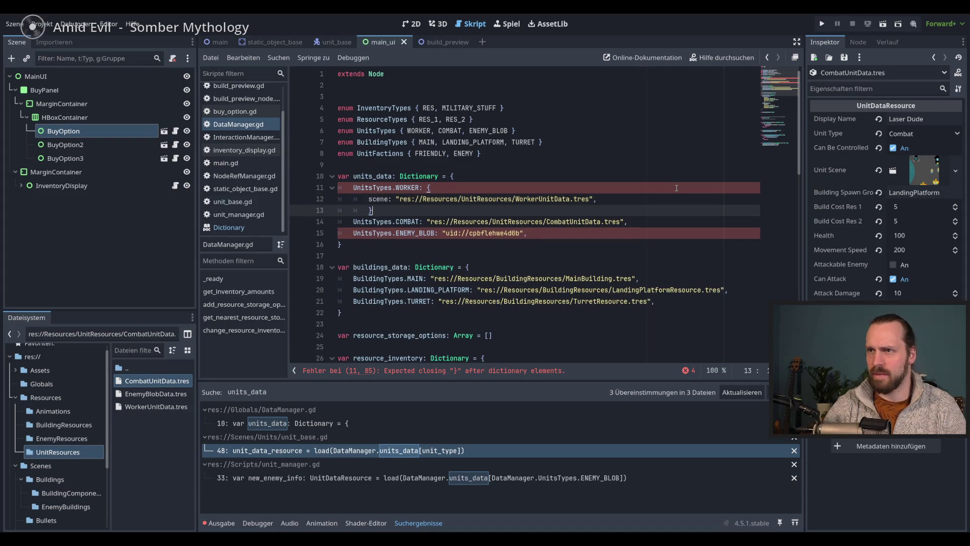
pyautogui.hotkey('ctrl', 'z')
pyautogui.hotkey('ctrl', 'z')
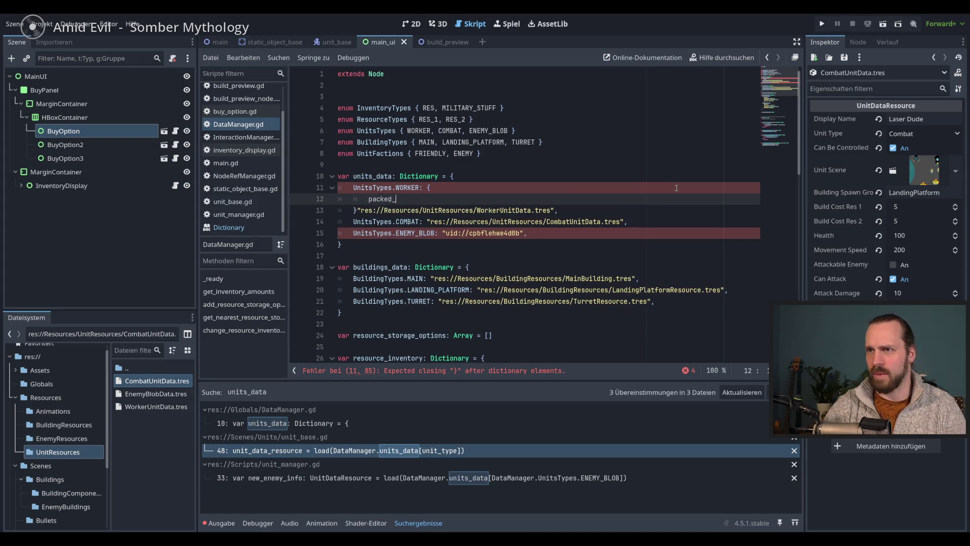
pyautogui.hotkey('ctrl', 'z')
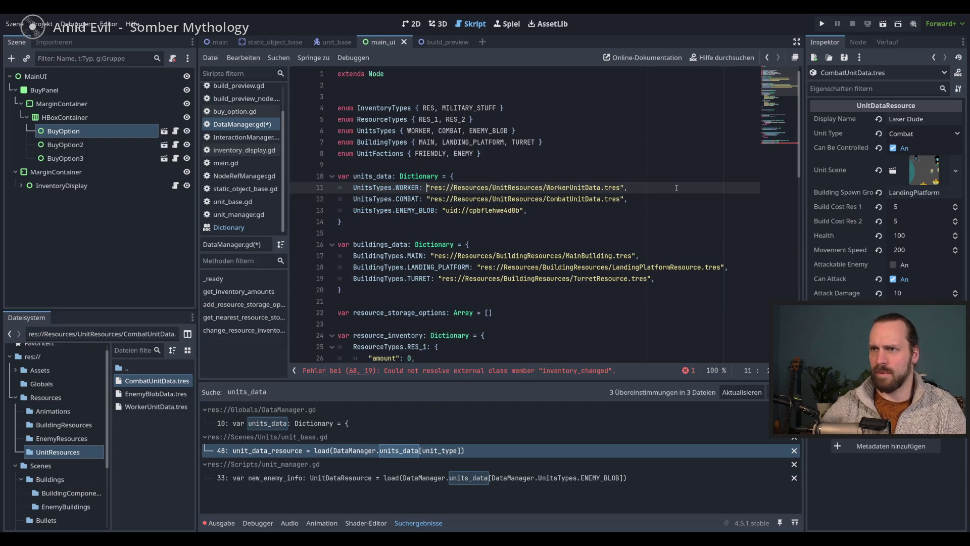
pyautogui.moveTo(392, 176); pyautogui.dragTo(391, 220)
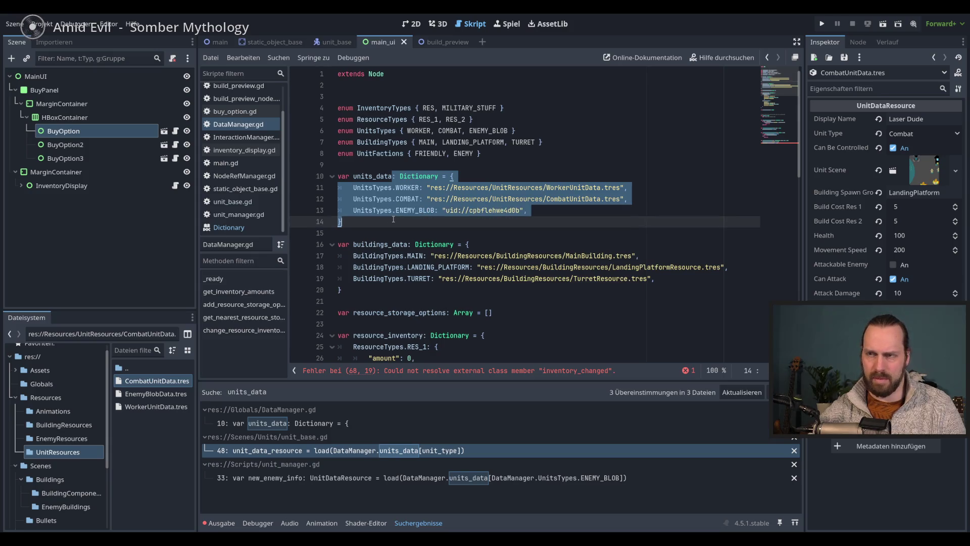
# Remove the line 10 breakpoint, comment out units_data, and paste a fresh copy below.
pyautogui.click(409, 220)
pyautogui.click(298, 176)
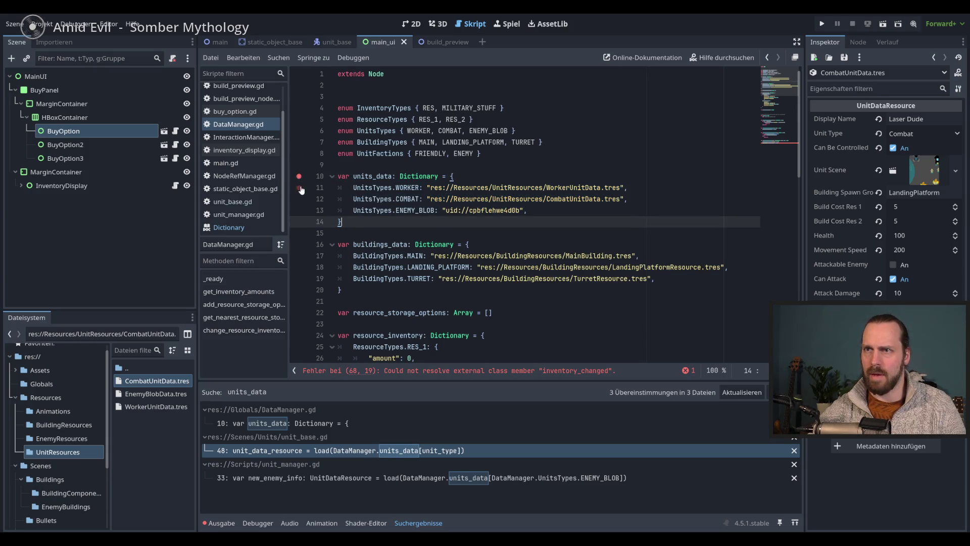
pyautogui.click(298, 176)
pyautogui.moveTo(323, 176); pyautogui.dragTo(328, 220)
pyautogui.hotkey('ctrl', 'c')
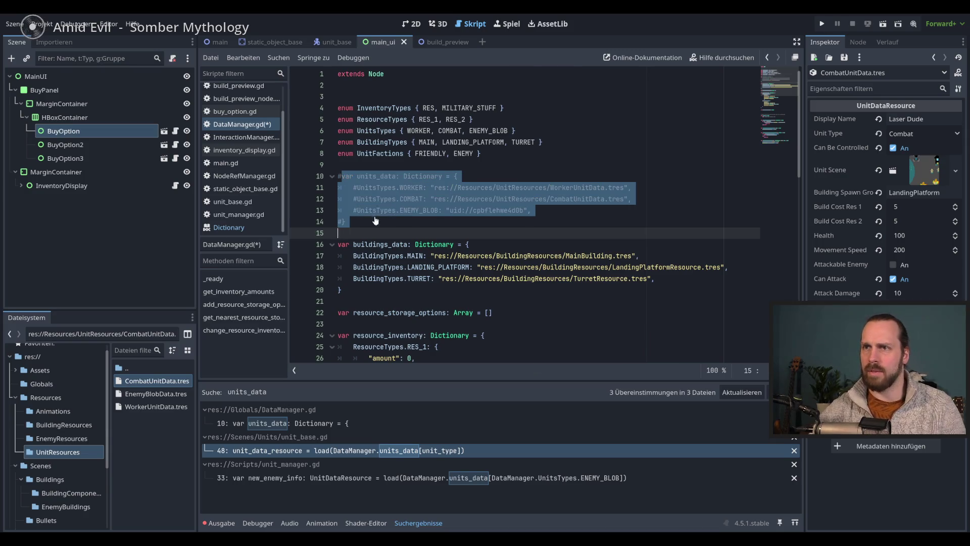
pyautogui.hotkey('ctrl', 'k')
pyautogui.click(371, 222)
pyautogui.press('Return')
pyautogui.hotkey('ctrl', 'v')
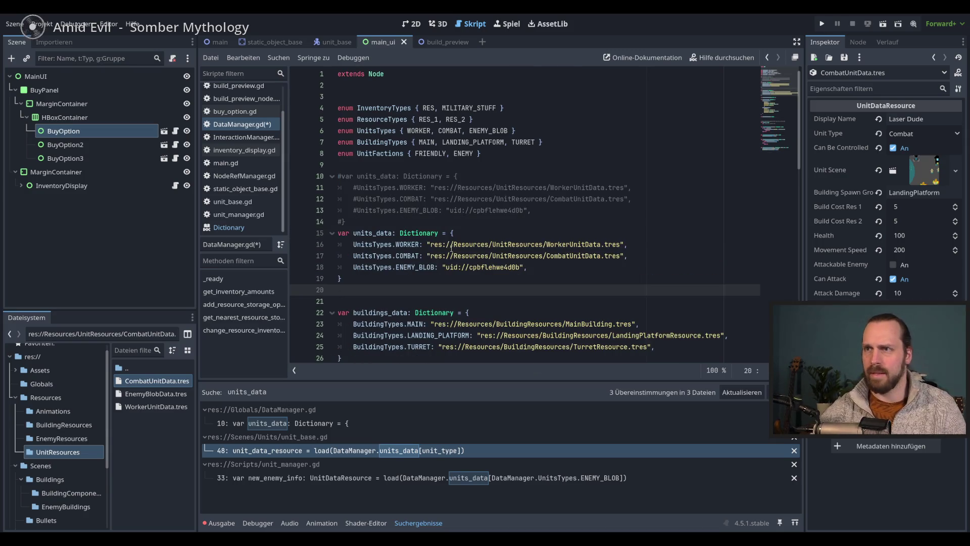
# Place the caret before the WORKER path on line 16, then view the Dictionary documentation.
pyautogui.moveTo(461, 189); pyautogui.dragTo(454, 210)
pyautogui.click(454, 210)
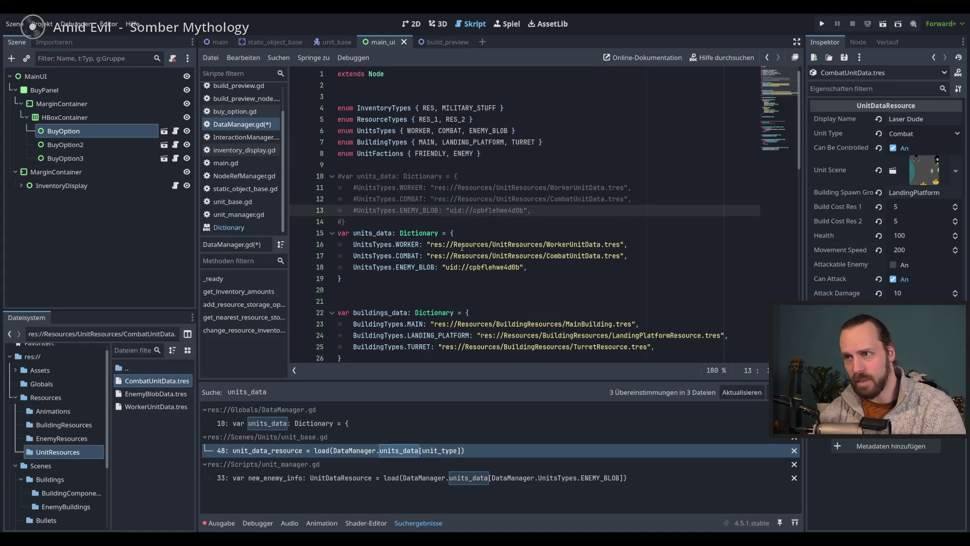
pyautogui.moveTo(484, 241)
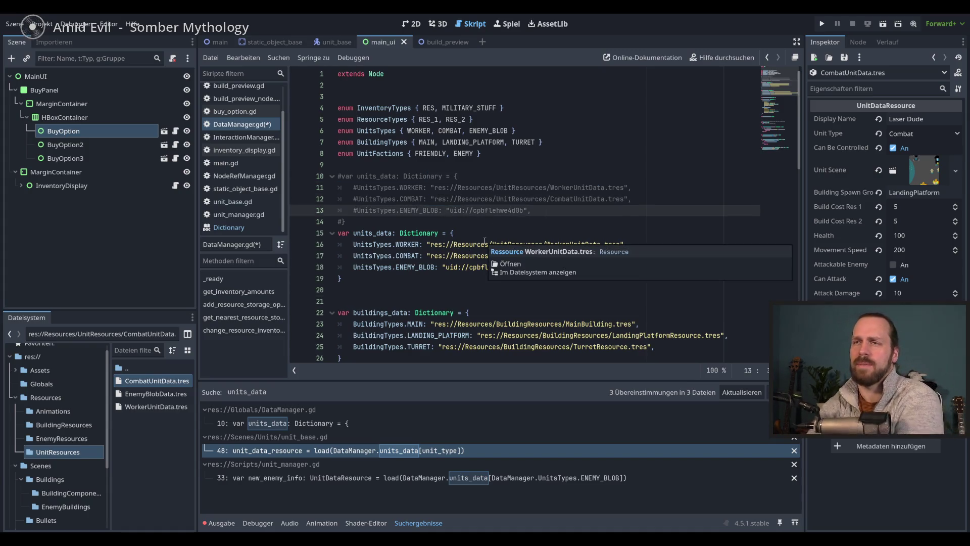
pyautogui.doubleClick(408, 244)
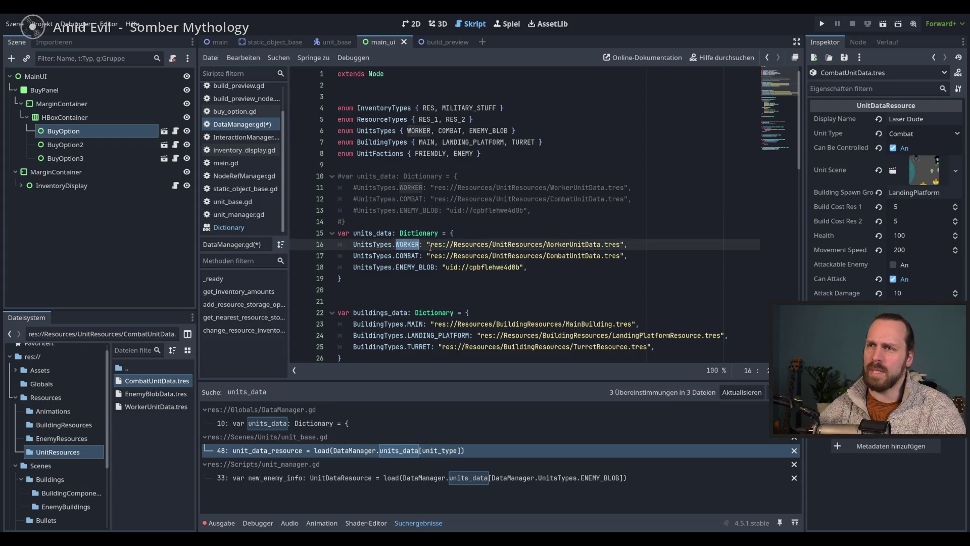
pyautogui.click(431, 244)
pyautogui.moveTo(459, 268)
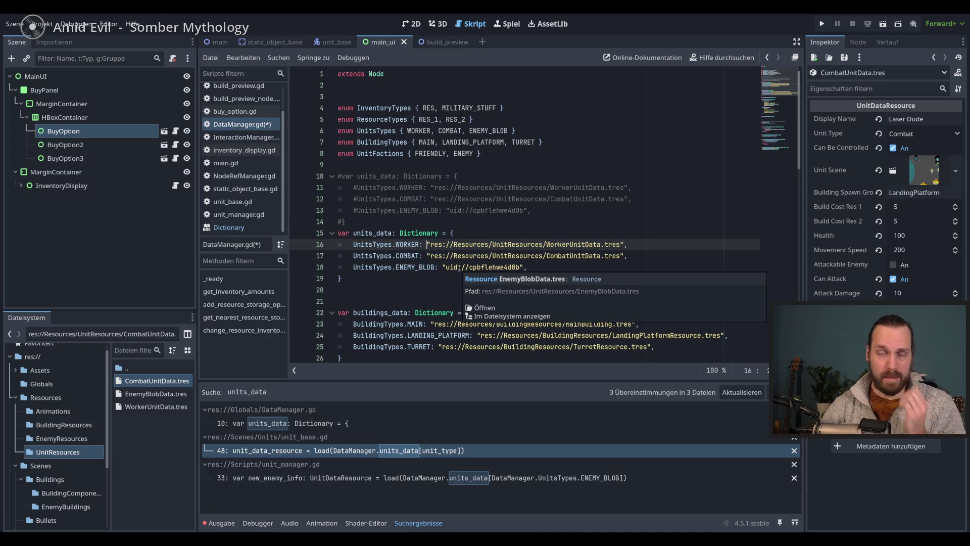
pyautogui.click(228, 227)
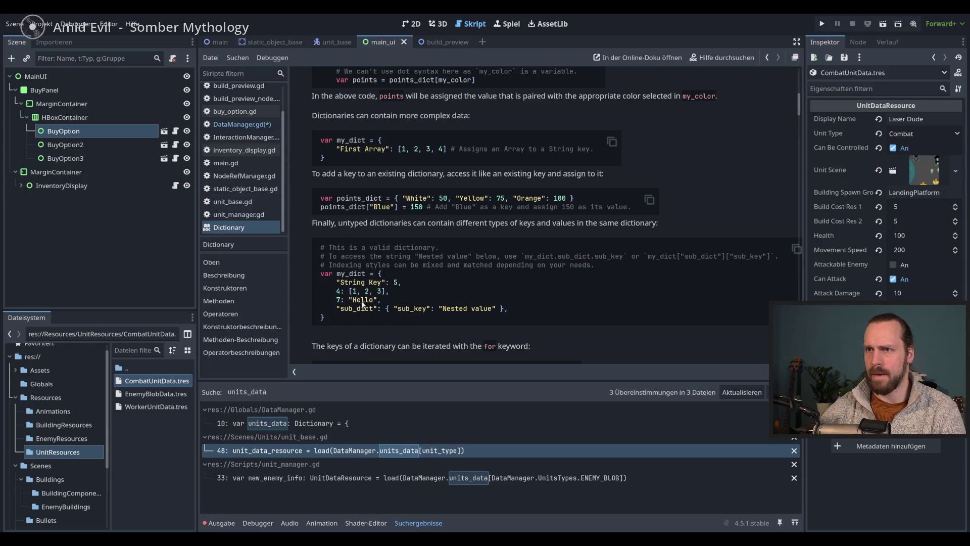
# Select text in the Dictionary reference, then switch back to DataManager.gd.
pyautogui.moveTo(345, 307); pyautogui.dragTo(393, 308)
pyautogui.click(401, 313)
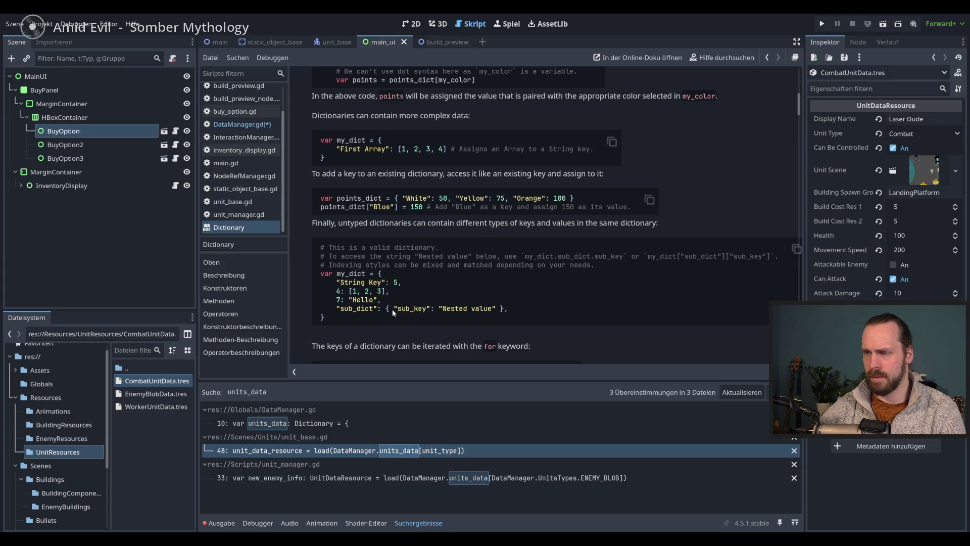
pyautogui.click(418, 308)
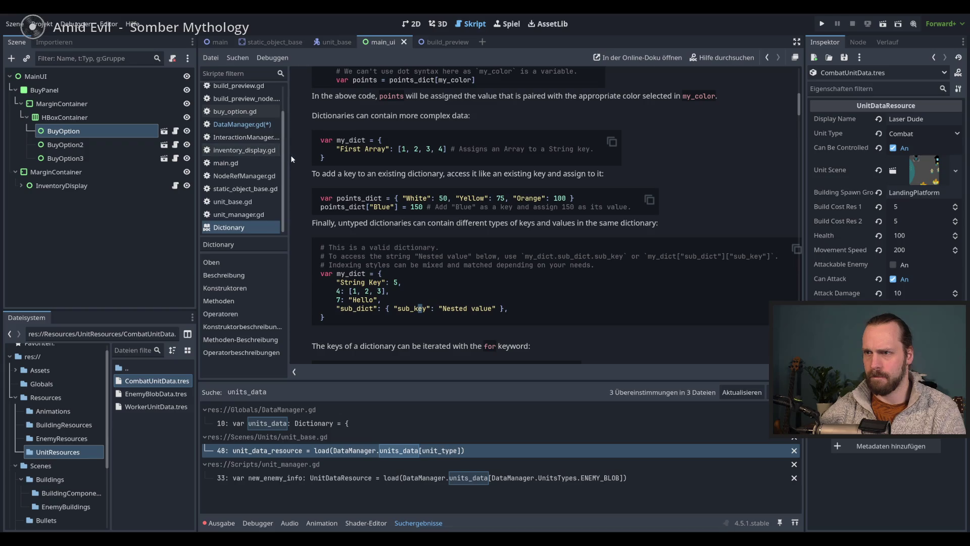
pyautogui.click(250, 126)
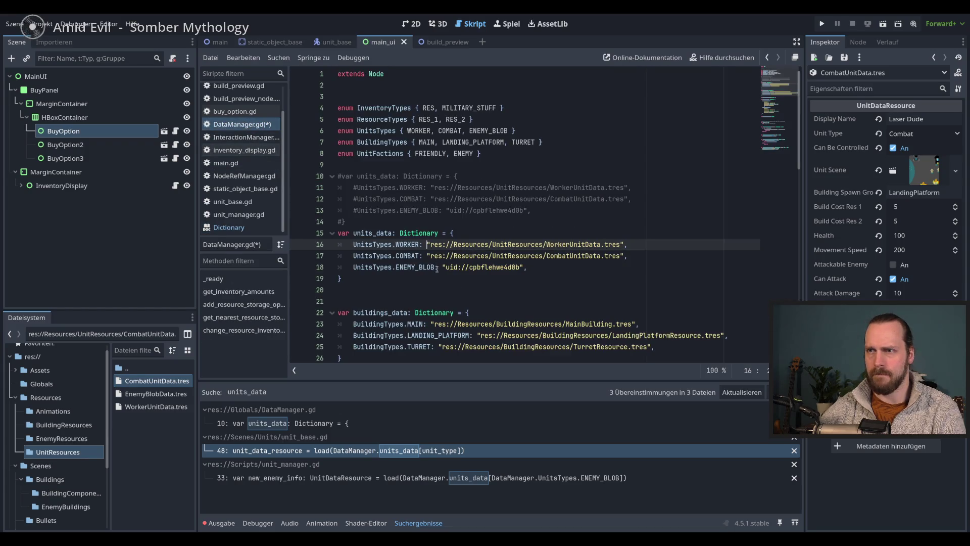
# Wrap the line 16 WORKER path in braces under a "scene": key with a closing brace.
pyautogui.moveTo(492, 267)
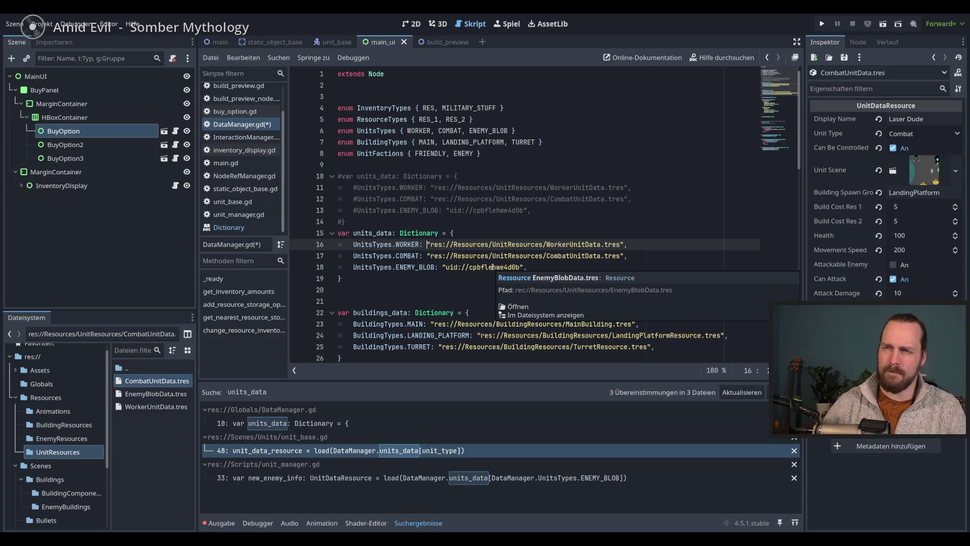
pyautogui.write('{')
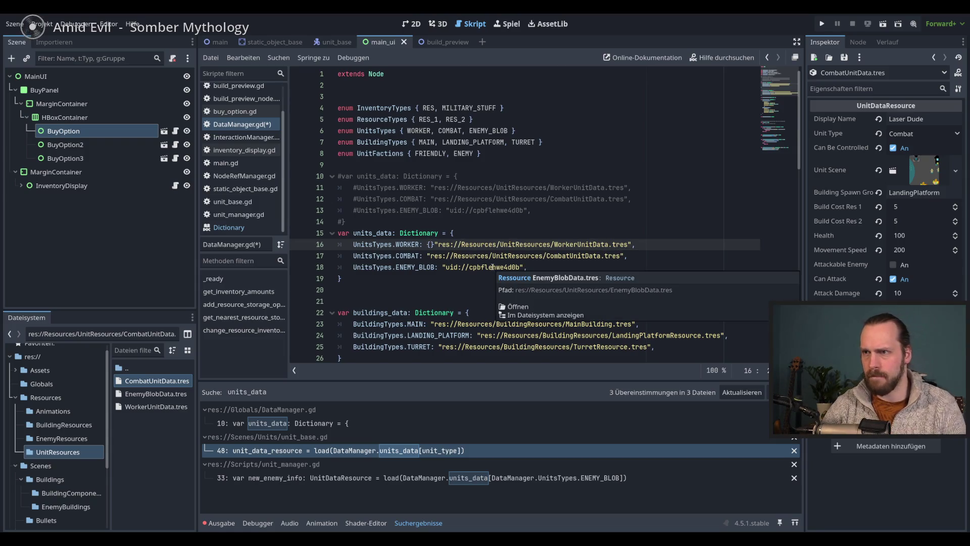
pyautogui.press('Delete')
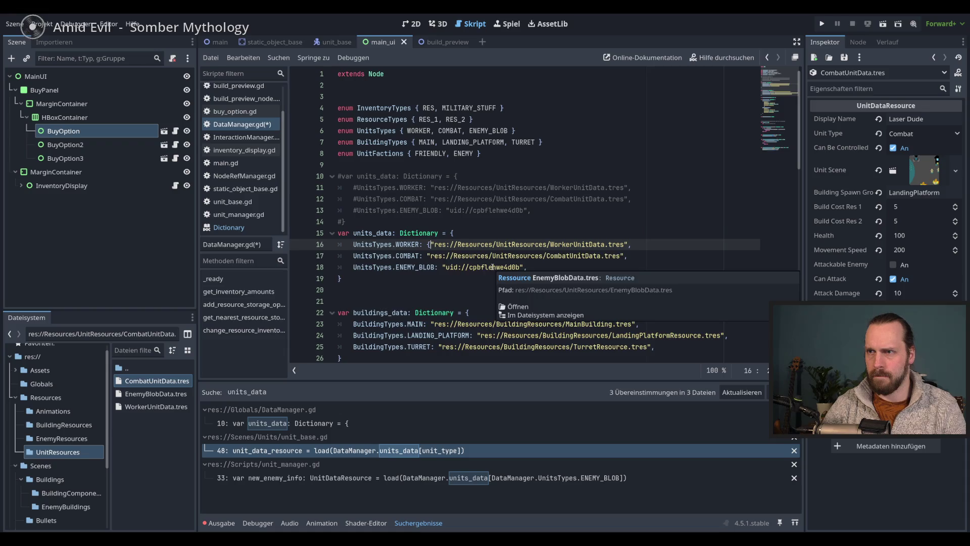
pyautogui.press('Return')
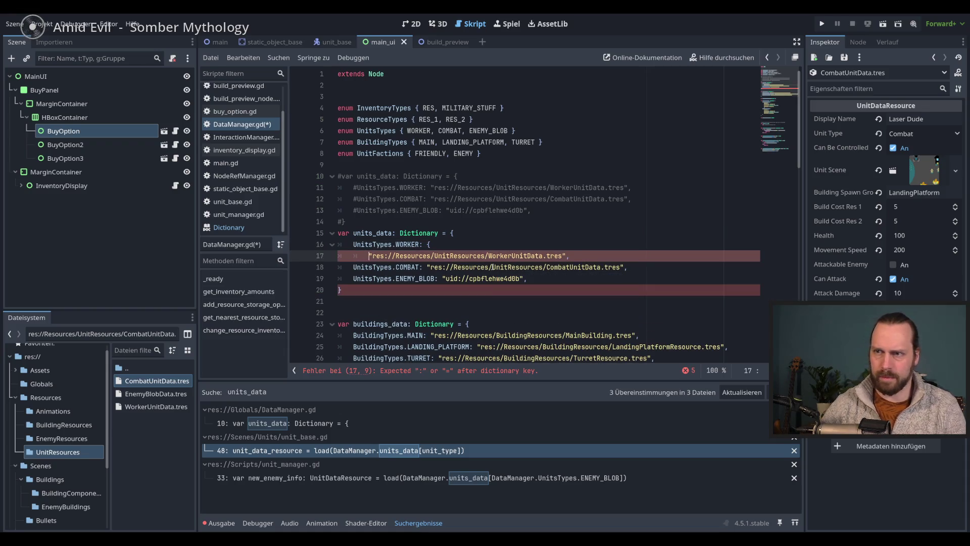
pyautogui.write('"scen')
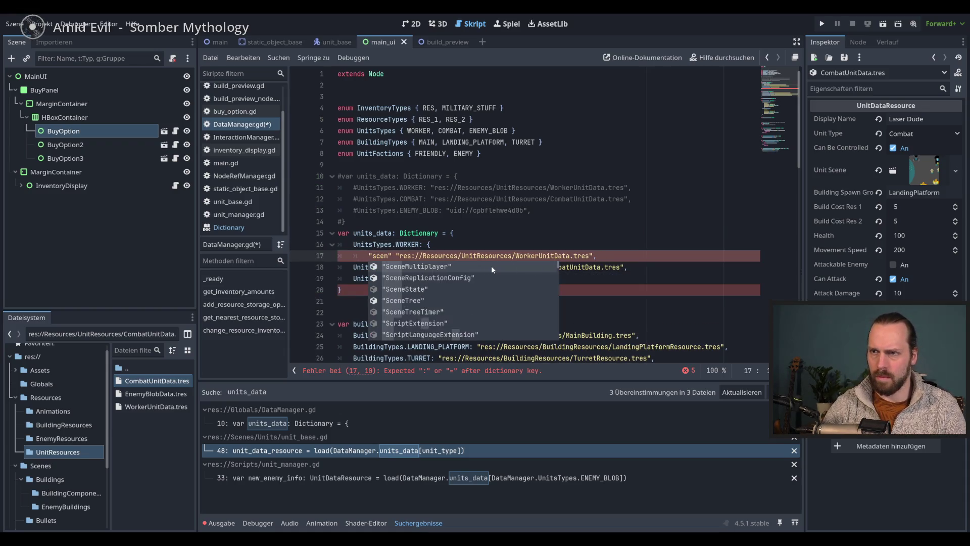
pyautogui.write('e":')
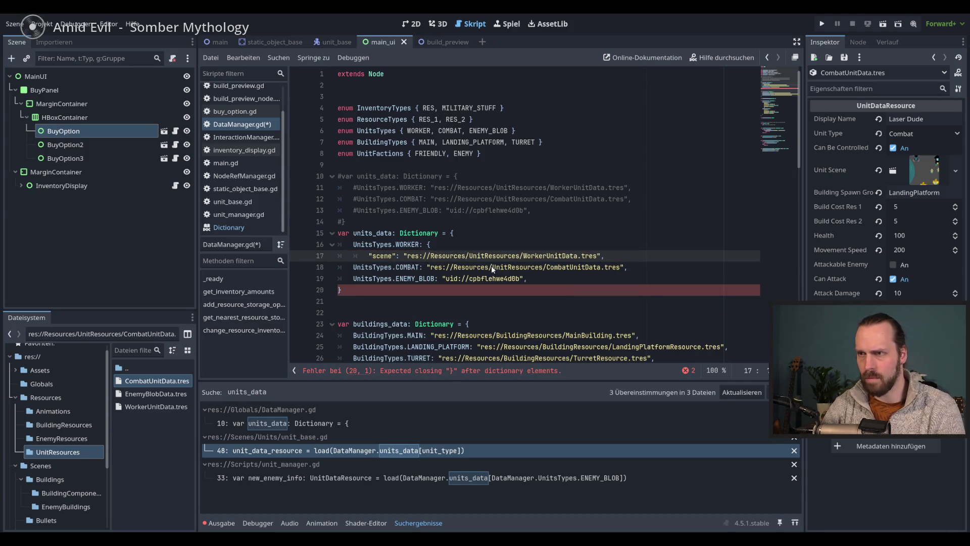
pyautogui.press('Return')
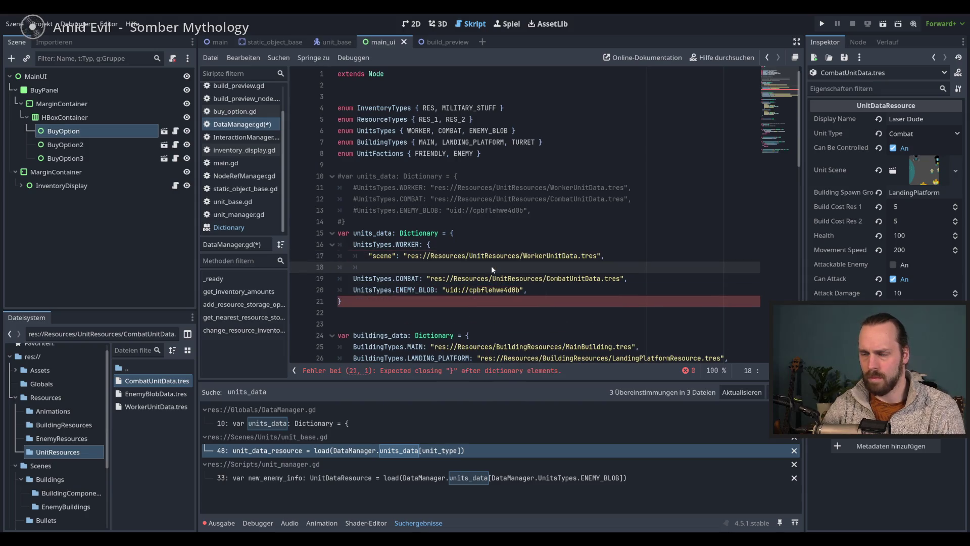
pyautogui.write('}')
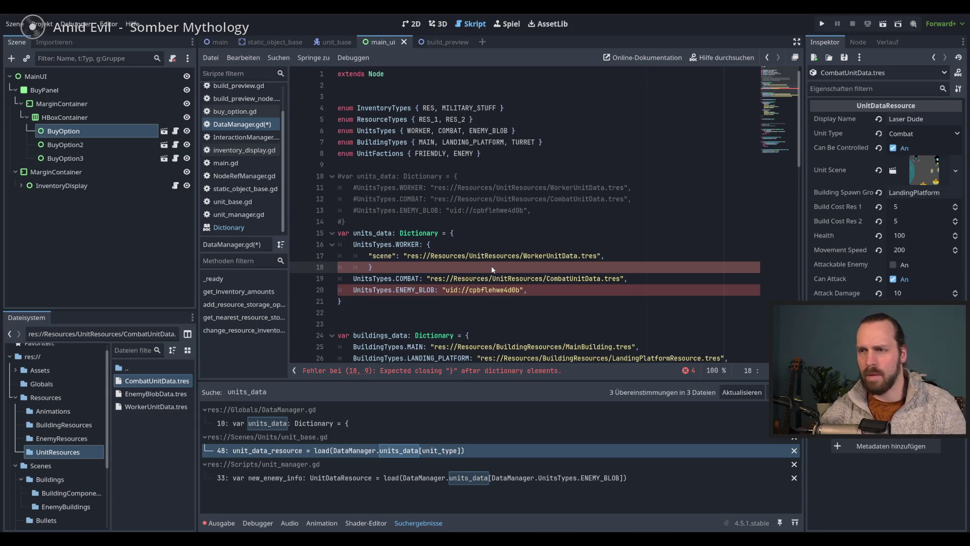
pyautogui.scroll(-2, 474, 371)
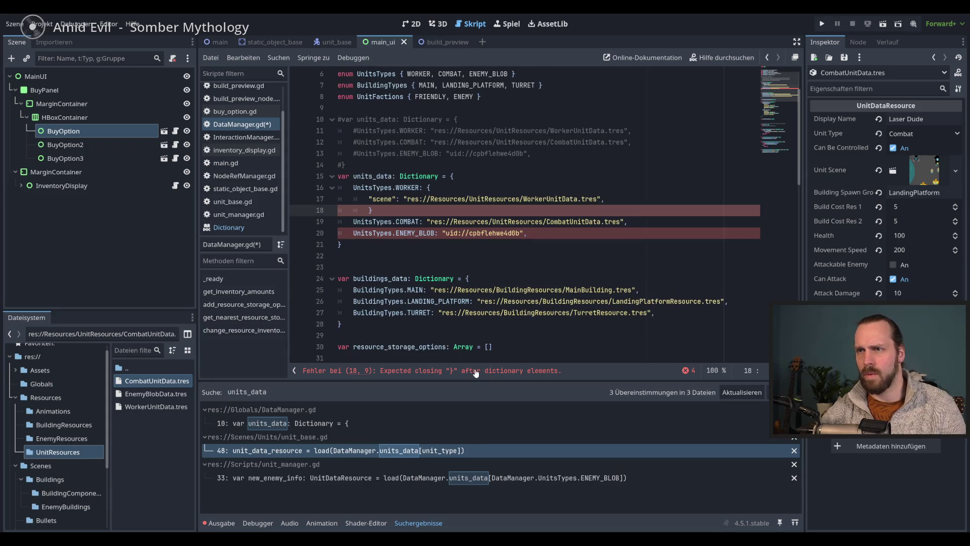
# Fix line 18 so the WORKER block ends with a single closing brace and comma.
pyautogui.doubleClick(475, 372)
pyautogui.click(475, 371)
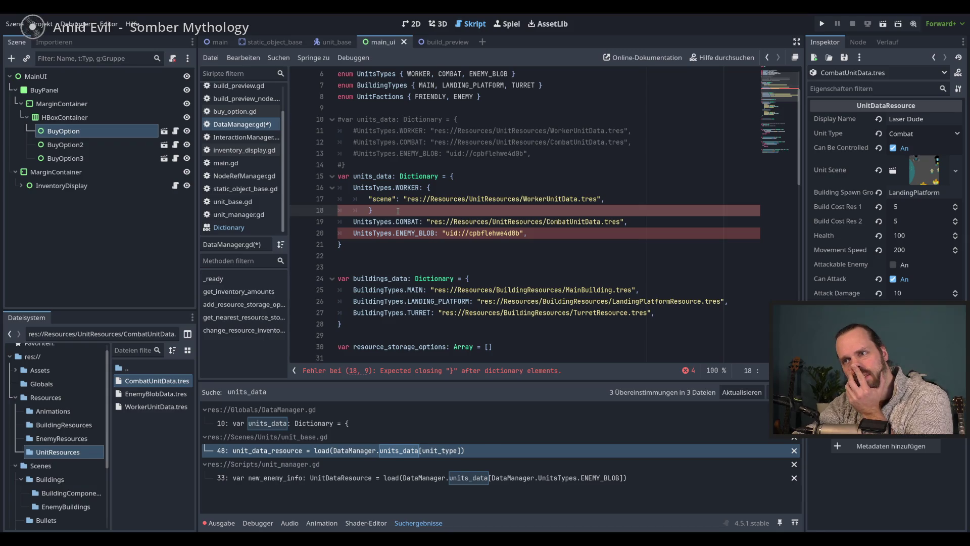
pyautogui.click(413, 211)
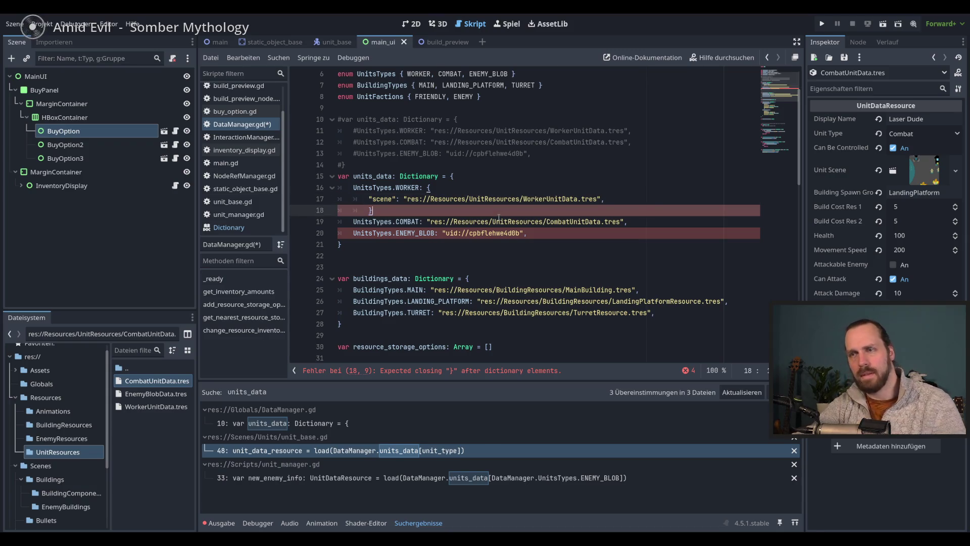
pyautogui.write(']')
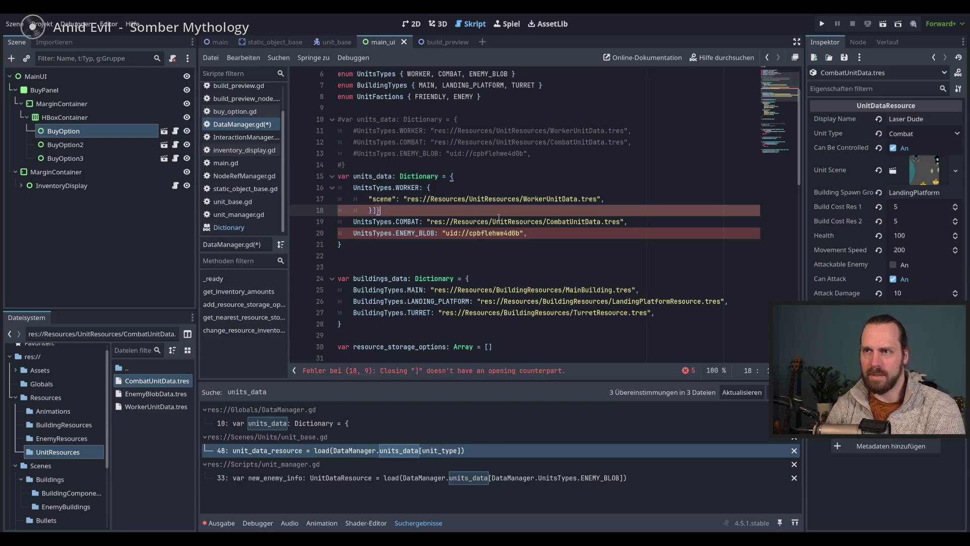
pyautogui.press('BackSpace')
pyautogui.write('}')
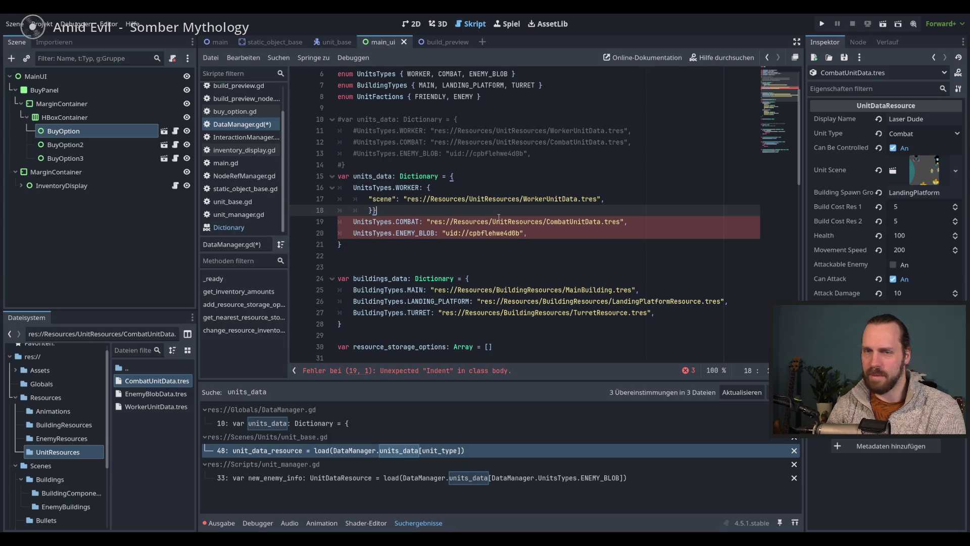
pyautogui.press('BackSpace')
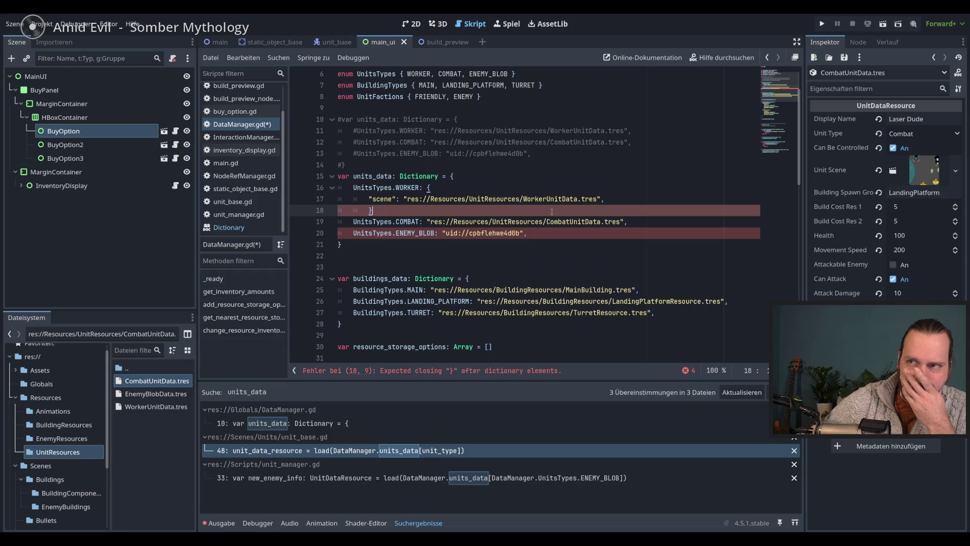
# Compare against the nested RES_1 entry in resource_inventory, then return to line 18.
pyautogui.scroll(-4, 551, 211)
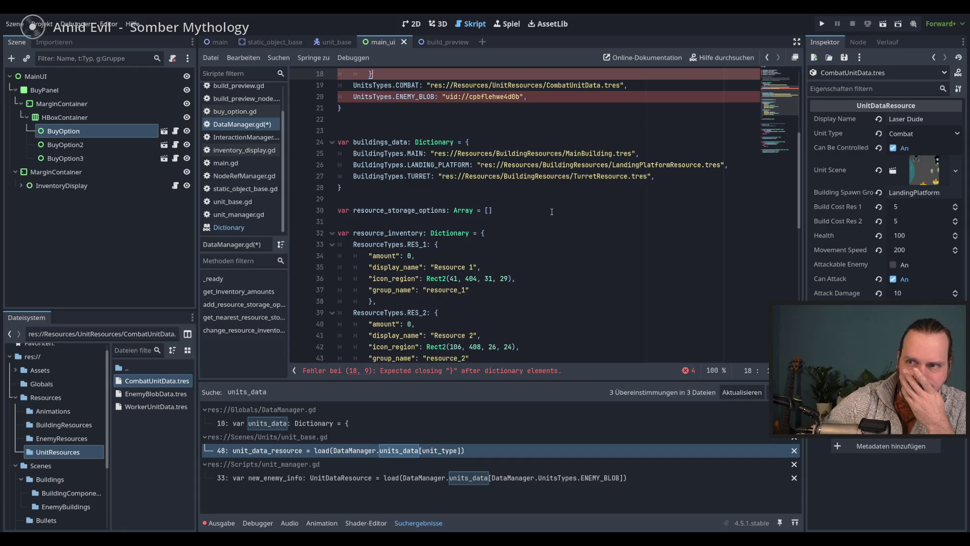
pyautogui.click(443, 245)
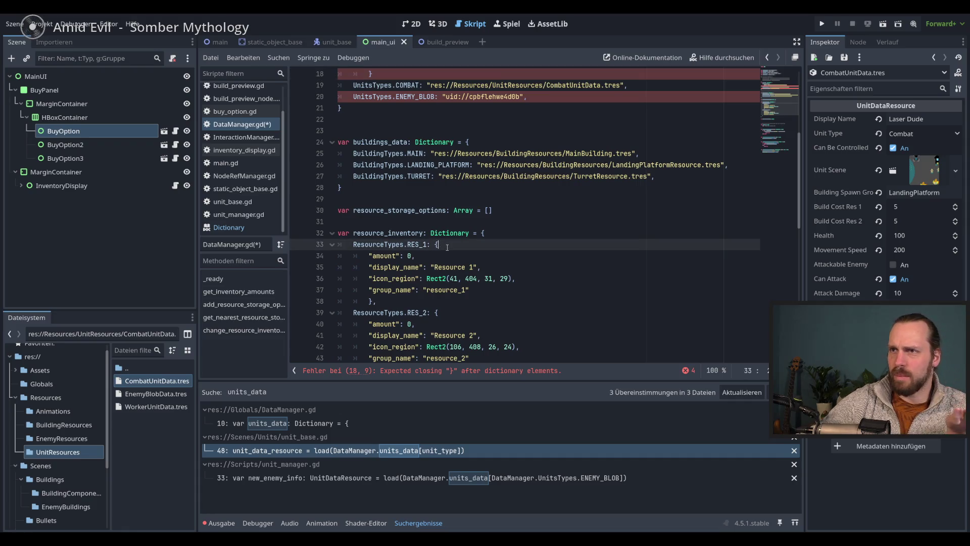
pyautogui.click(484, 233)
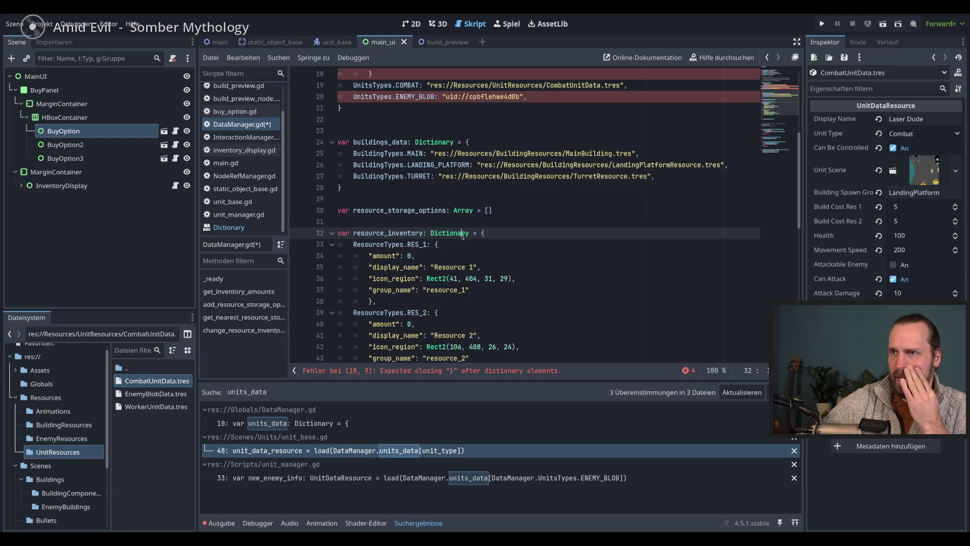
pyautogui.doubleClick(376, 244)
pyautogui.click(438, 245)
pyautogui.scroll(2, 480, 249)
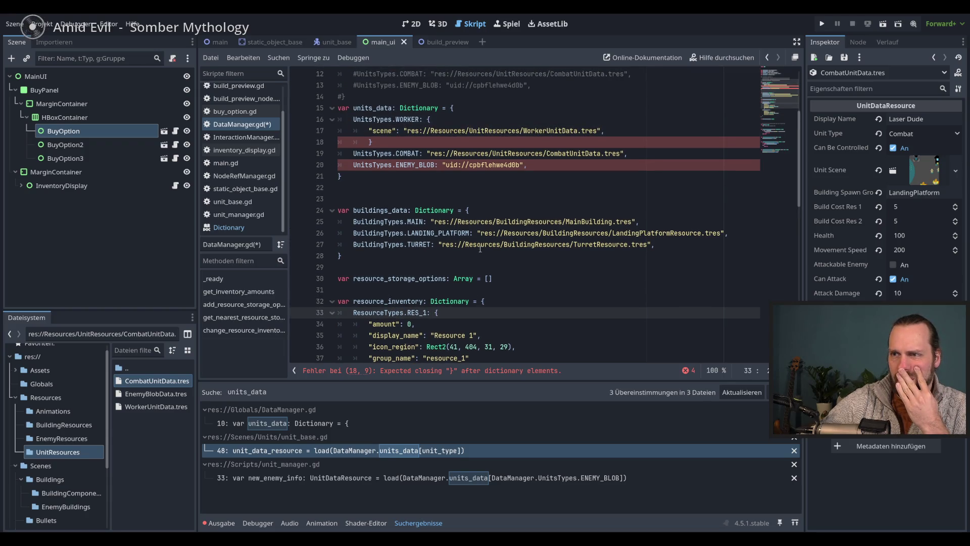
pyautogui.scroll(-2, 480, 249)
pyautogui.scroll(3, 480, 249)
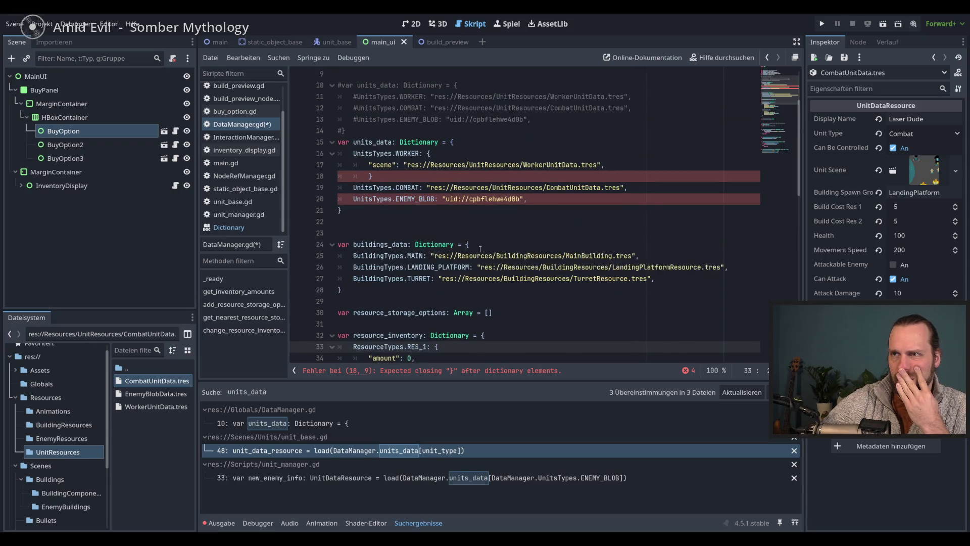
pyautogui.click(423, 174)
pyautogui.write(',')
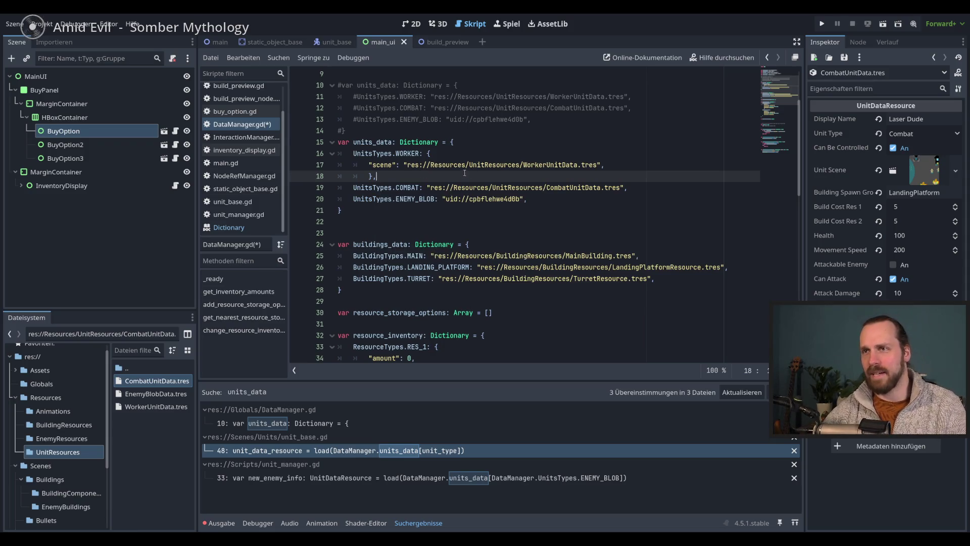
# Add an "available" key with a bool placeholder to the WORKER dictionary and save.
pyautogui.click(636, 168)
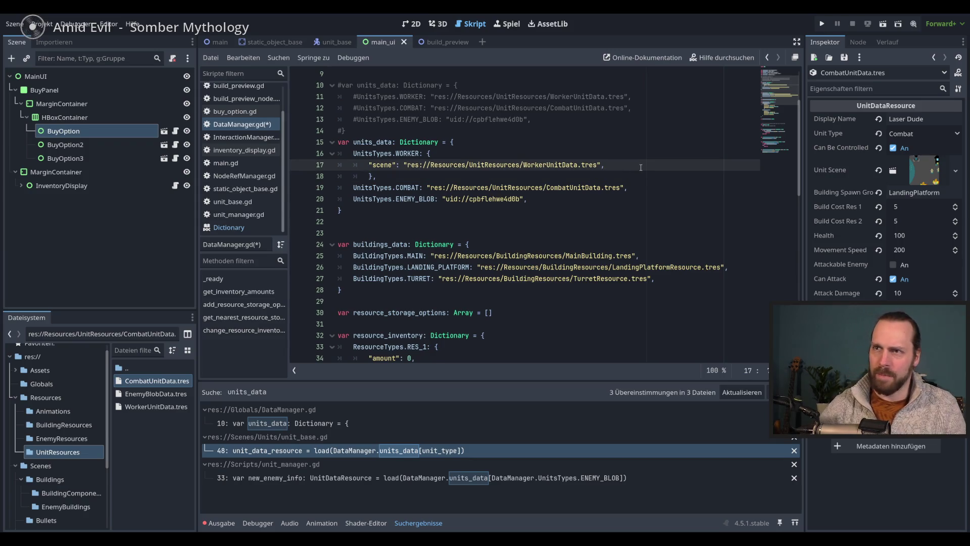
pyautogui.press('Return')
pyautogui.write('"')
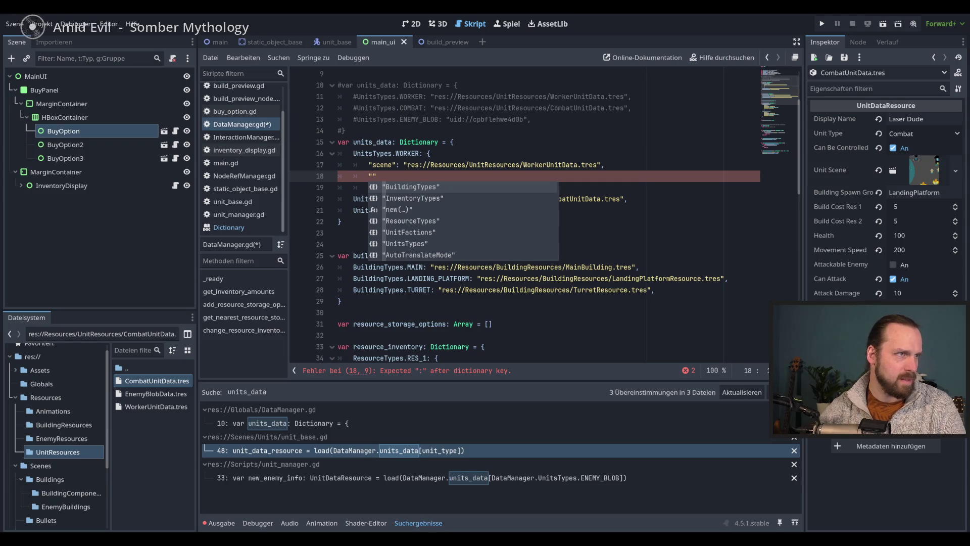
pyautogui.click(372, 175)
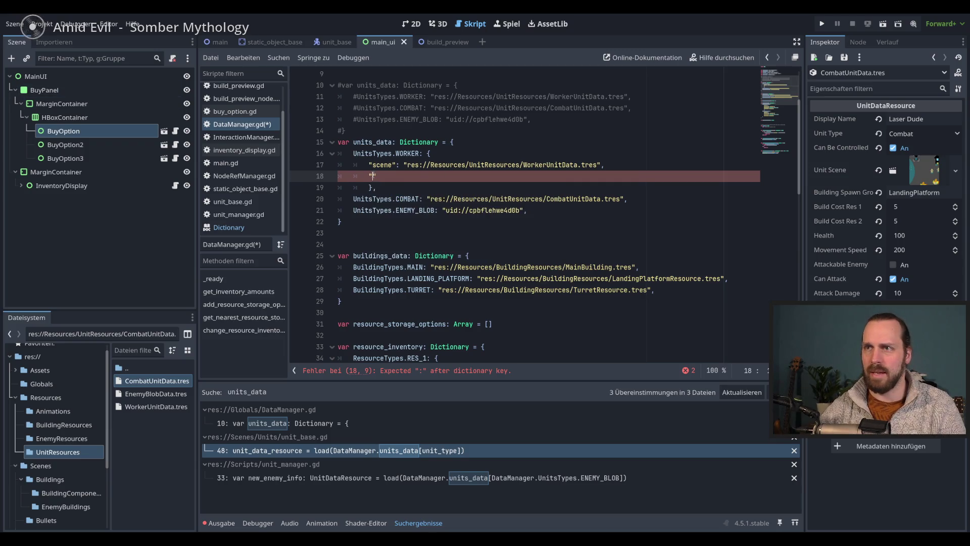
pyautogui.moveTo(458, 196)
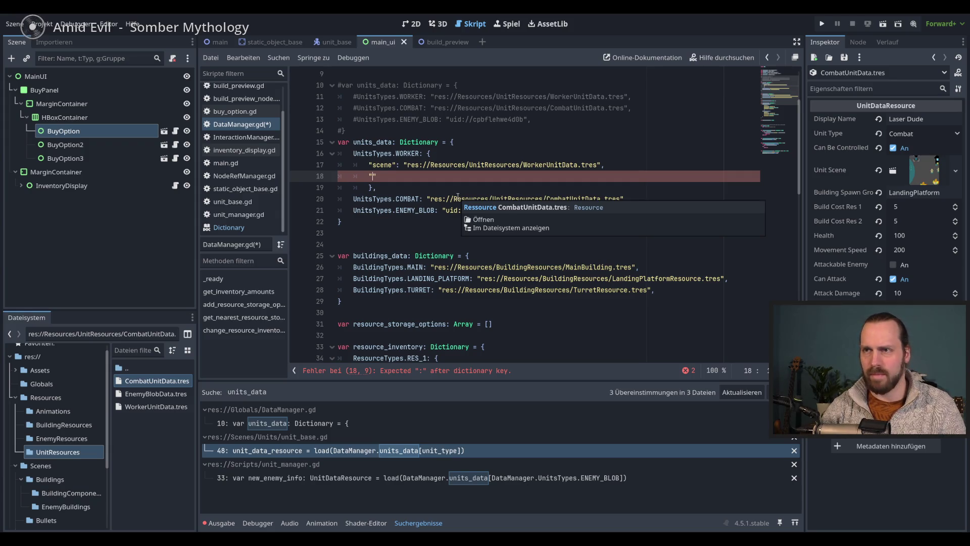
pyautogui.write('can_be_bui')
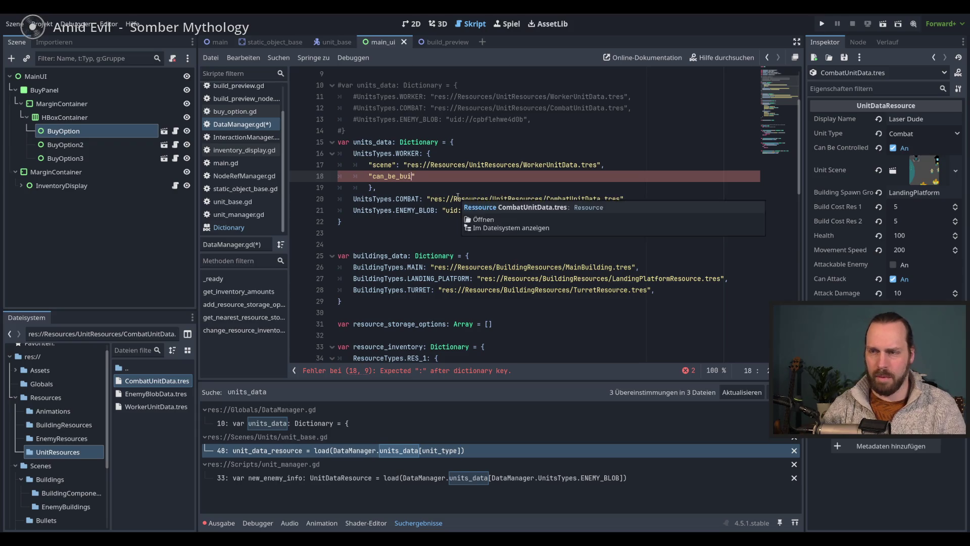
pyautogui.write('ld')
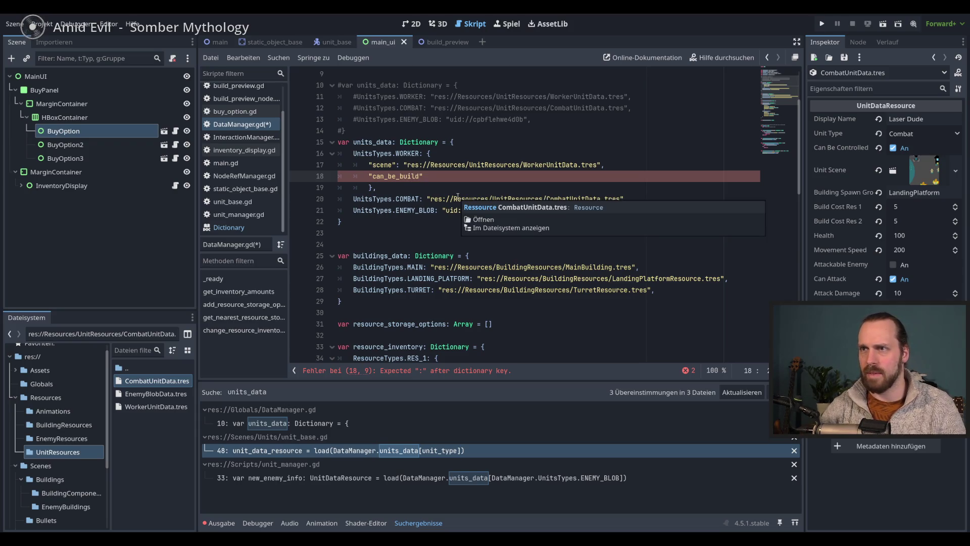
pyautogui.press('BackSpace')
pyautogui.press('BackSpace')
pyautogui.press('BackSpace')
pyautogui.write('a')
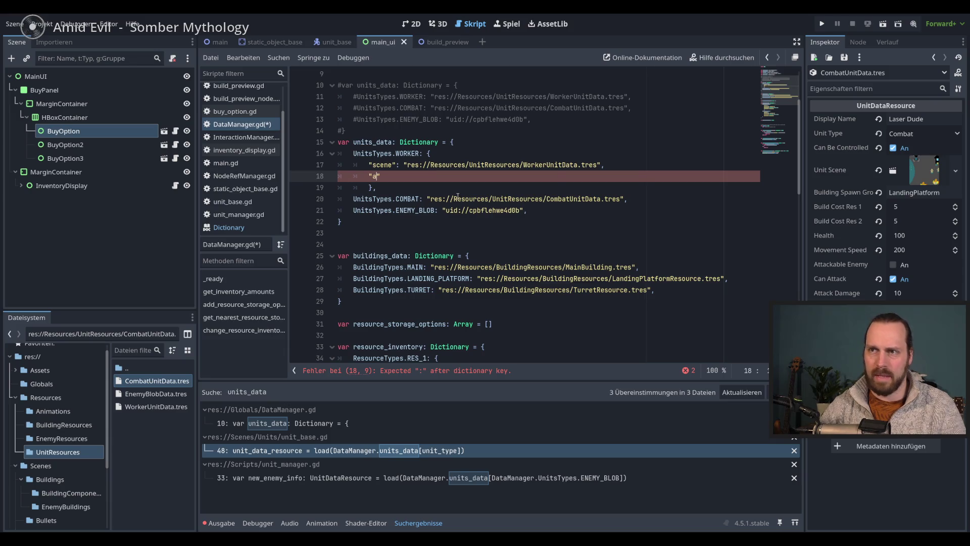
pyautogui.write('vailable')
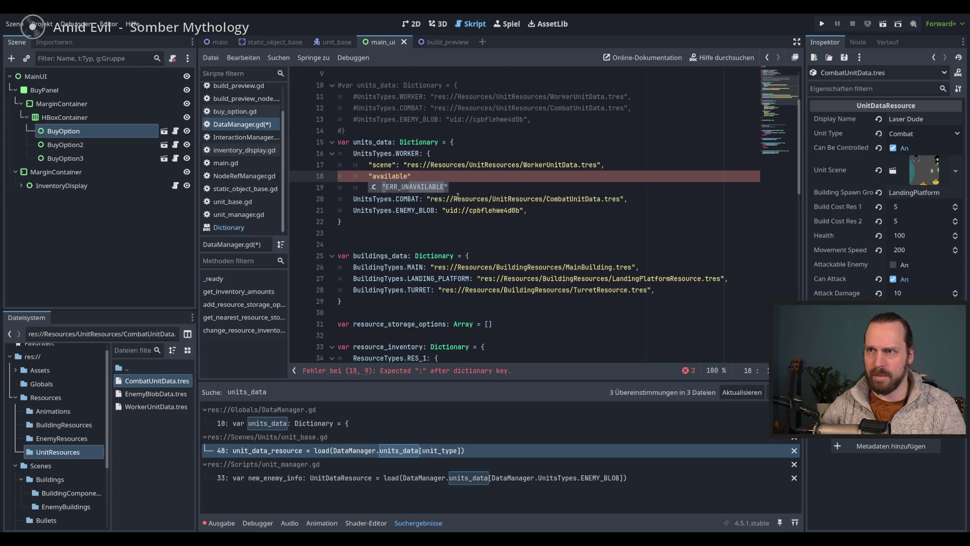
pyautogui.press('Right')
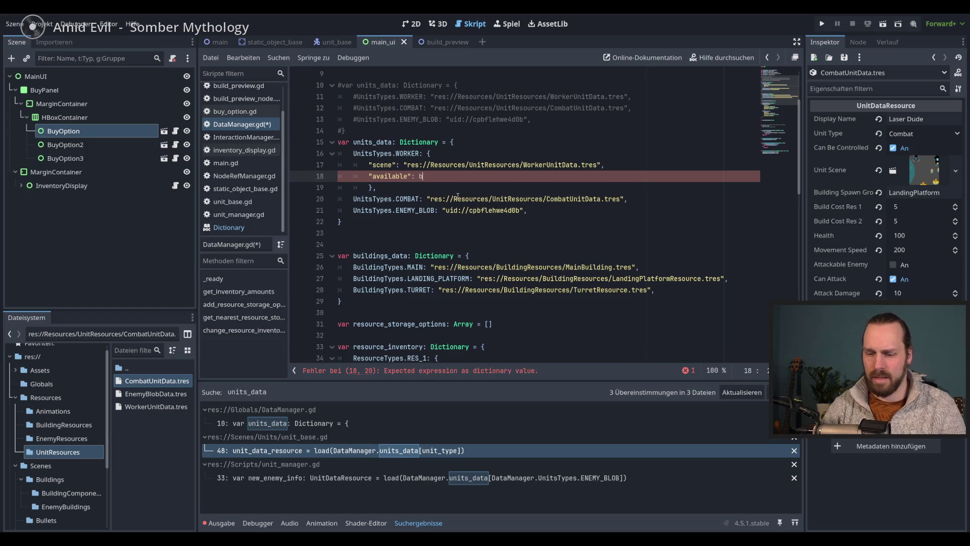
pyautogui.write('bool')
pyautogui.hotkey('ctrl', 's')
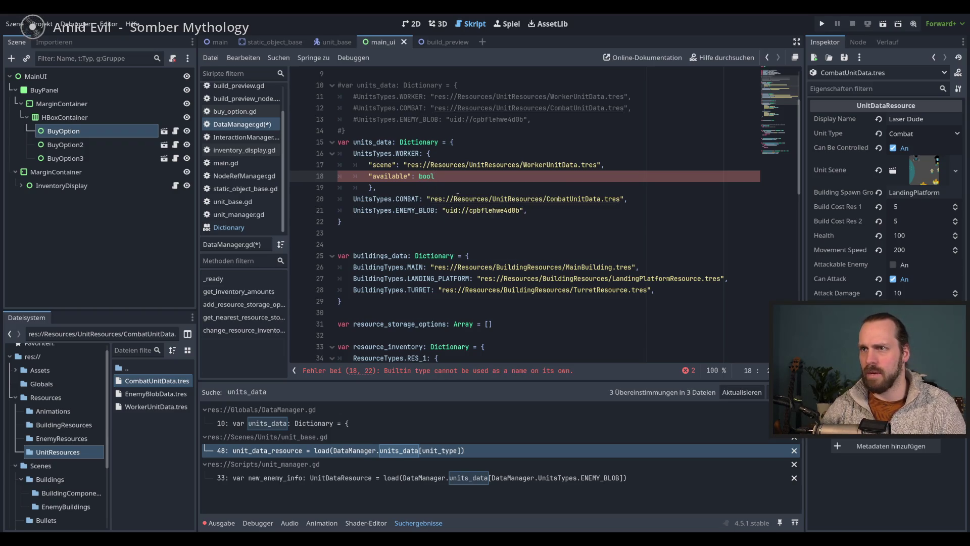
# Start a "researched": entry below available, then remove it and save.
pyautogui.click(511, 187)
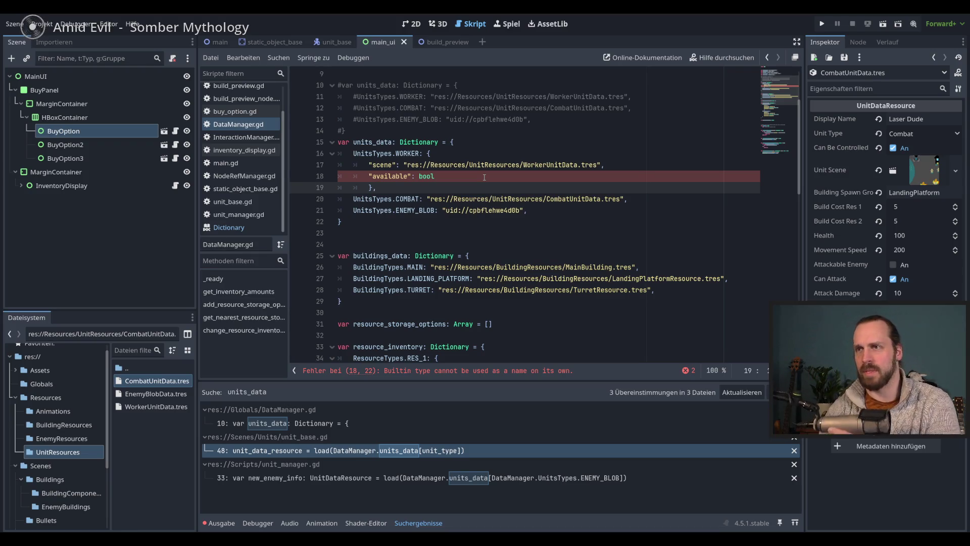
pyautogui.click(480, 176)
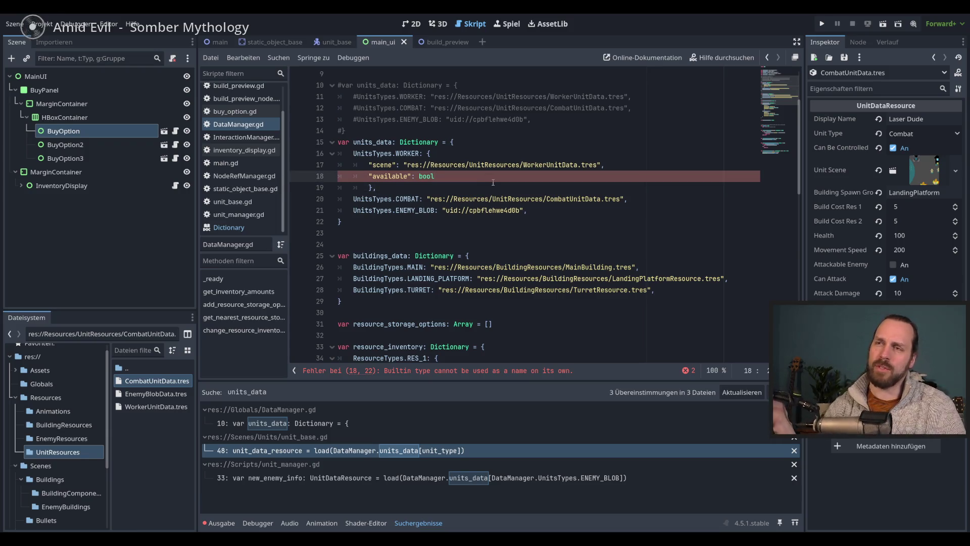
pyautogui.press('Return')
pyautogui.write('"')
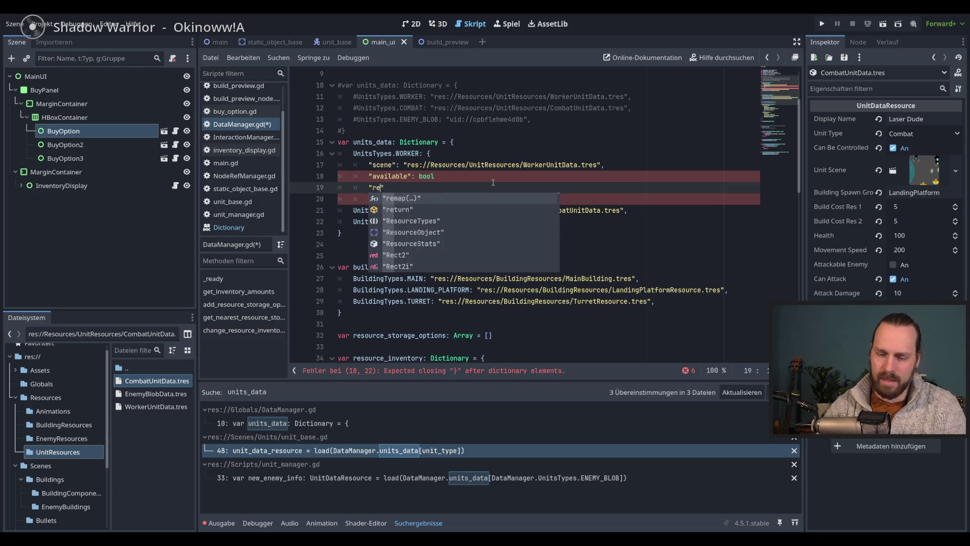
pyautogui.write('researched')
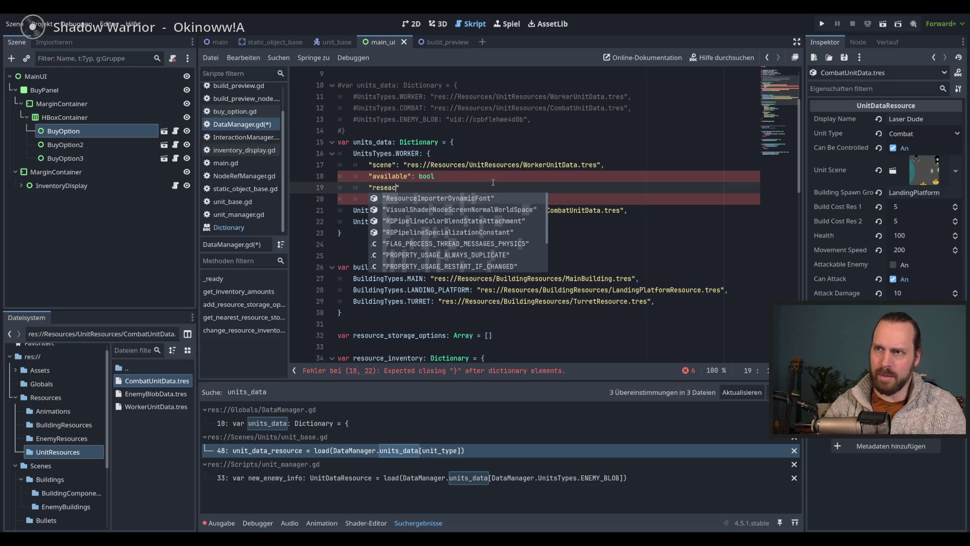
pyautogui.write('"')
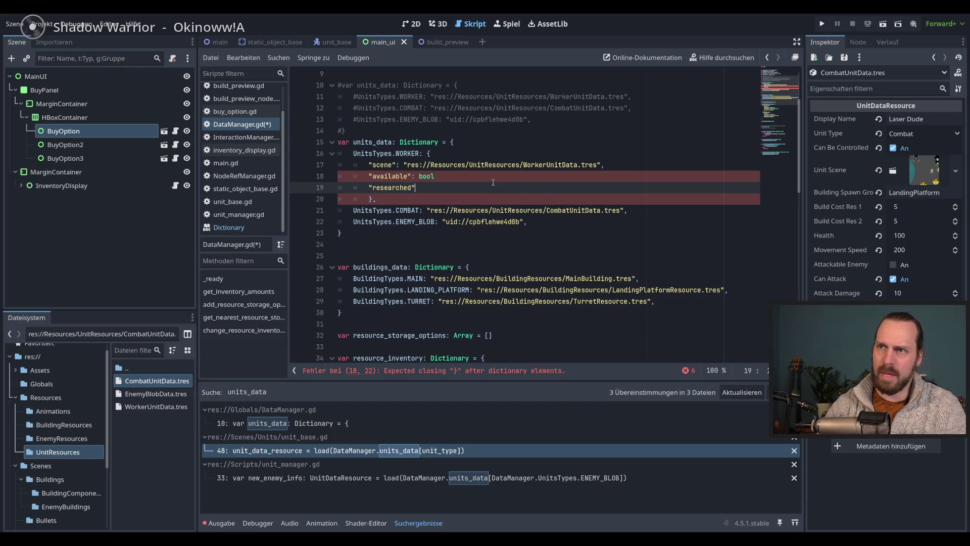
pyautogui.write(':')
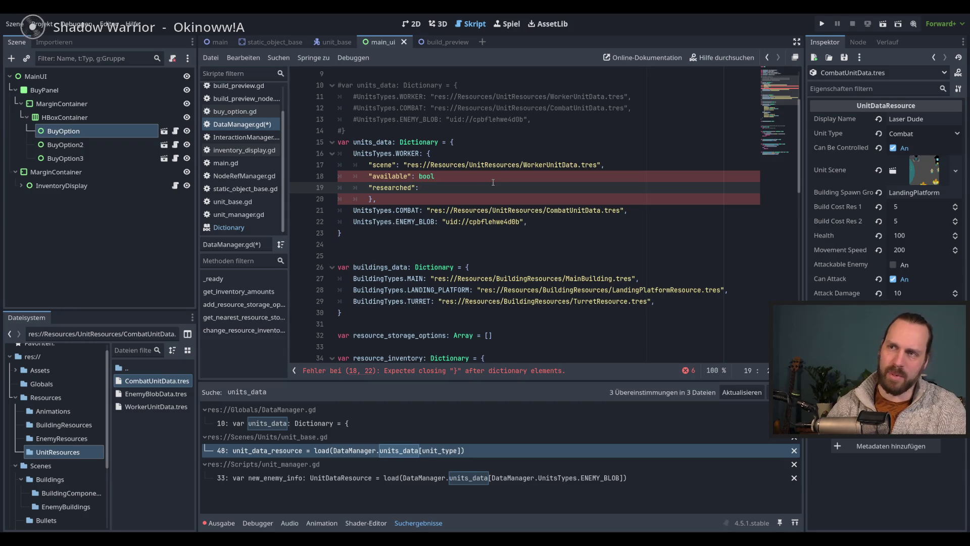
pyautogui.hotkey('shift', 'Home')
pyautogui.press('BackSpace')
pyautogui.press('BackSpace')
pyautogui.press('BackSpace')
pyautogui.press('BackSpace')
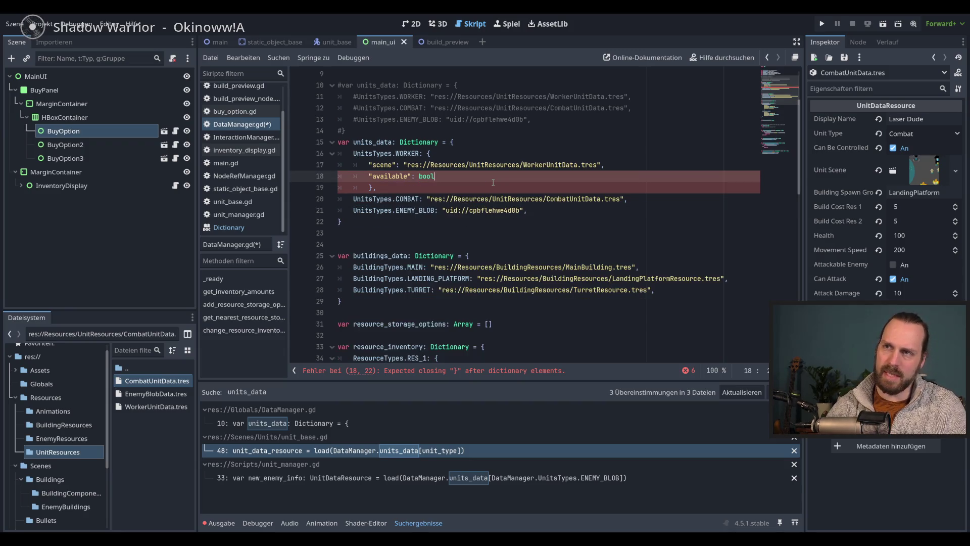
pyautogui.hotkey('ctrl', 's')
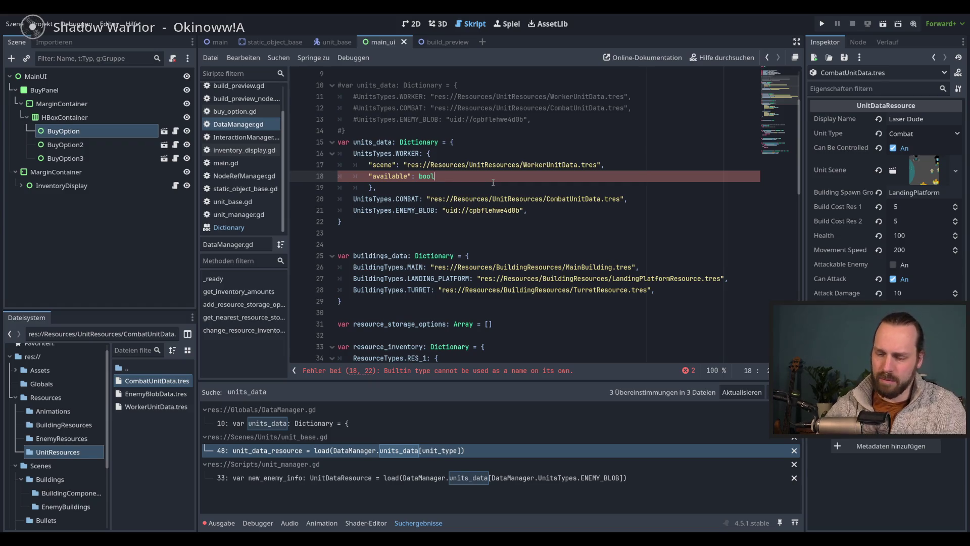
# Replace bool with false as the "available" value and save DataManager.gd.
pyautogui.press('Escape')
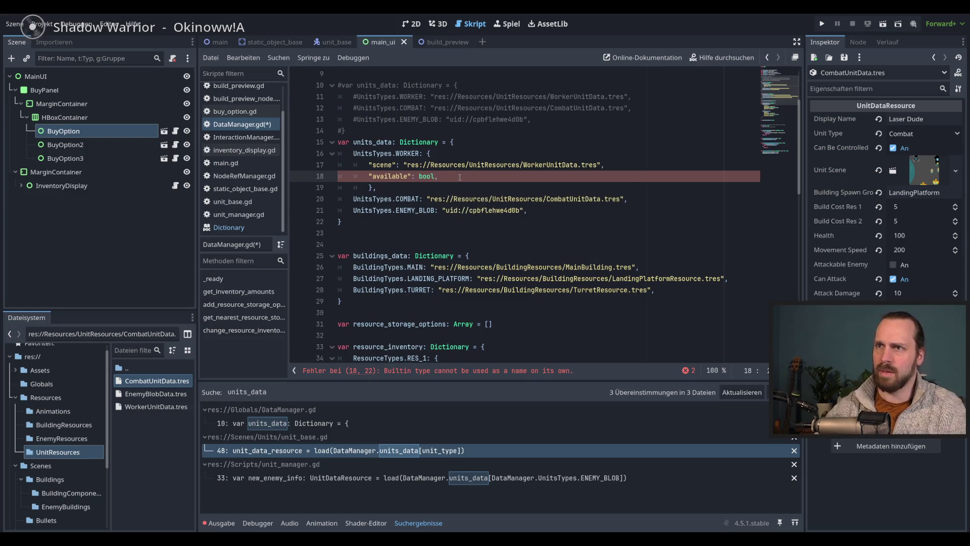
pyautogui.press('BackSpace')
pyautogui.press('BackSpace')
pyautogui.press('BackSpace')
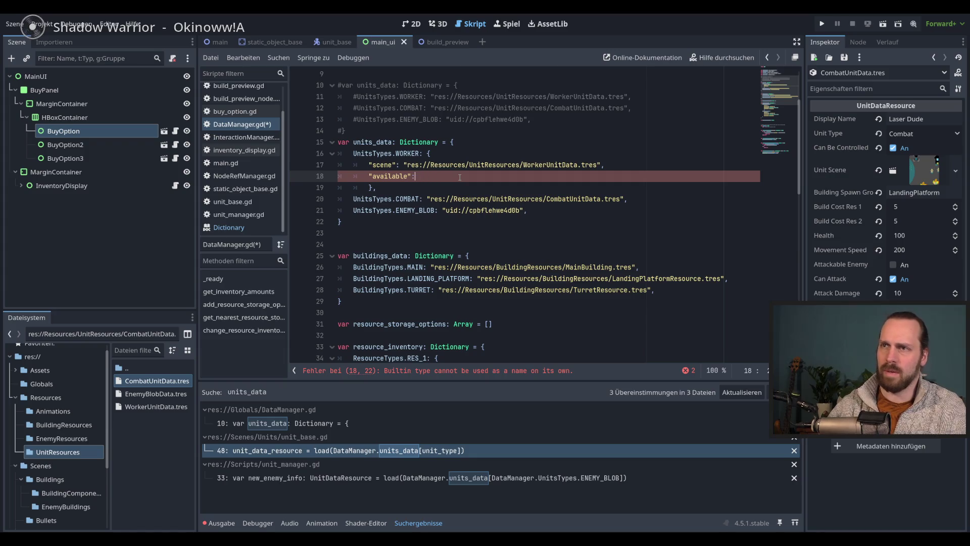
pyautogui.write(' false')
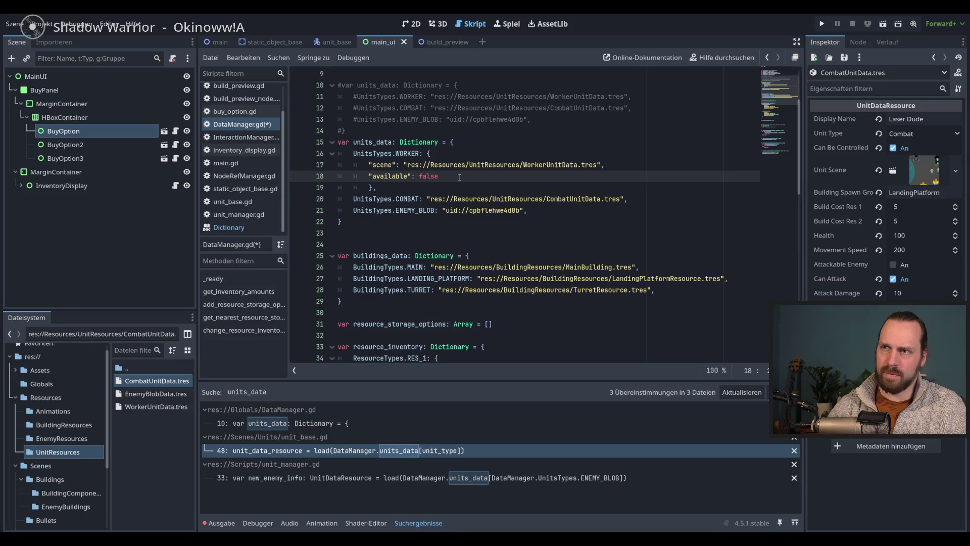
pyautogui.hotkey('ctrl', 's')
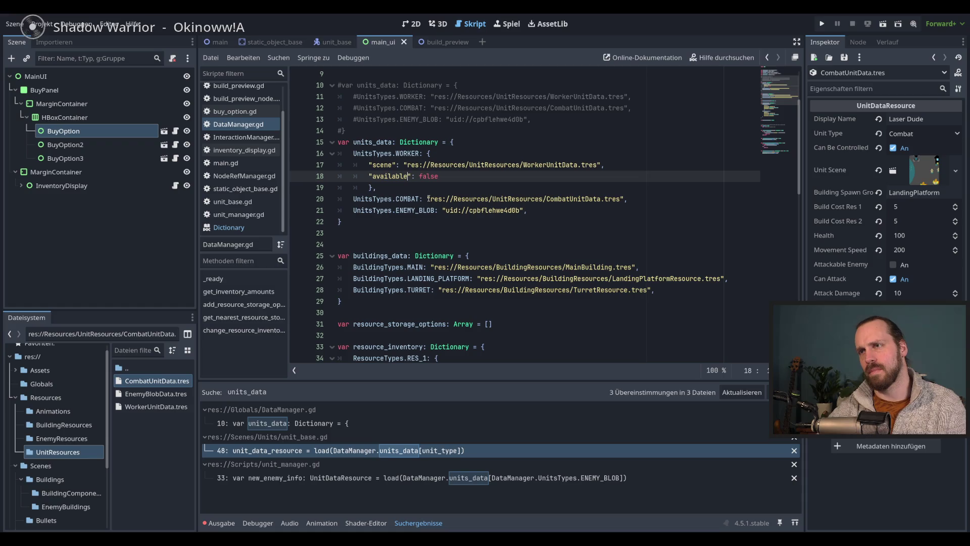
pyautogui.write('_in')
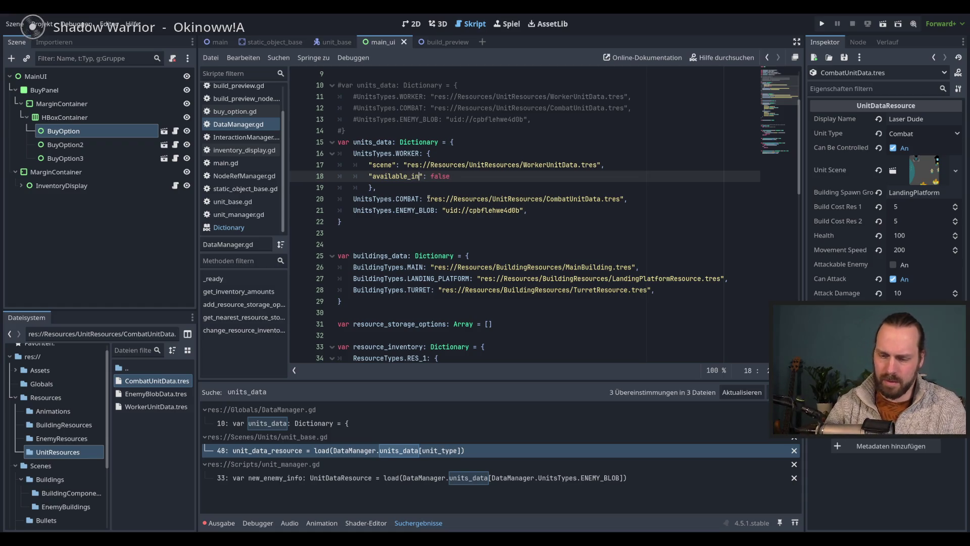
pyautogui.write('_m')
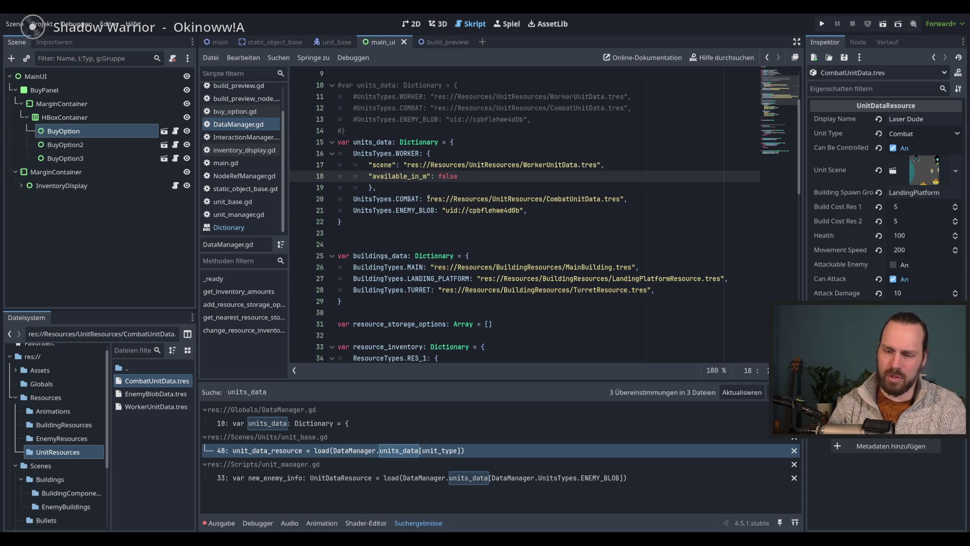
pyautogui.press('BackSpace')
pyautogui.press('BackSpace')
pyautogui.press('BackSpace')
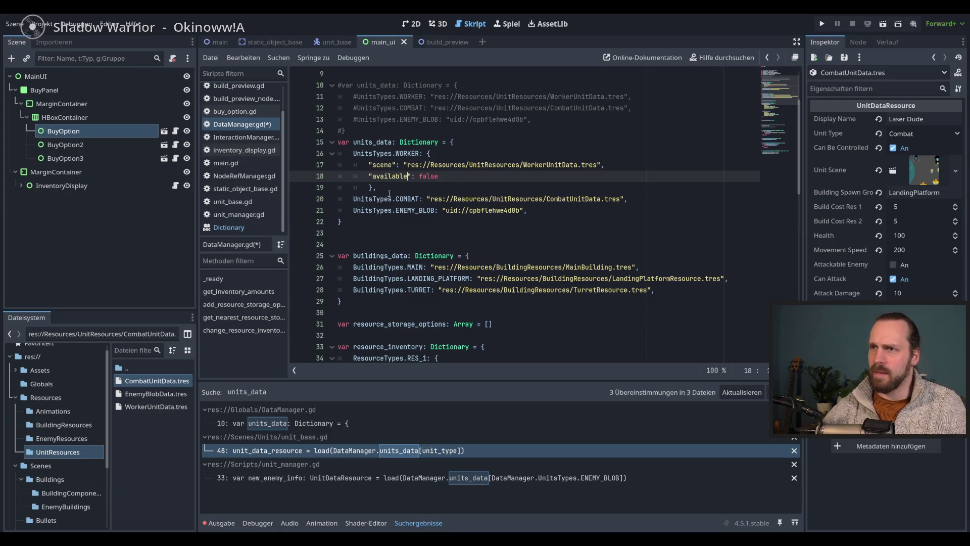
# Wrap the COMBAT path in a nested dictionary with a scene entry and available set to true.
pyautogui.click(427, 199)
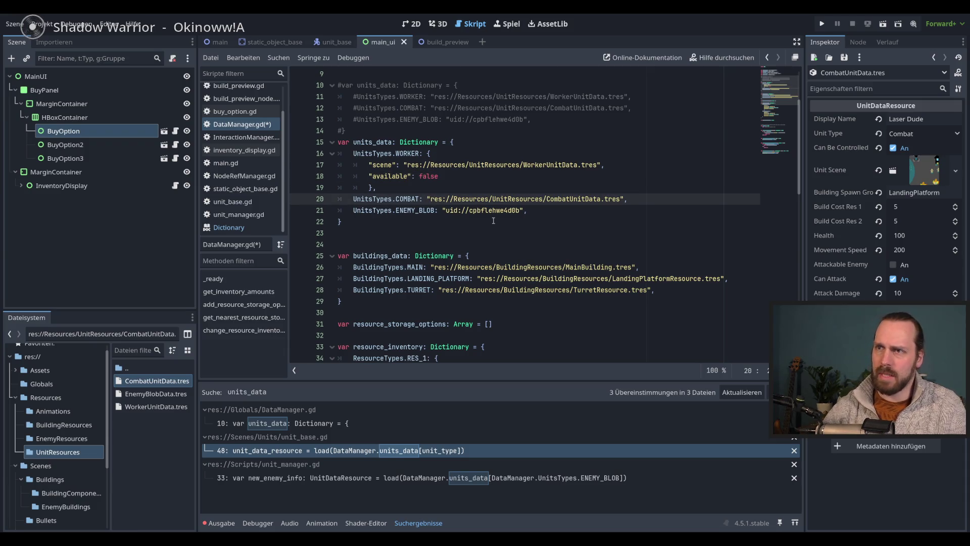
pyautogui.write('{')
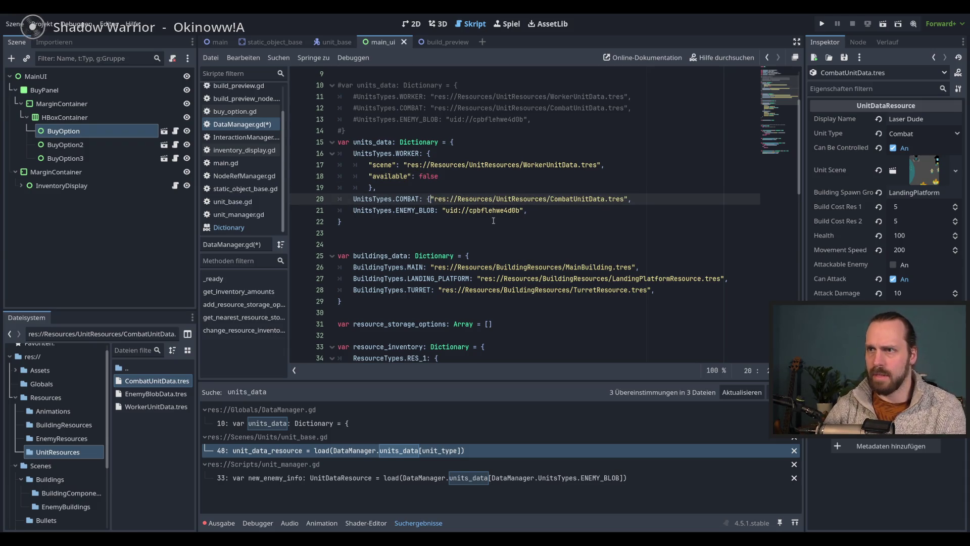
pyautogui.press('Return')
pyautogui.write('"scene": "res')
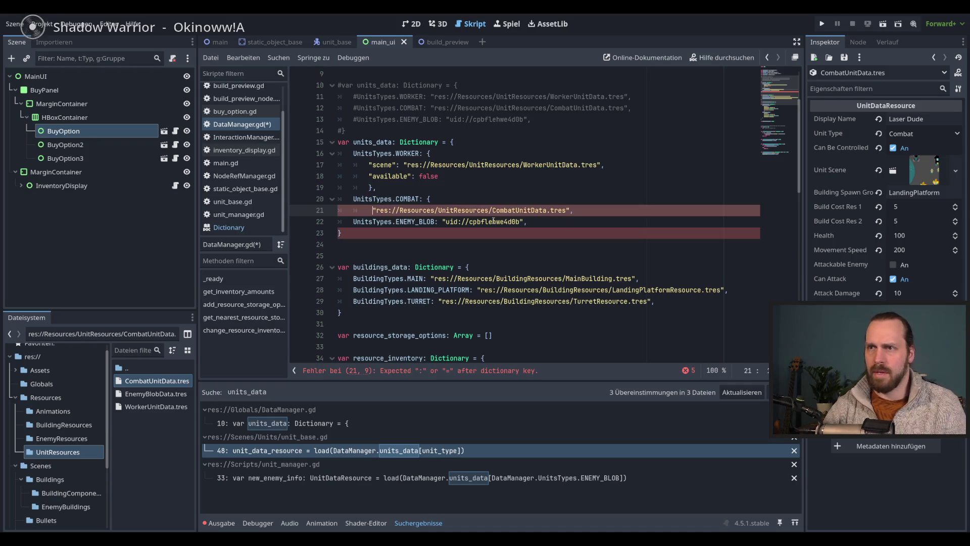
pyautogui.write(':')
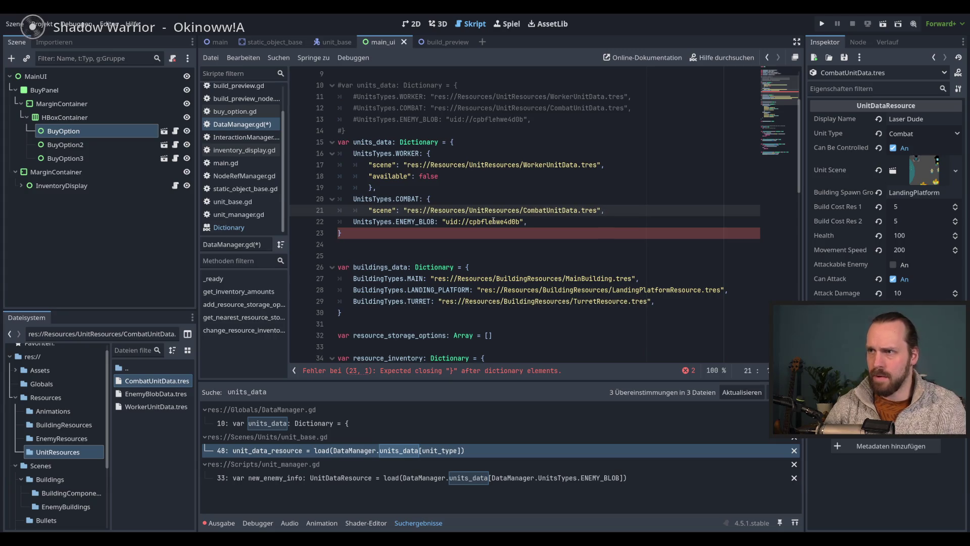
pyautogui.press('End')
pyautogui.press('Return')
pyautogui.write('"')
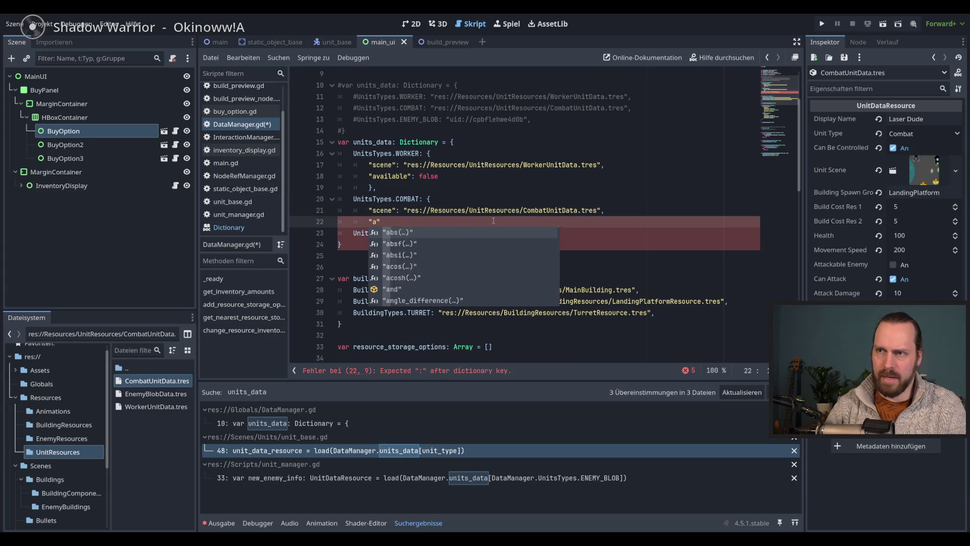
pyautogui.write('available": ')
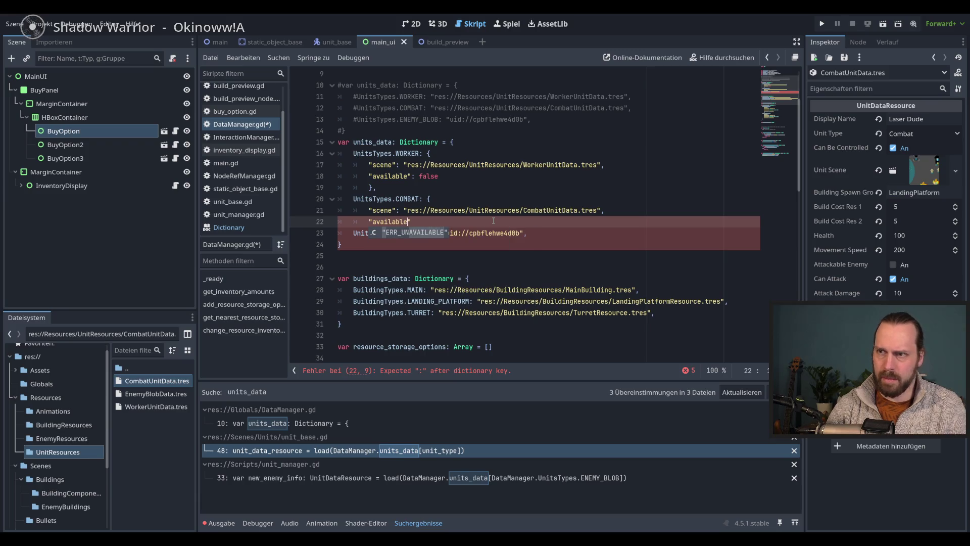
pyautogui.write('true')
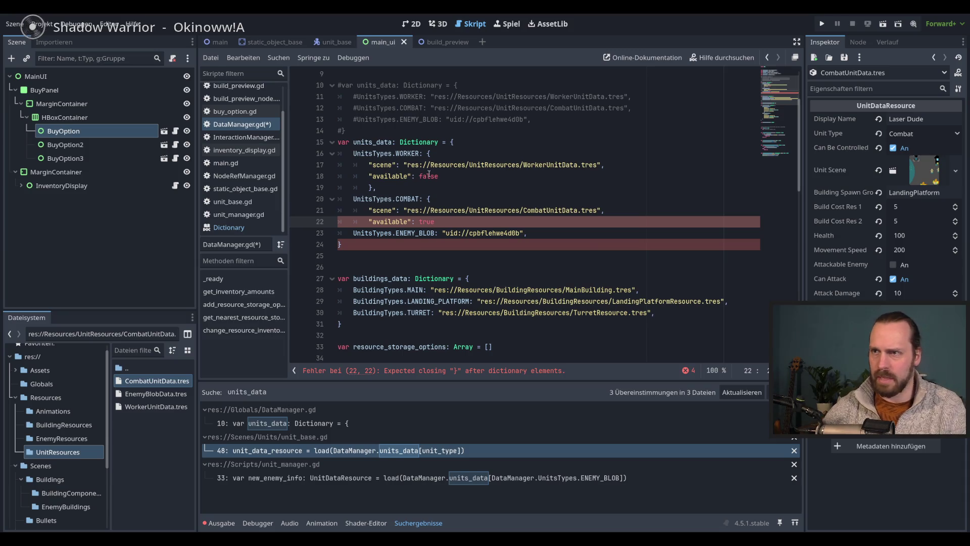
# Change WORKER's available value to true and close COMBAT's entry with a brace and comma.
pyautogui.doubleClick(429, 175)
pyautogui.write('true')
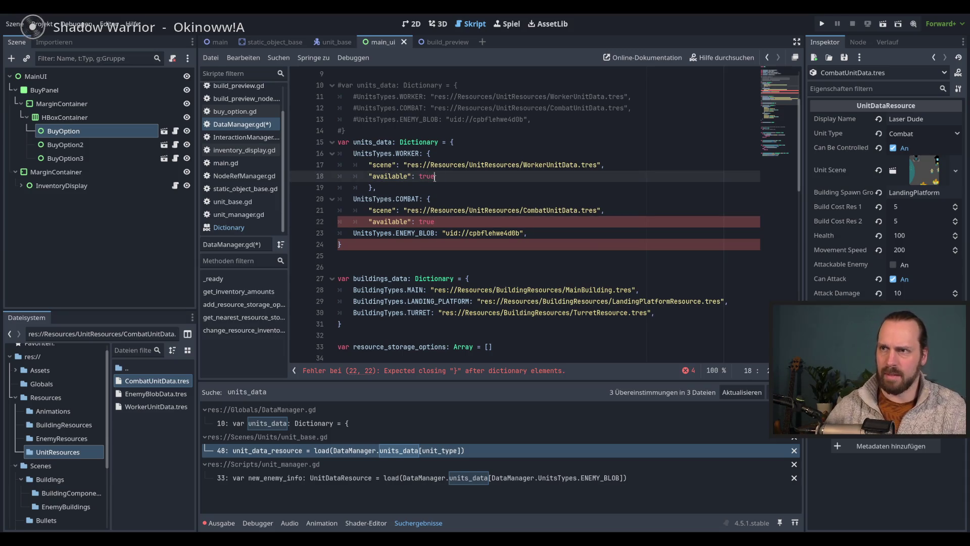
pyautogui.click(454, 221)
pyautogui.press('Return')
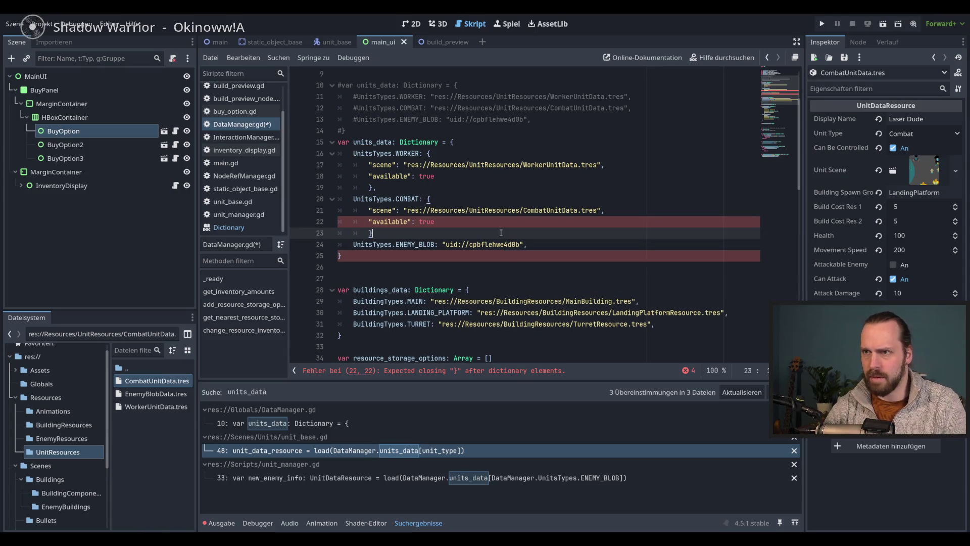
pyautogui.write('},')
pyautogui.press('Escape')
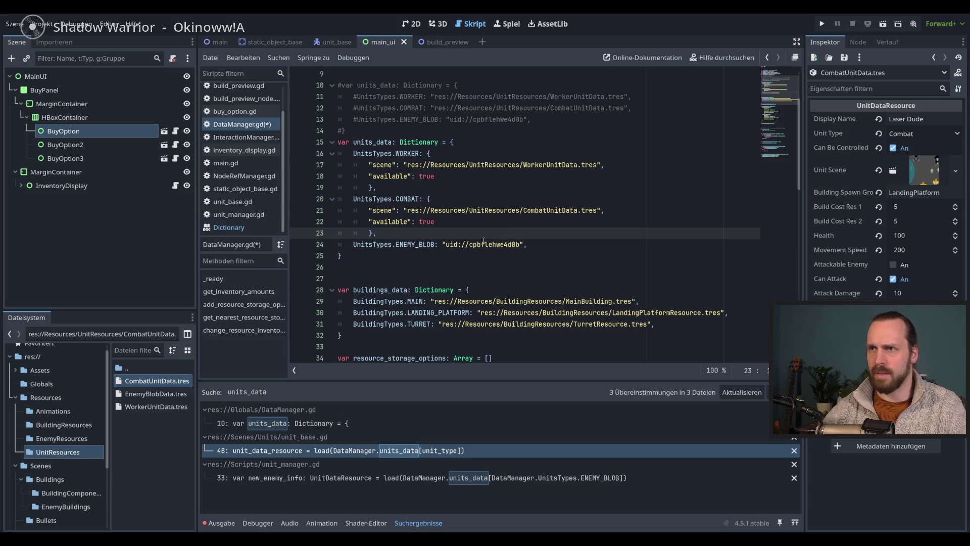
pyautogui.click(556, 245)
# Review units_data, then undo back to the saved three-path version of DataManager.gd.
pyautogui.scroll(-5, 562, 244)
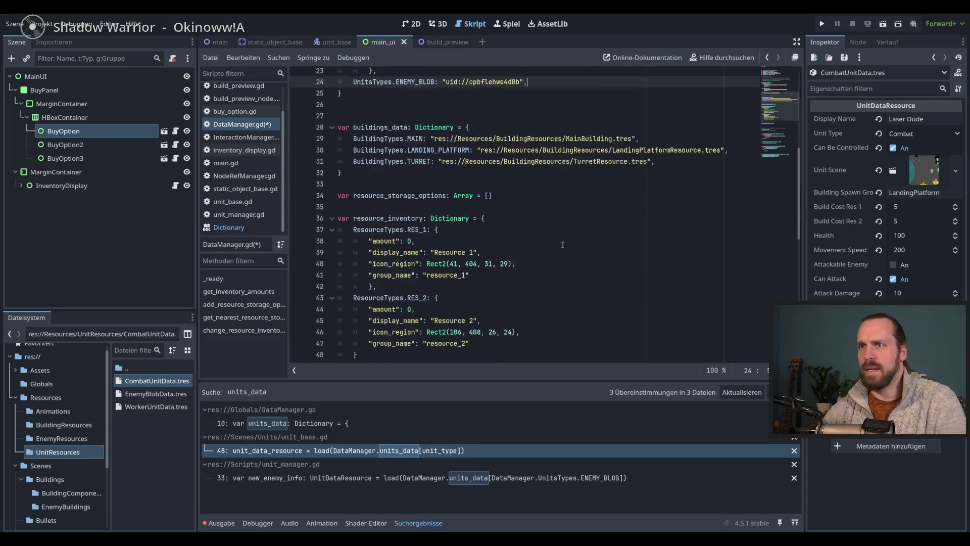
pyautogui.scroll(4, 562, 244)
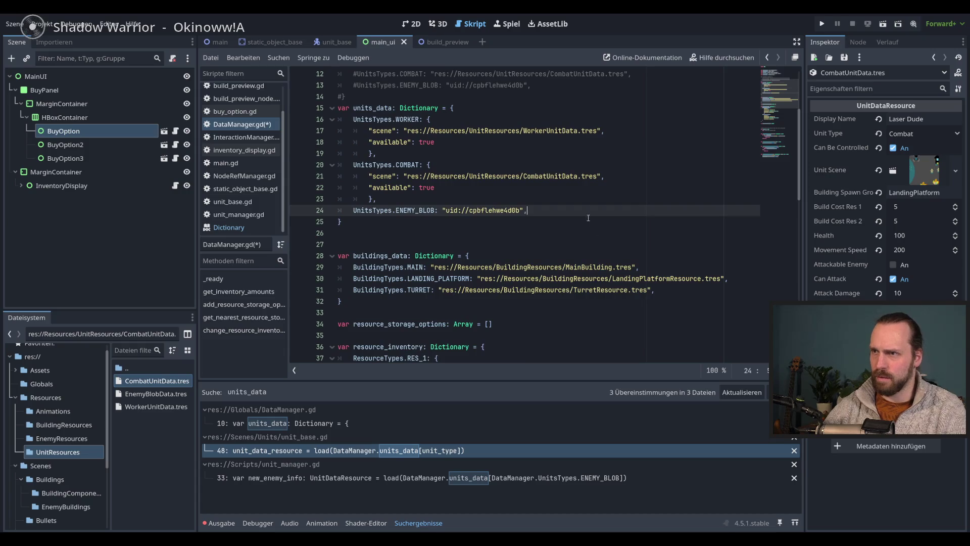
pyautogui.scroll(4, 588, 212)
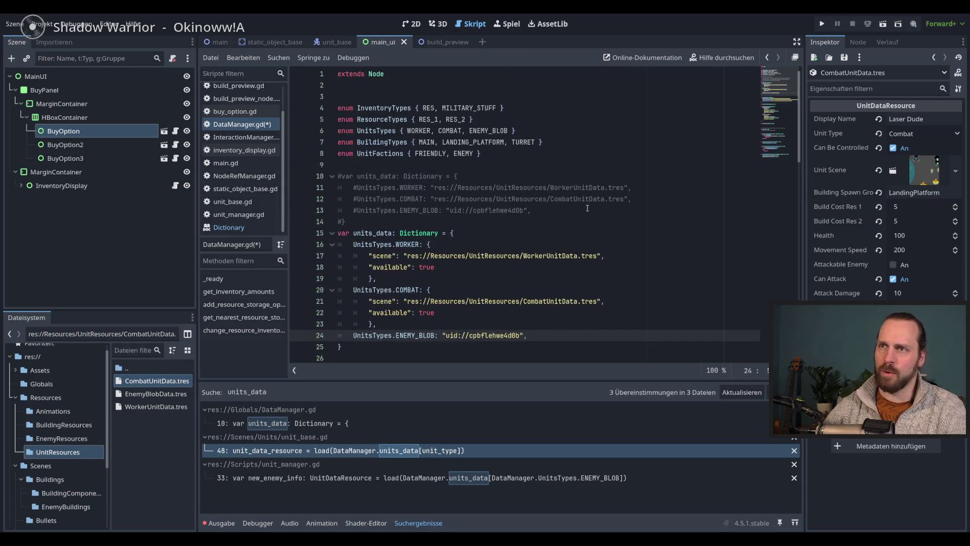
pyautogui.scroll(-2, 581, 223)
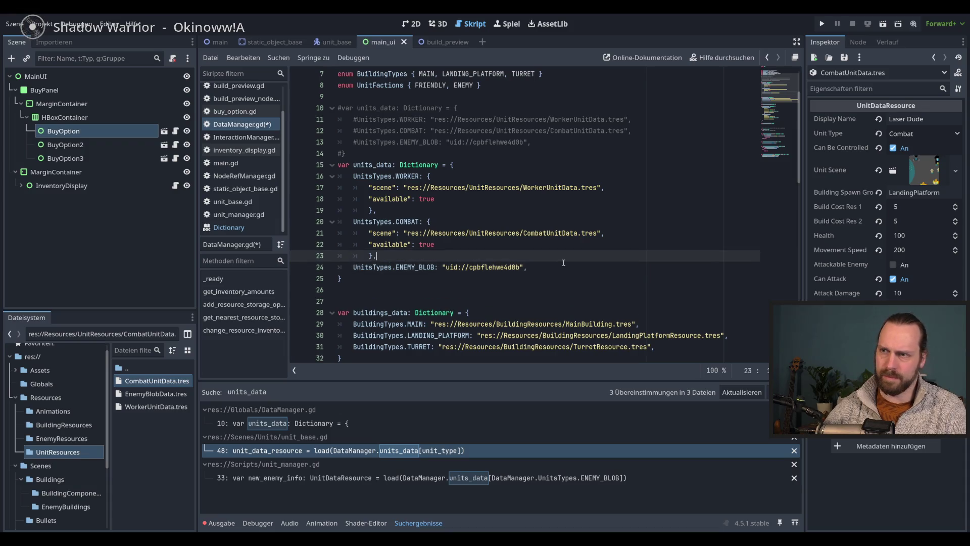
pyautogui.scroll(-1, 565, 267)
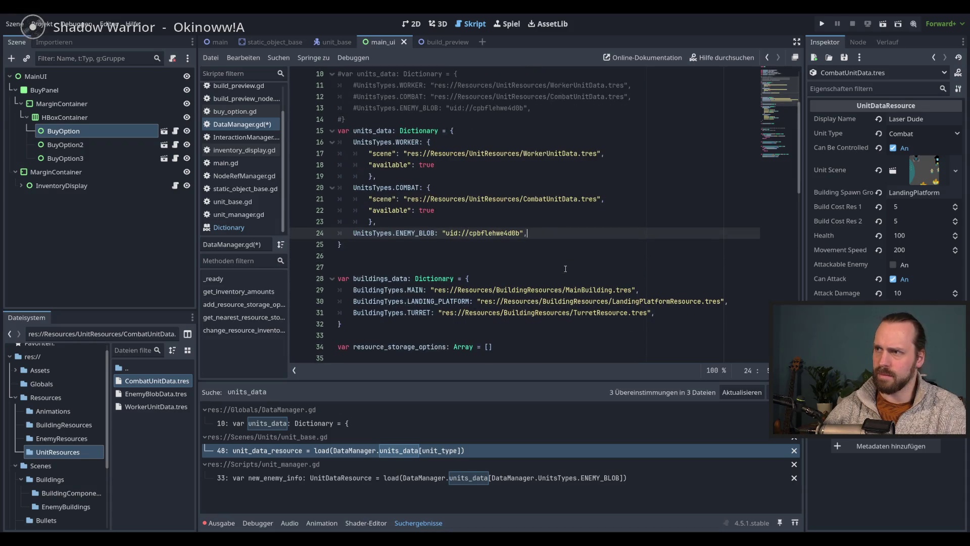
pyautogui.click(555, 231)
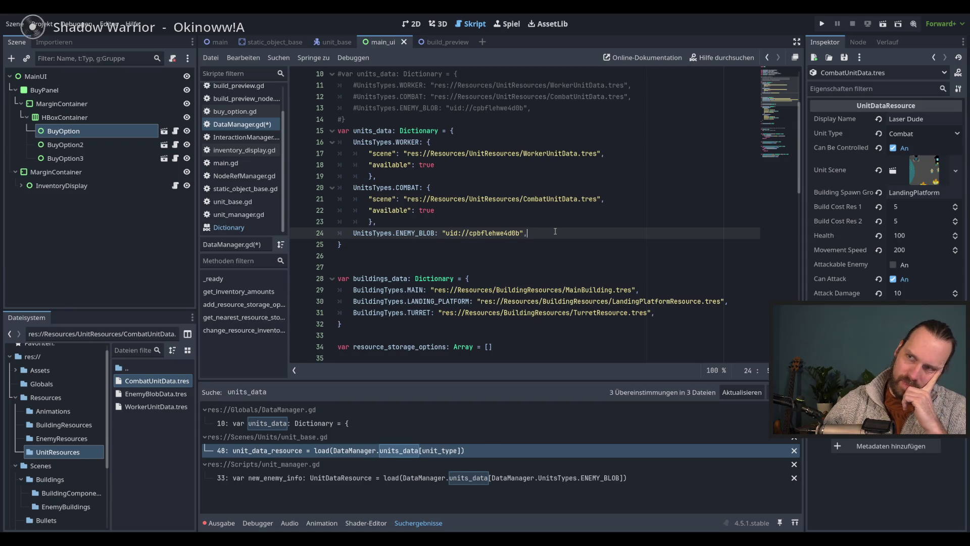
pyautogui.hotkey('ctrl', 'z')
pyautogui.hotkey('ctrl', 'z')
pyautogui.hotkey('ctrl', 'z')
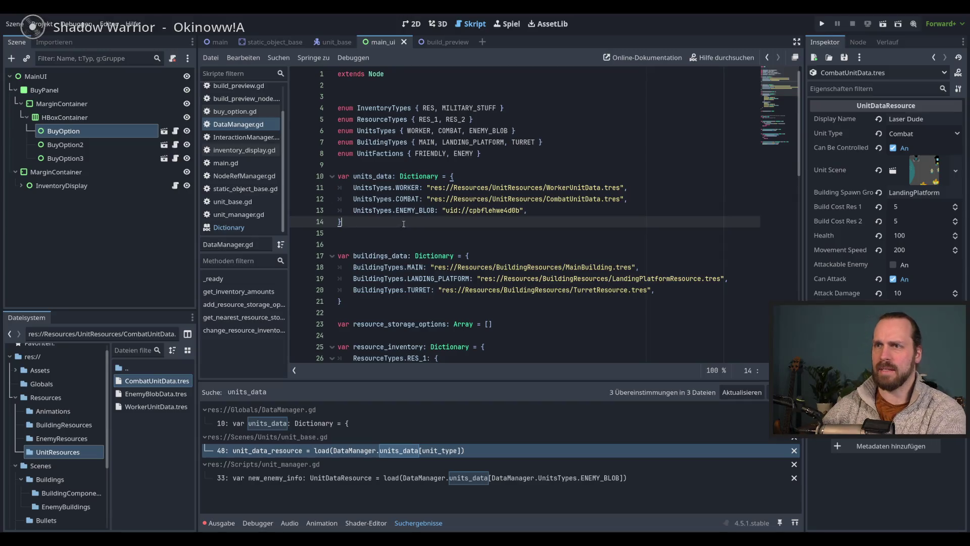
pyautogui.doubleClick(385, 176)
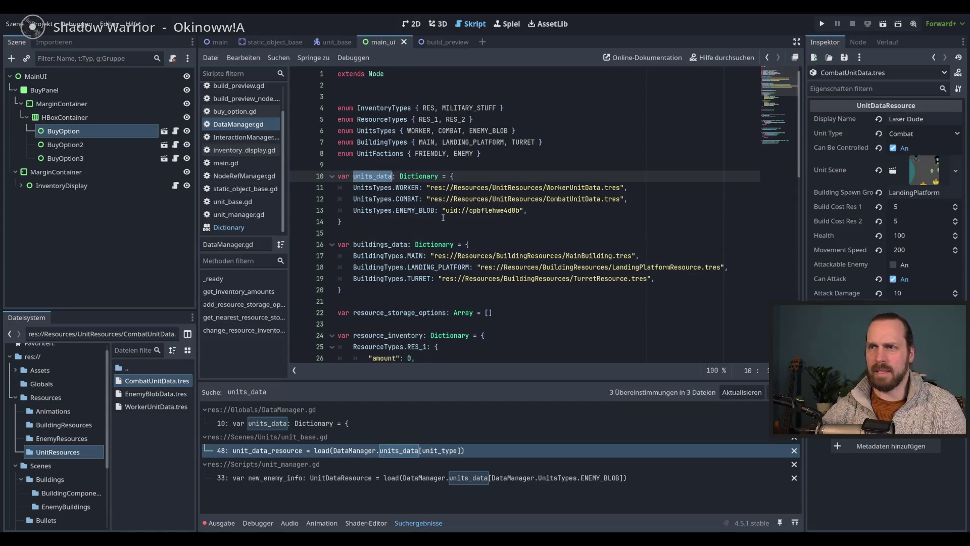
pyautogui.click(484, 235)
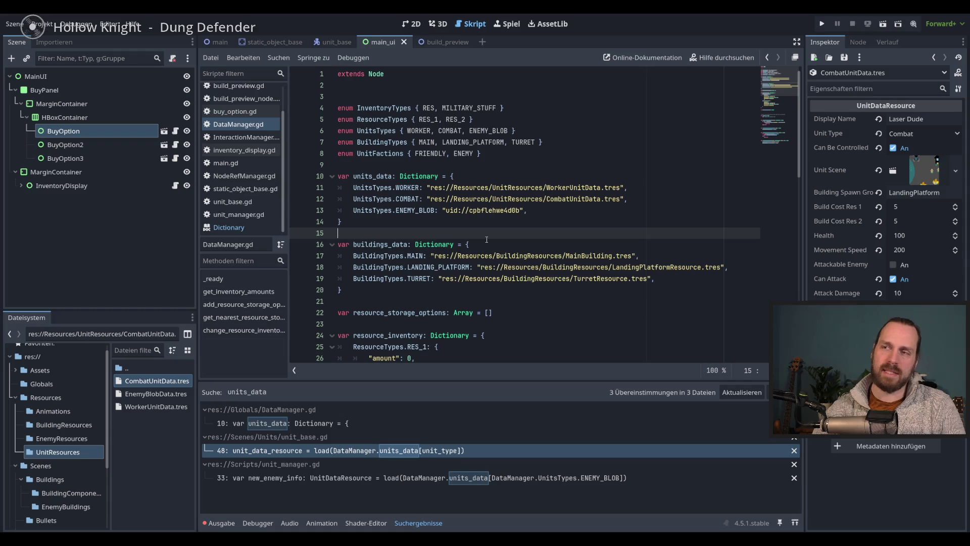
pyautogui.click(504, 245)
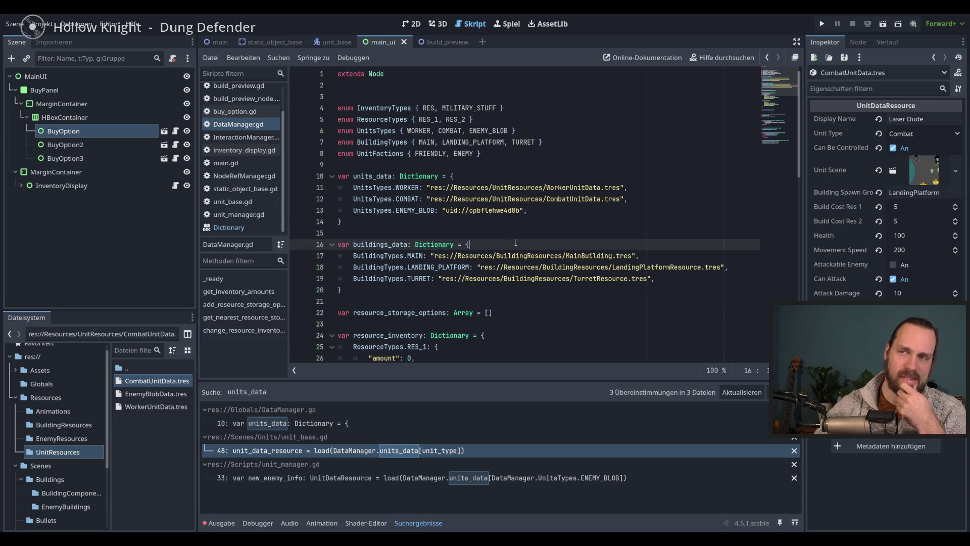
pyautogui.moveTo(541, 252)
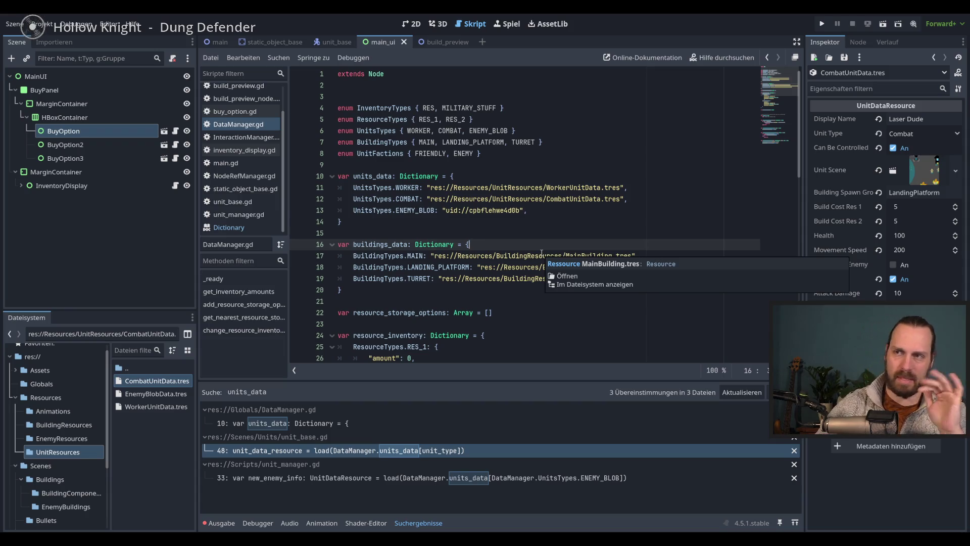
pyautogui.click(540, 256)
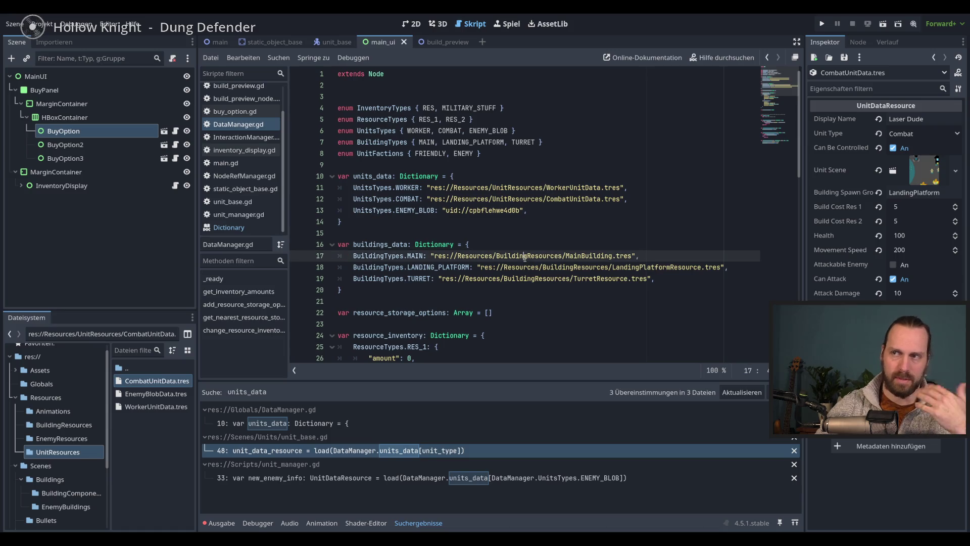
pyautogui.moveTo(540, 259)
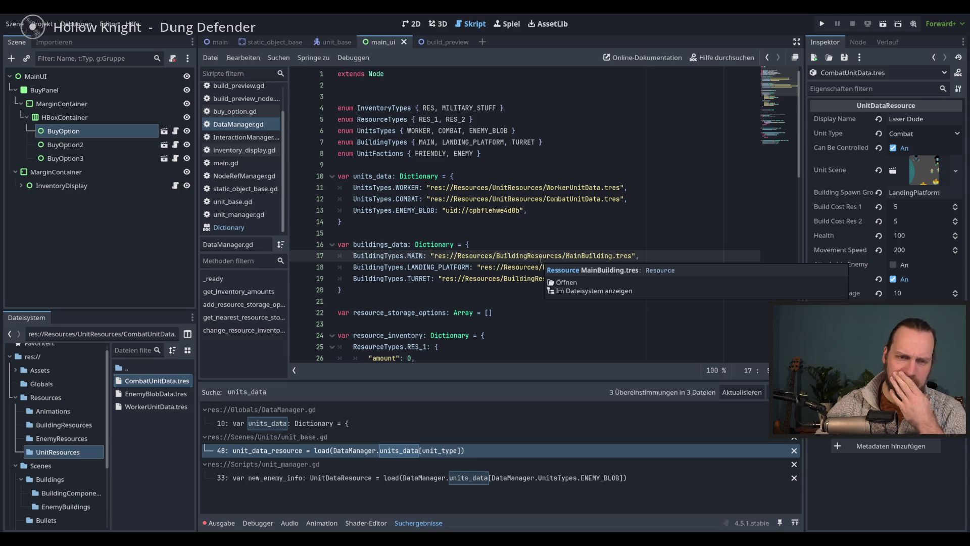
pyautogui.press('End')
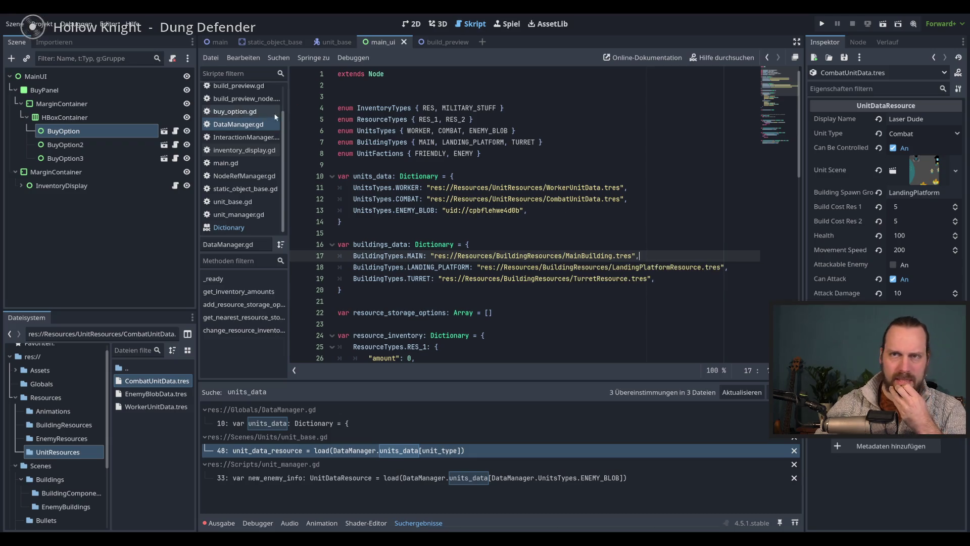
# In the main scene, inspect Level, NavigationRegion2D, CanvasLayer and MainUI, then begin attaching a script to Level.
pyautogui.click(218, 42)
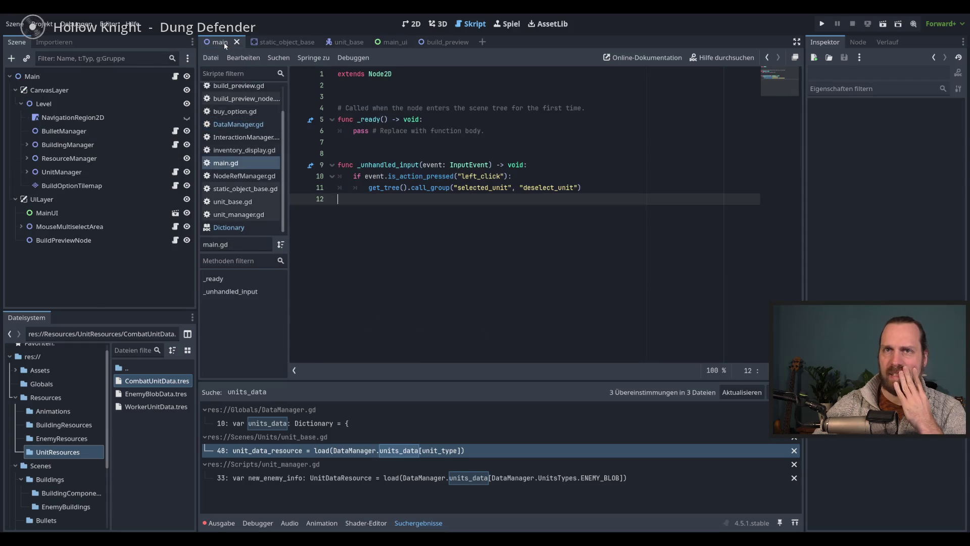
pyautogui.click(76, 104)
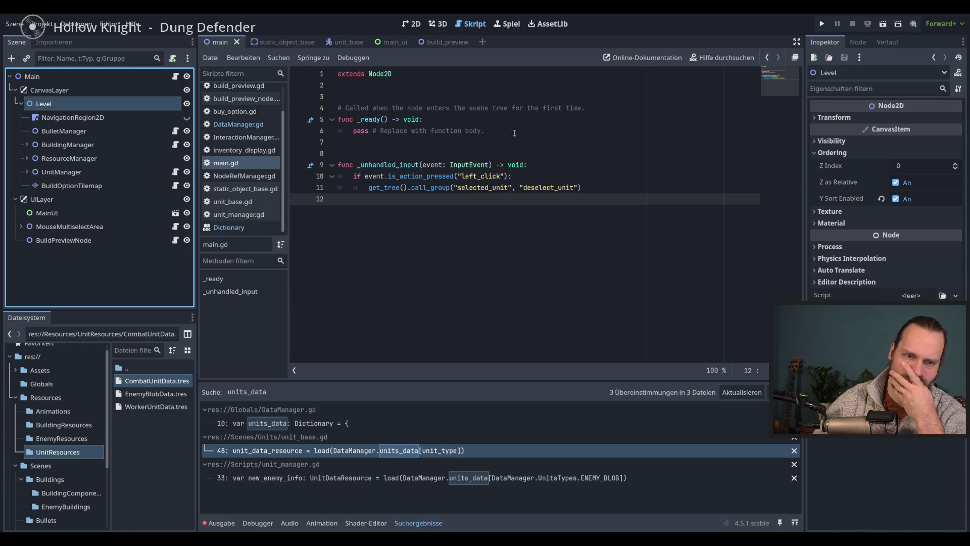
pyautogui.click(99, 119)
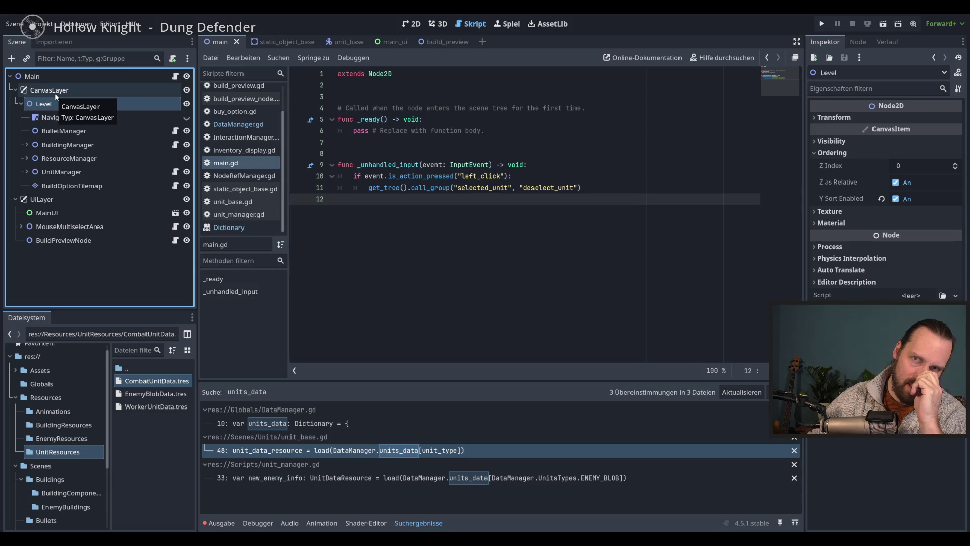
pyautogui.click(89, 89)
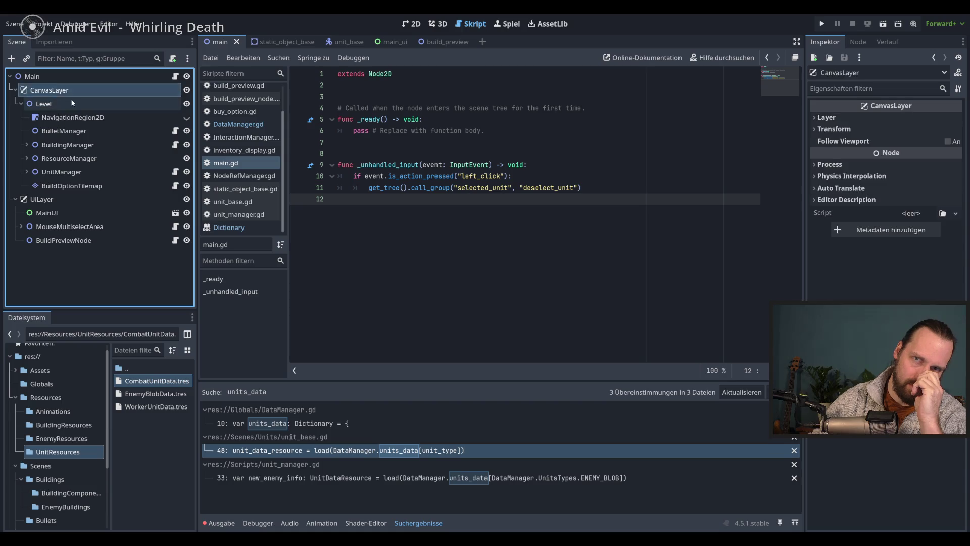
pyautogui.click(68, 99)
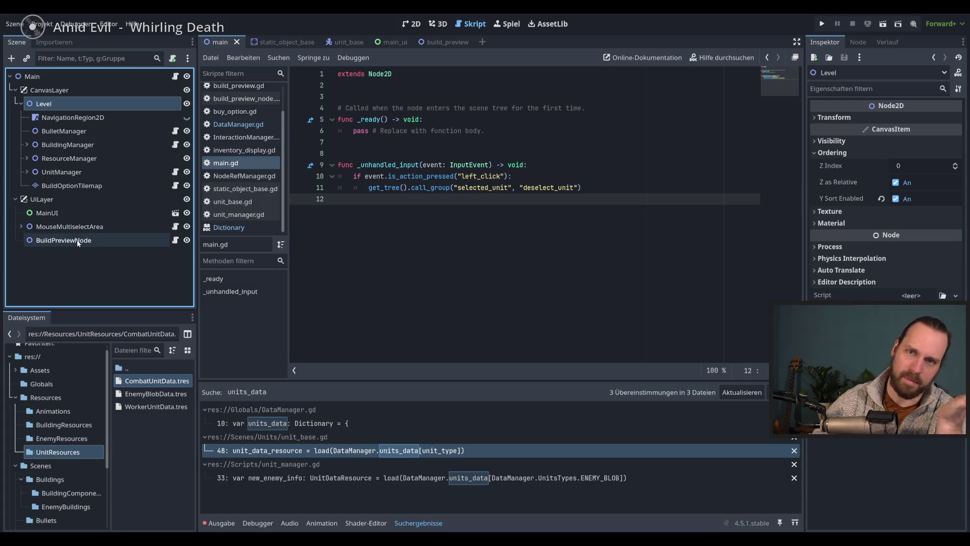
pyautogui.click(98, 216)
pyautogui.click(63, 104)
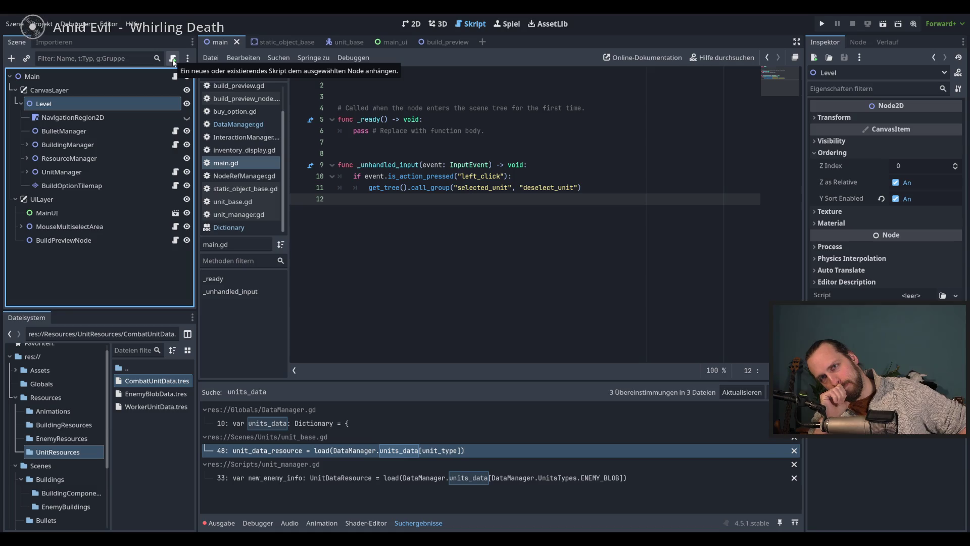
pyautogui.click(174, 62)
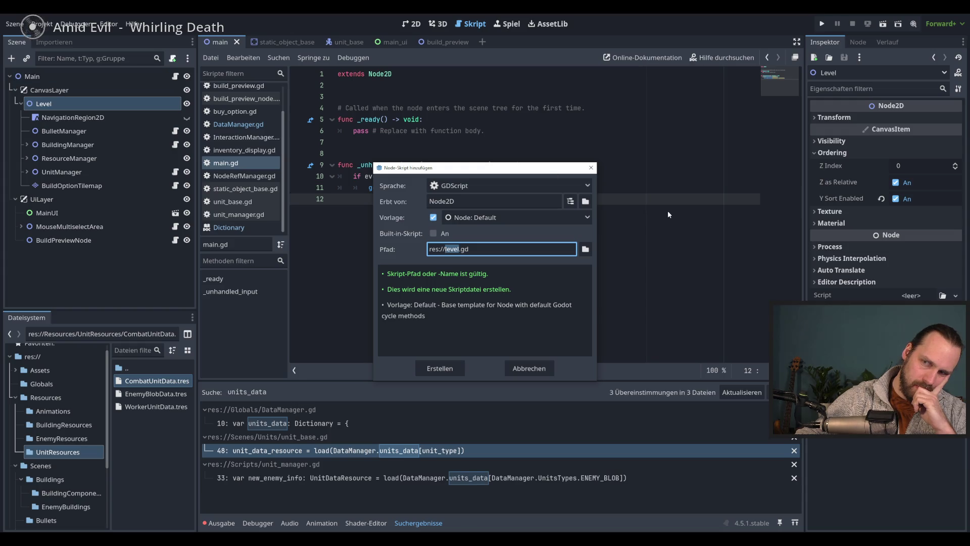
pyautogui.moveTo(495, 168); pyautogui.dragTo(507, 177)
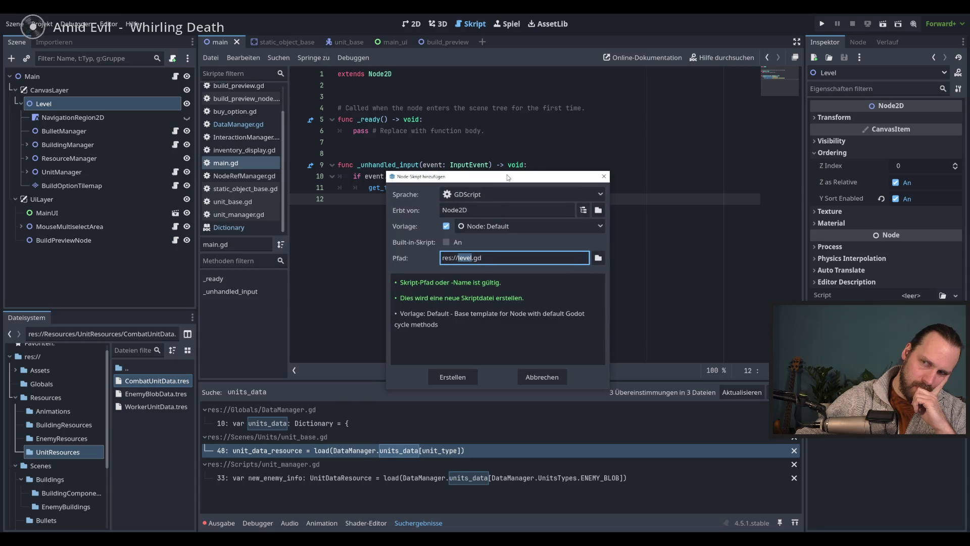
pyautogui.click(603, 177)
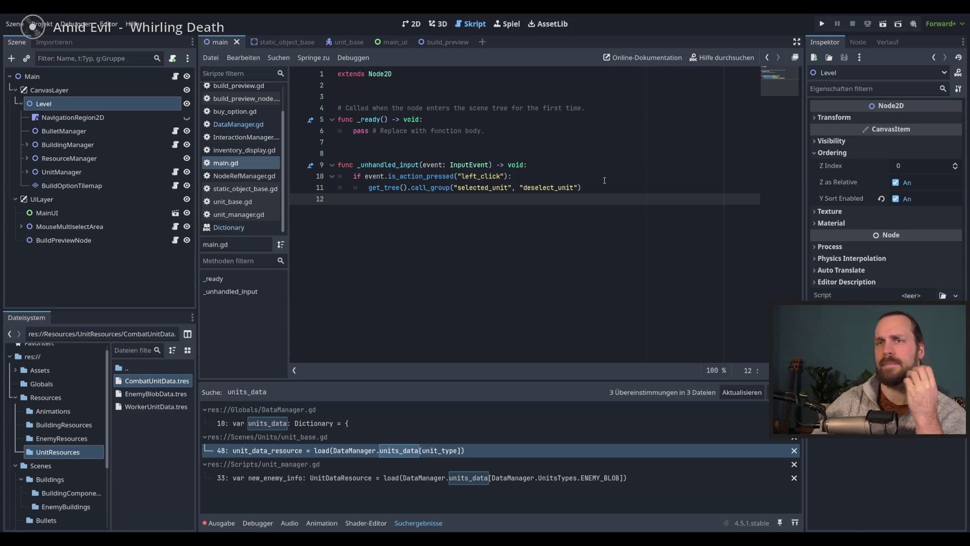
# Browse the Level node tree and open unit_manager.gd in the script editor.
pyautogui.click(610, 183)
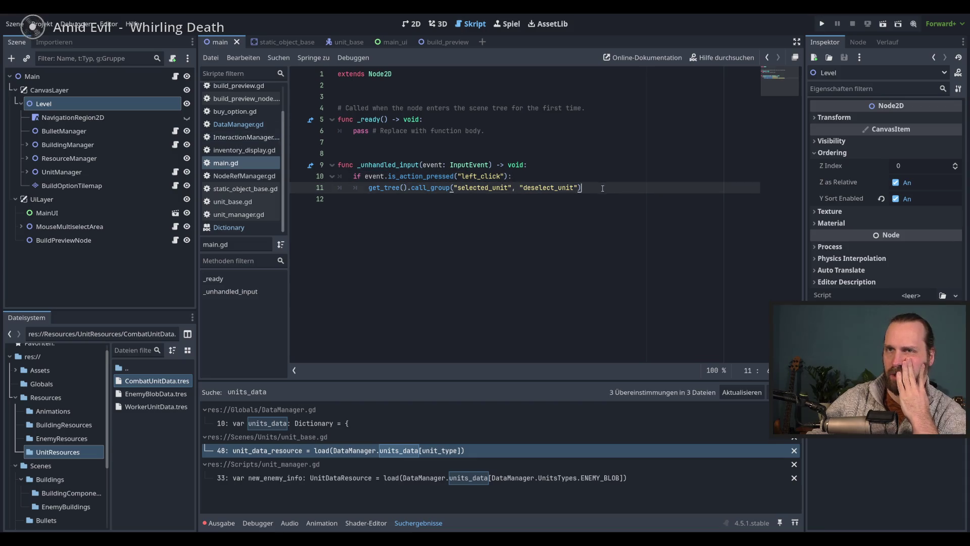
pyautogui.click(75, 117)
pyautogui.click(75, 104)
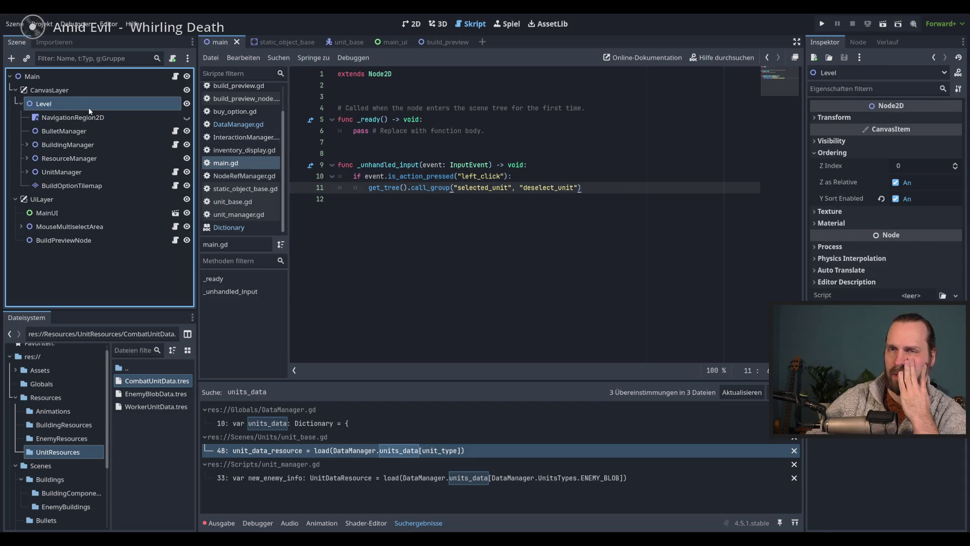
pyautogui.click(71, 145)
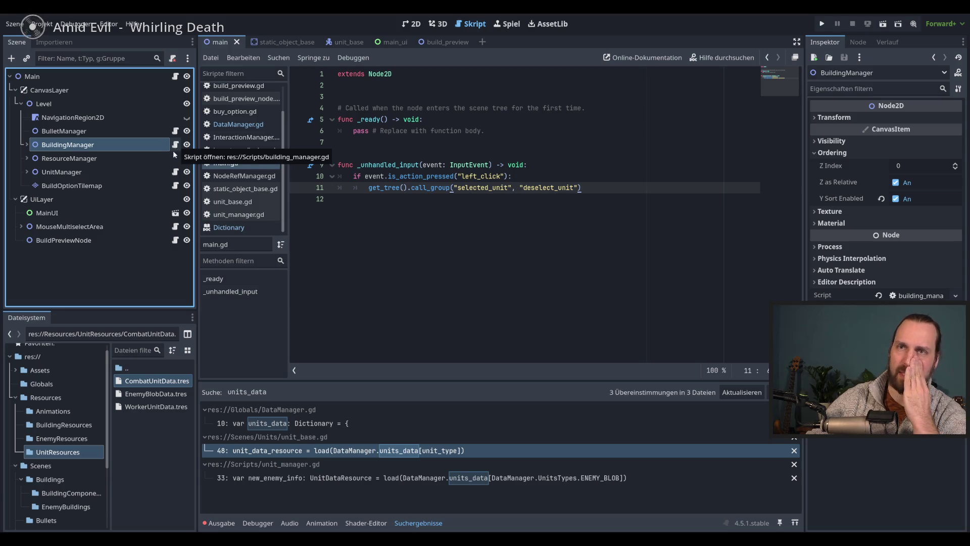
pyautogui.click(175, 172)
pyautogui.scroll(5, 556, 237)
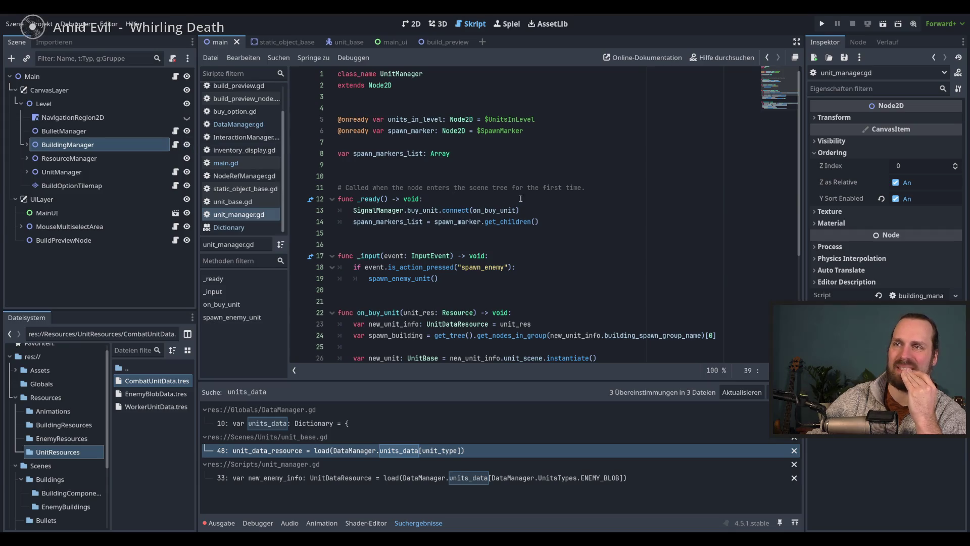
pyautogui.click(557, 218)
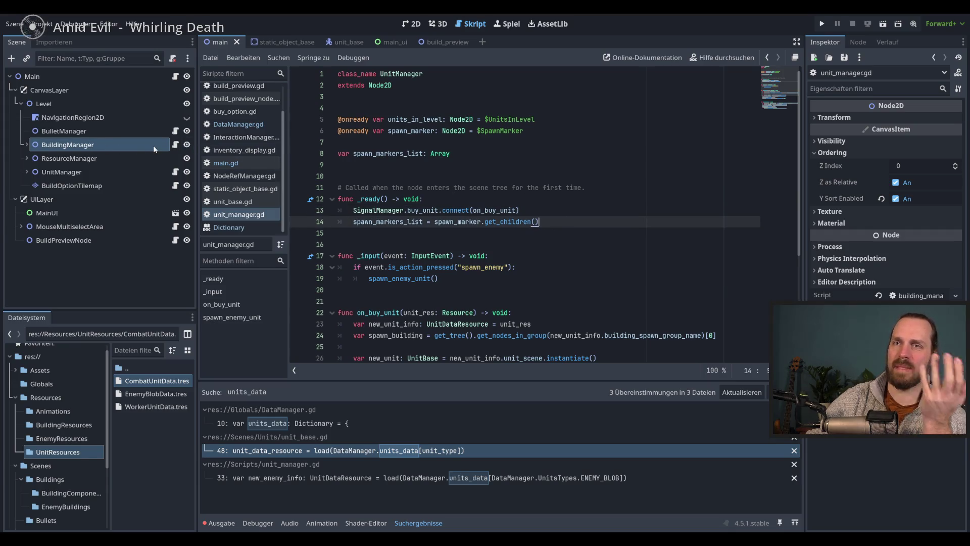
# Switch between building_manager.gd and unit_manager.gd, then open NodeRefManager.gd.
pyautogui.click(175, 145)
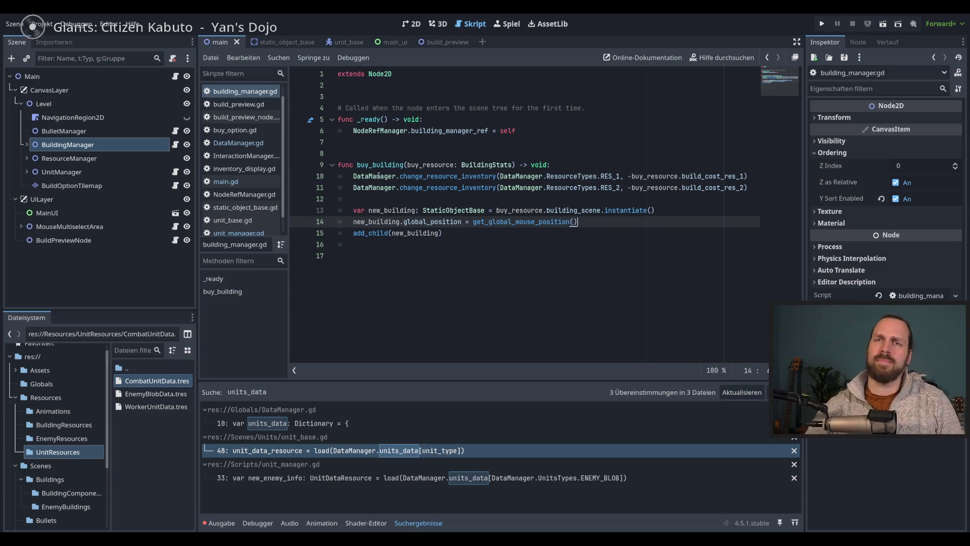
pyautogui.click(175, 172)
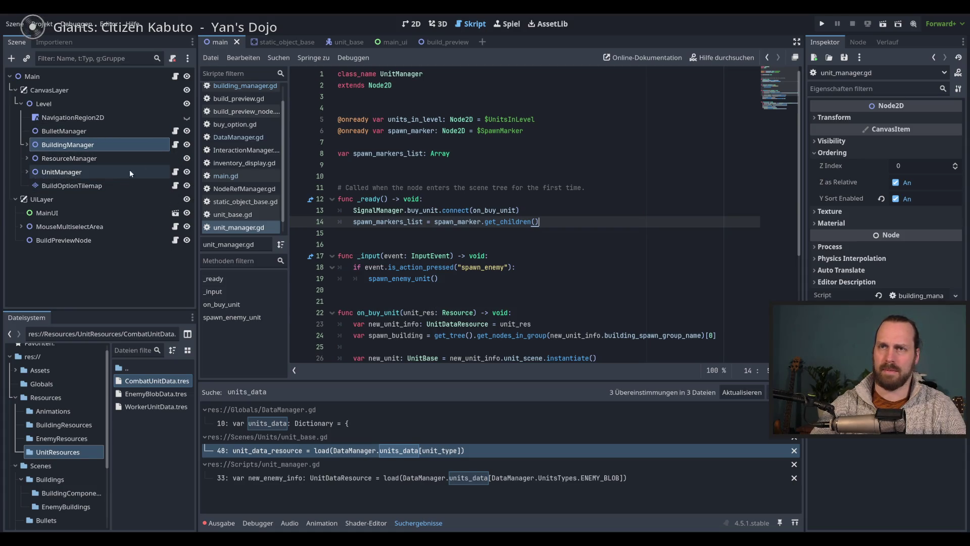
pyautogui.click(136, 141)
pyautogui.click(175, 144)
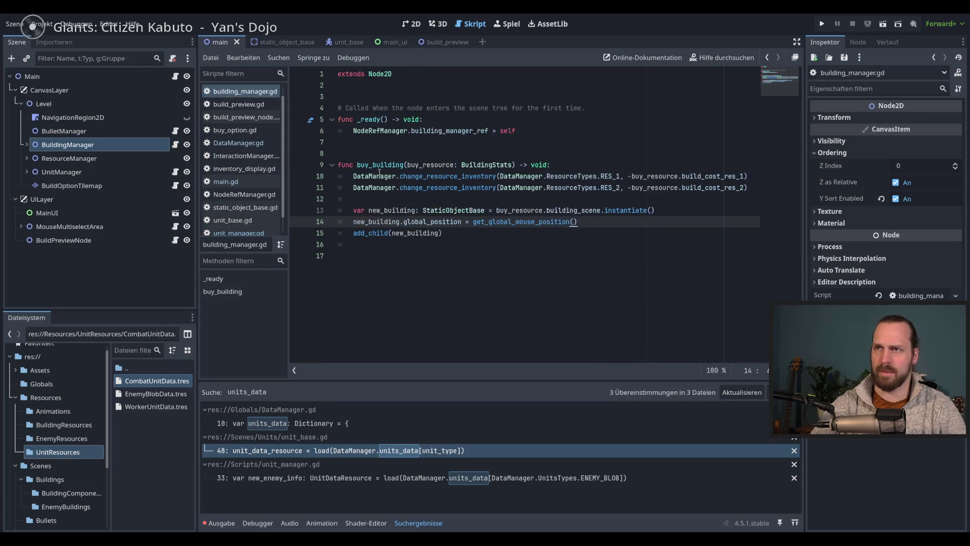
pyautogui.keyDown('ctrl'); pyautogui.click(407, 131); pyautogui.keyUp('ctrl')
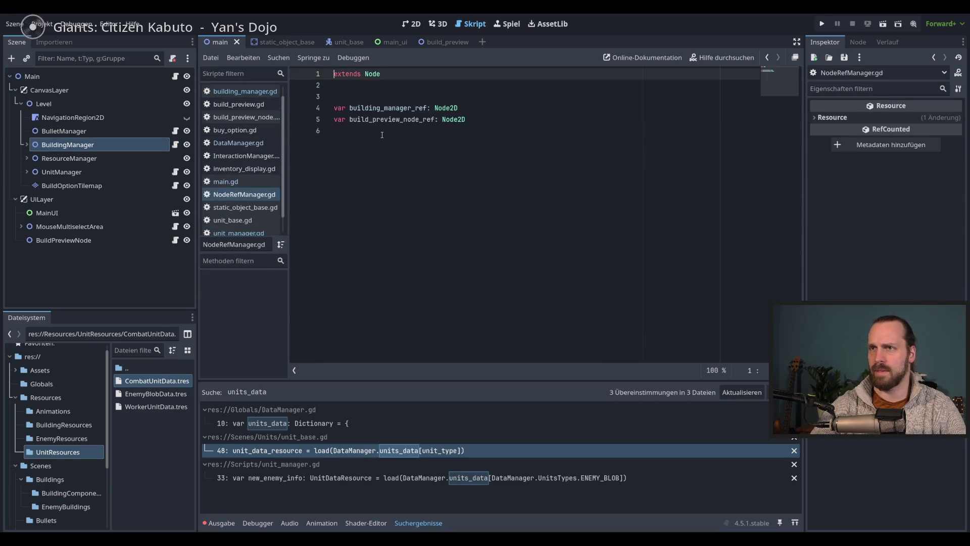
# Add var unit_manager_ref: Node2D on line 6 of NodeRefManager.gd and save.
pyautogui.click(491, 139)
pyautogui.write('ca')
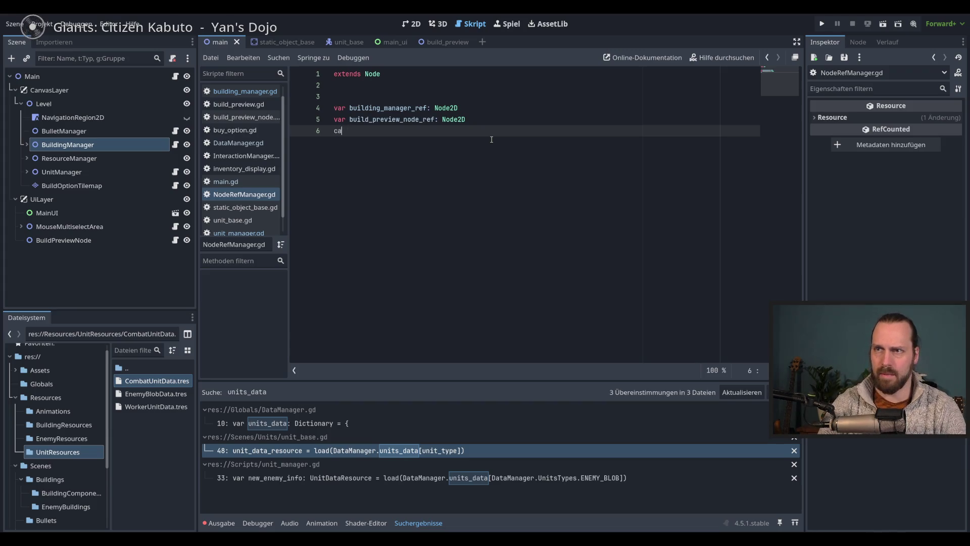
pyautogui.press('BackSpace')
pyautogui.press('BackSpace')
pyautogui.write('VAR')
pyautogui.press('BackSpace')
pyautogui.press('BackSpace')
pyautogui.press('BackSpace')
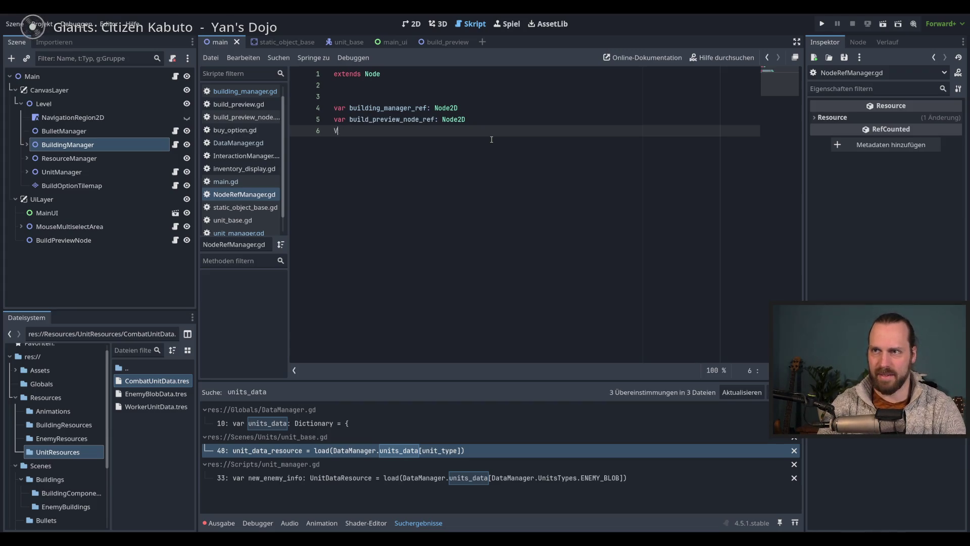
pyautogui.write('var unit_manager_refg')
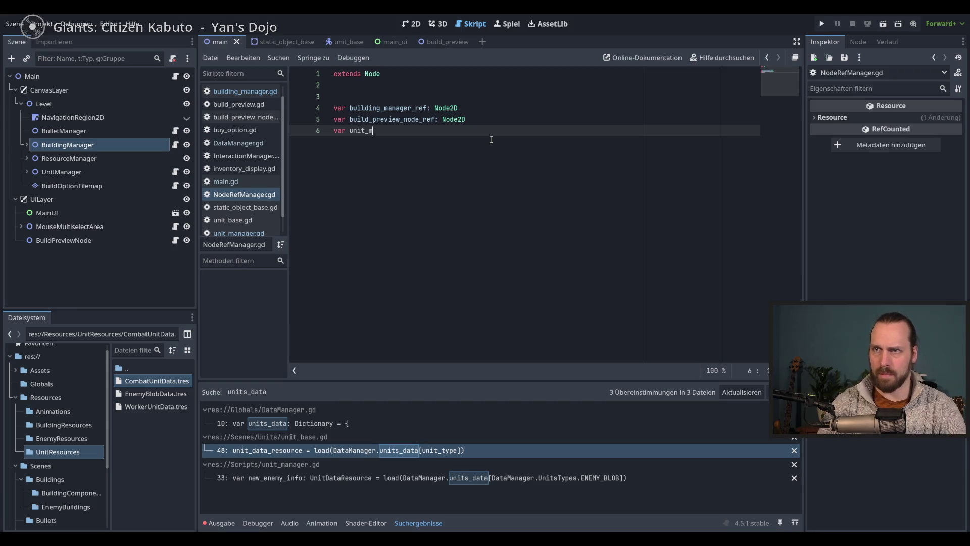
pyautogui.press('BackSpace')
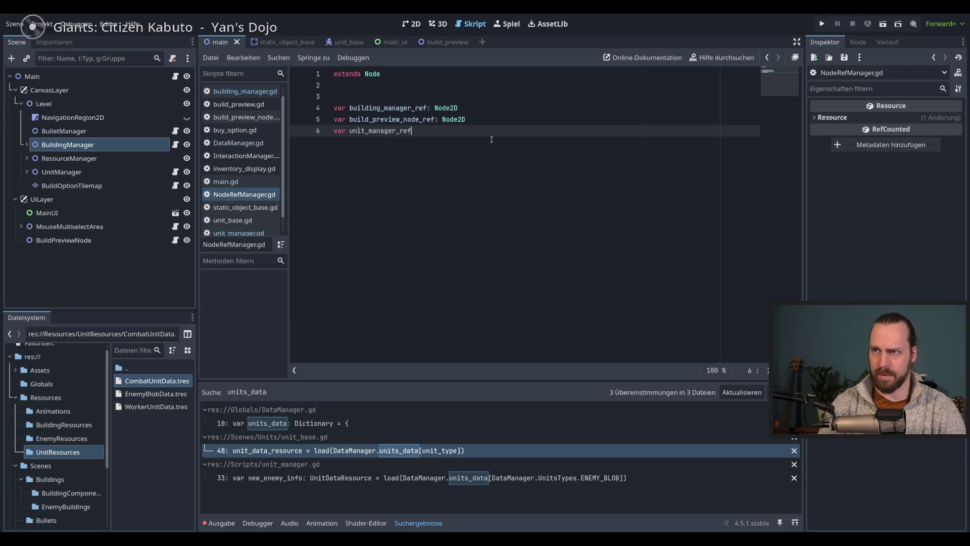
pyautogui.write(': ')
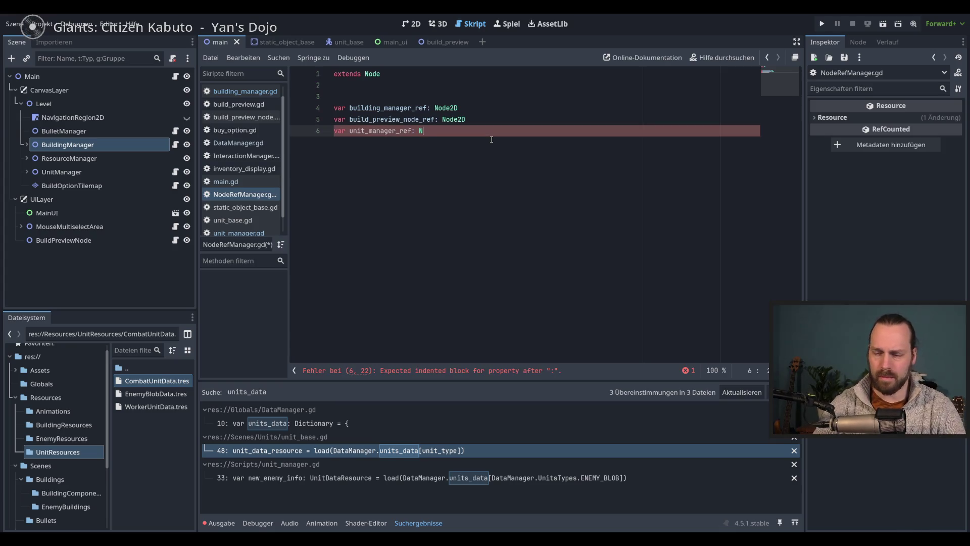
pyautogui.write('Node2D')
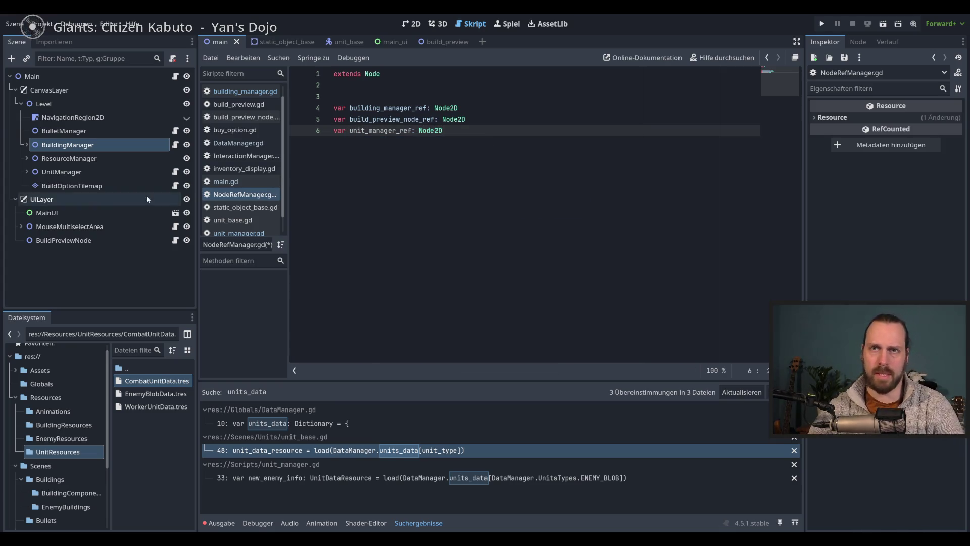
pyautogui.hotkey('ctrl', 's')
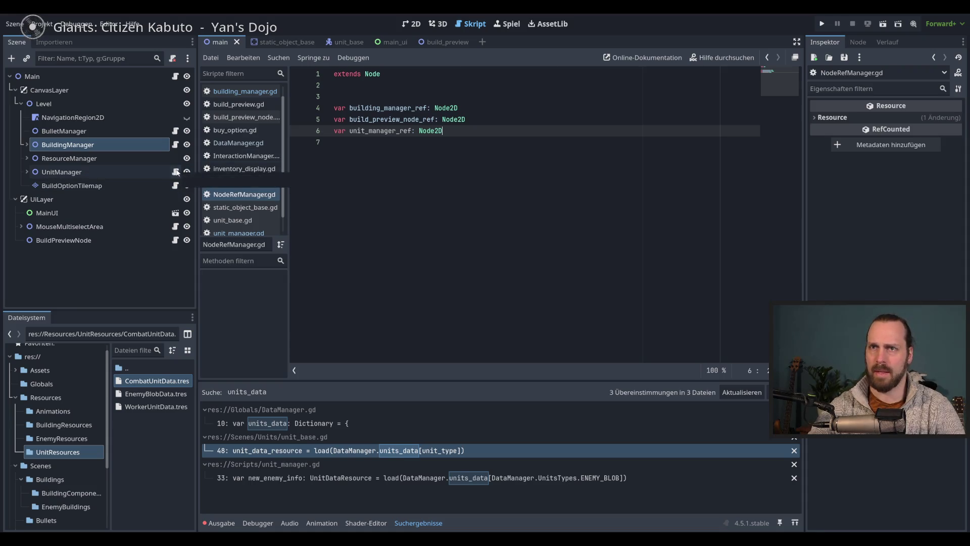
# In unit_manager.gd's _ready, add NodeRefManager.unit_manager_ref = self and save.
pyautogui.doubleClick(377, 131)
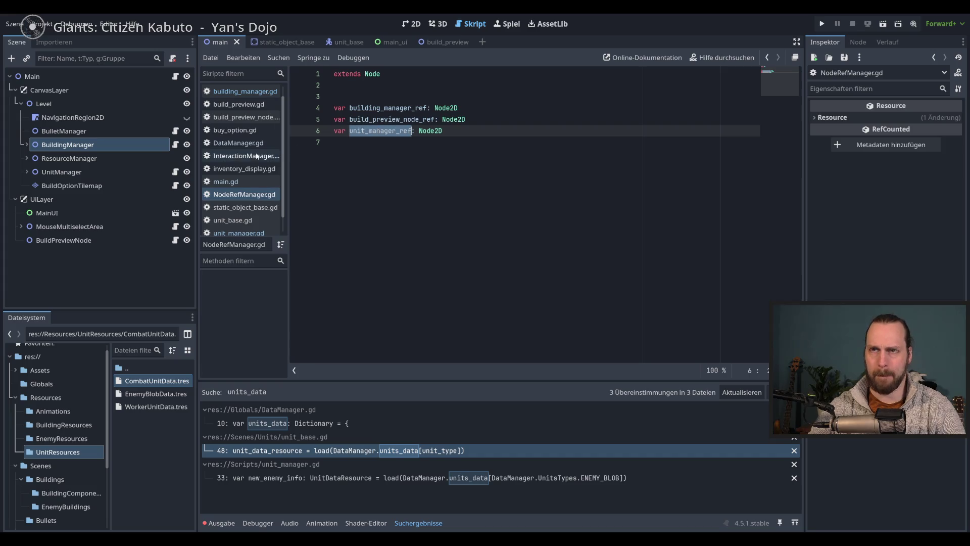
pyautogui.click(175, 172)
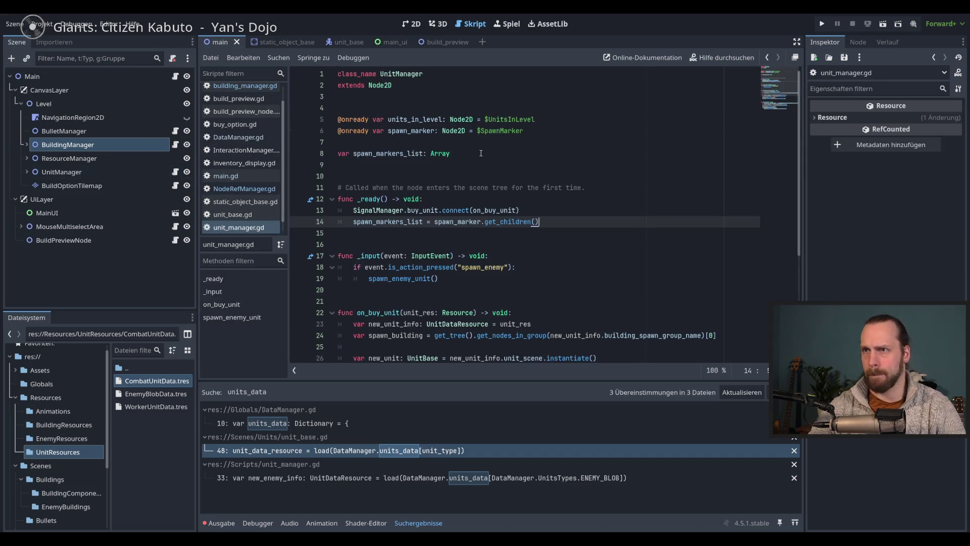
pyautogui.click(572, 207)
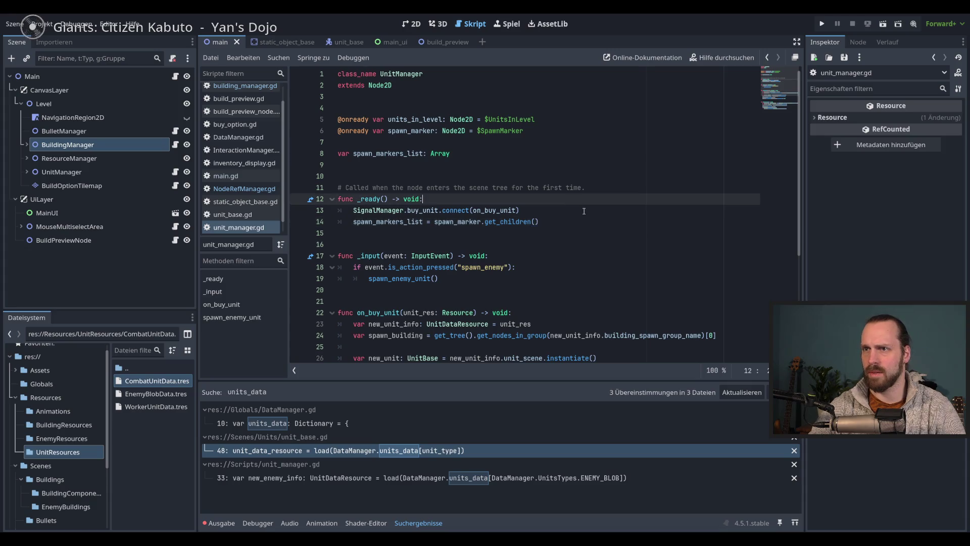
pyautogui.click(594, 217)
pyautogui.press('Return')
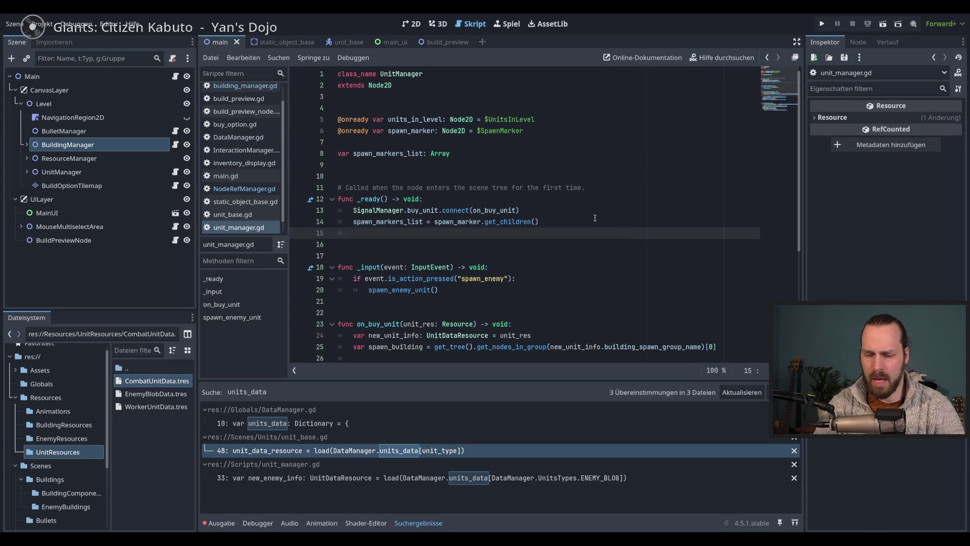
pyautogui.write('N')
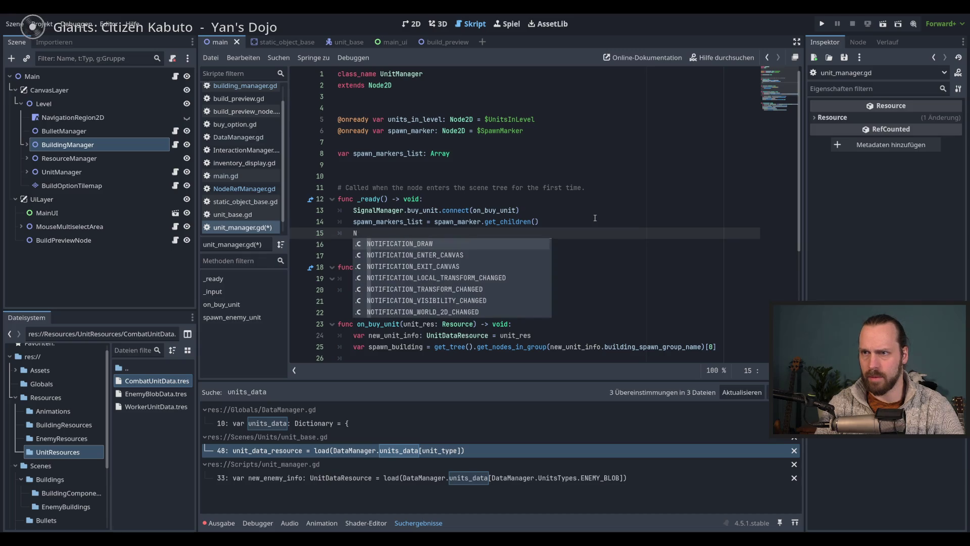
pyautogui.write('ode;')
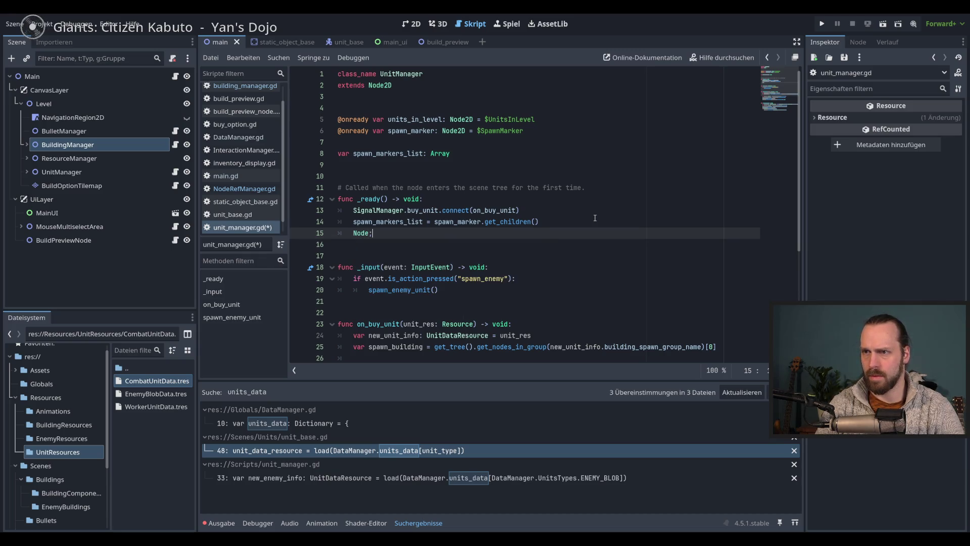
pyautogui.write('Ref')
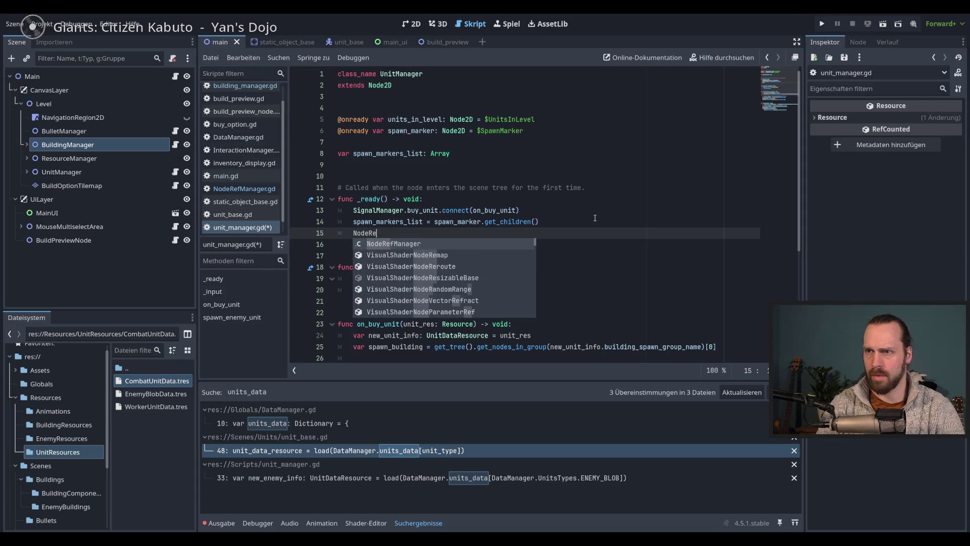
pyautogui.press('Return')
pyautogui.write('.')
pyautogui.press('Down')
pyautogui.press('Down')
pyautogui.press('Return')
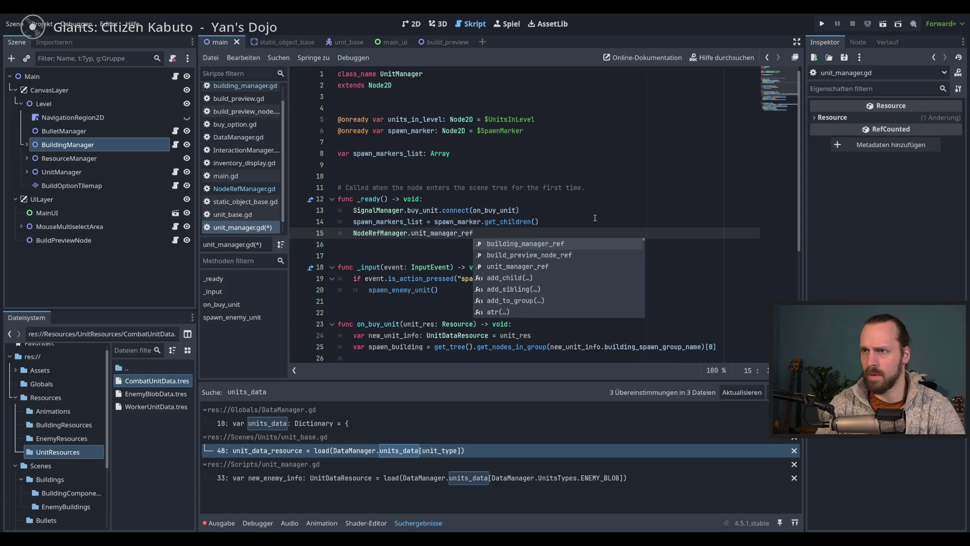
pyautogui.write(' = self')
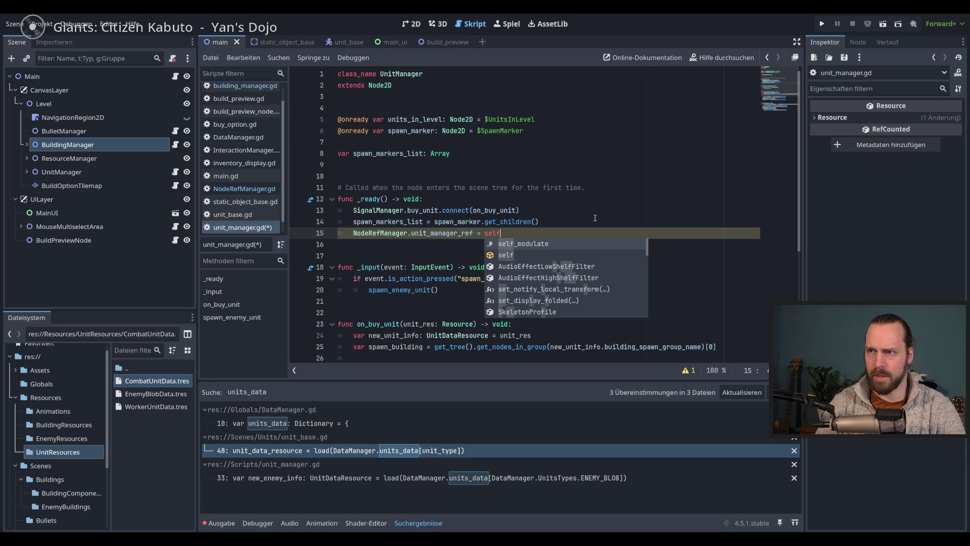
pyautogui.hotkey('ctrl', 's')
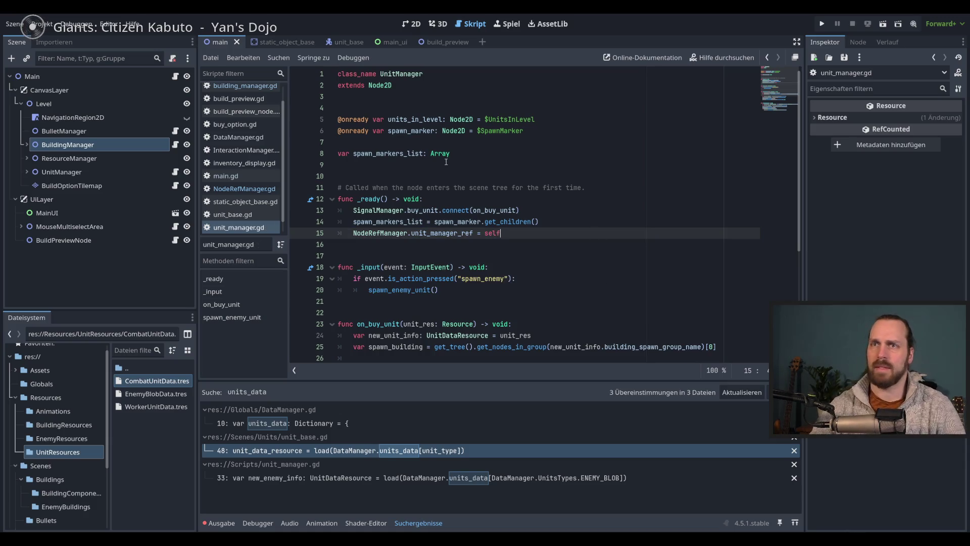
# Check the new line 15 in unit_manager.gd and select the BuildingManager node.
pyautogui.click(570, 224)
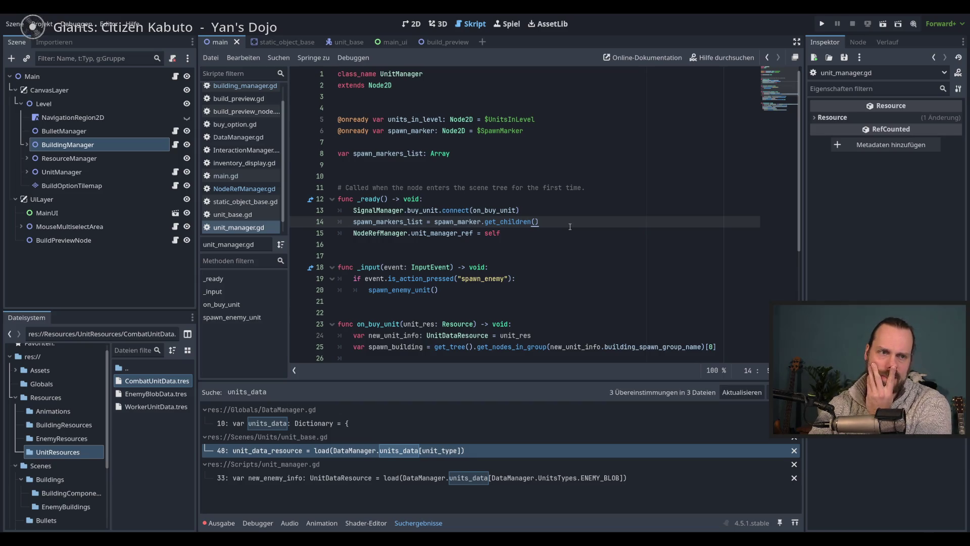
pyautogui.press('Down')
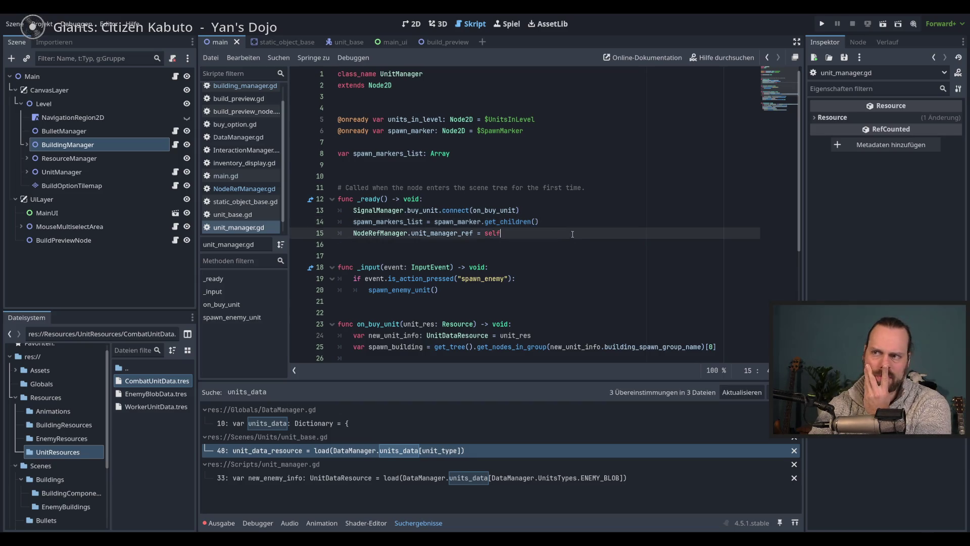
pyautogui.press('Up')
pyautogui.press('Down')
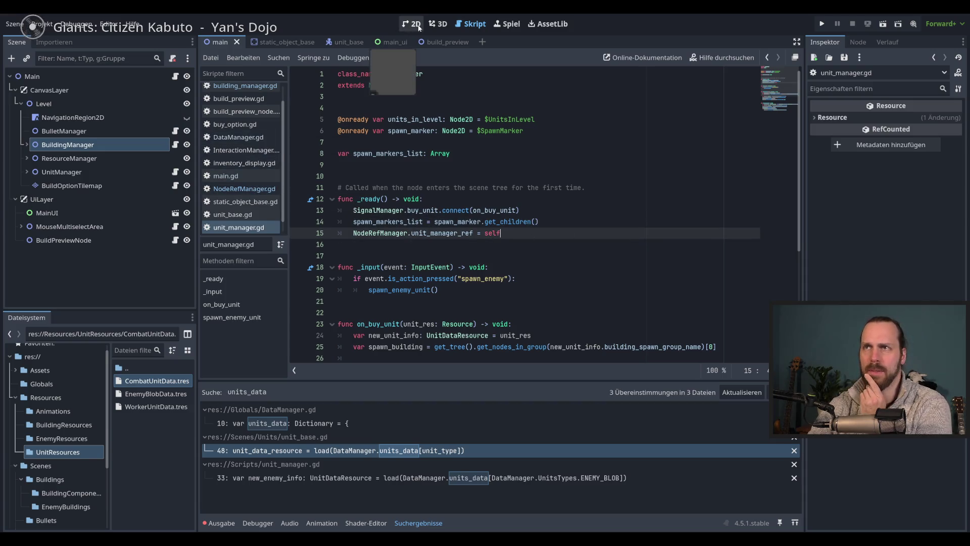
pyautogui.click(152, 144)
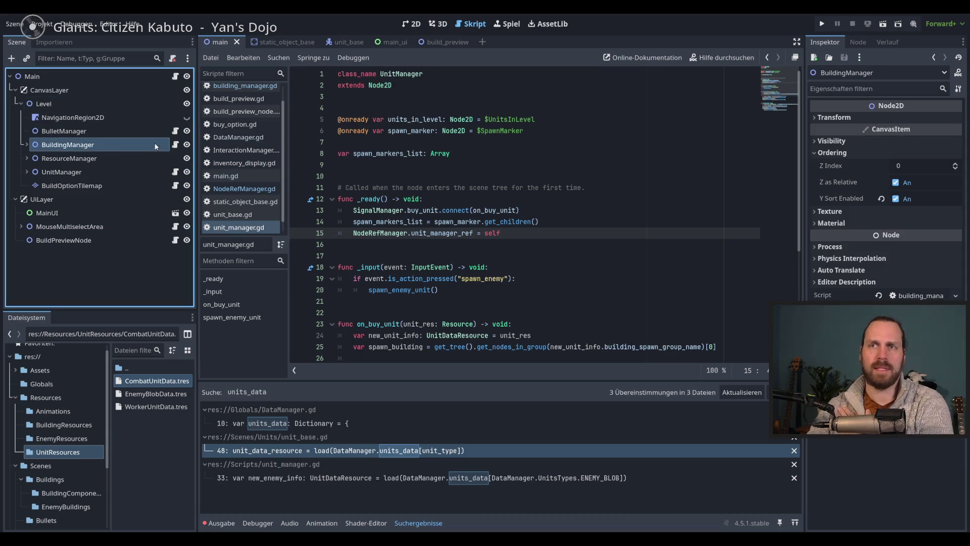
# Open BuildingManager's building_manager.gd script and look over its contents.
pyautogui.click(175, 145)
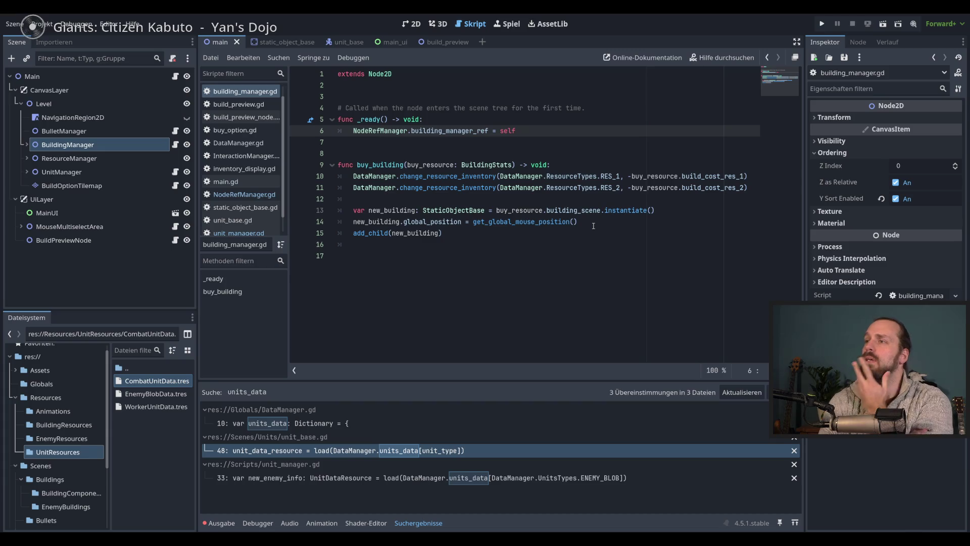
pyautogui.click(507, 276)
pyautogui.click(445, 233)
pyautogui.click(354, 256)
pyautogui.click(349, 153)
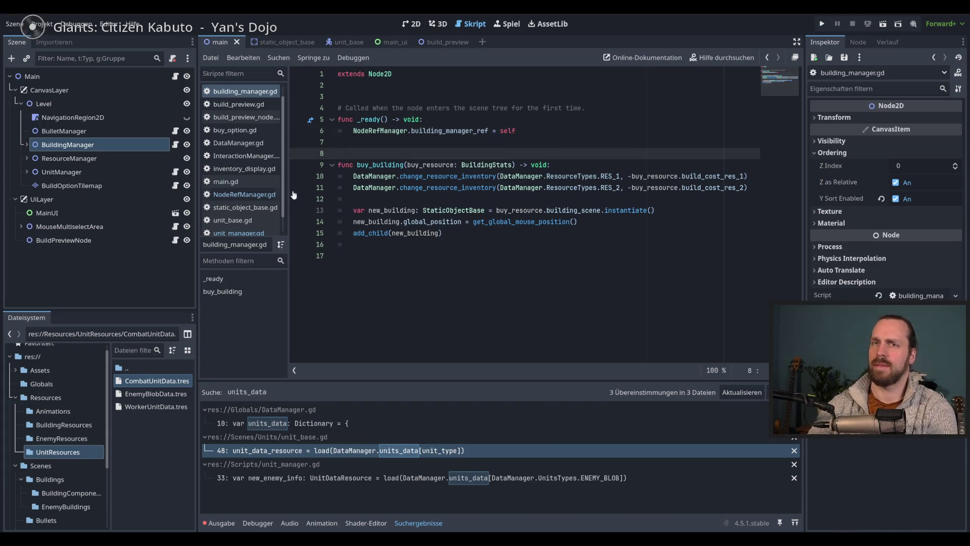
pyautogui.click(98, 145)
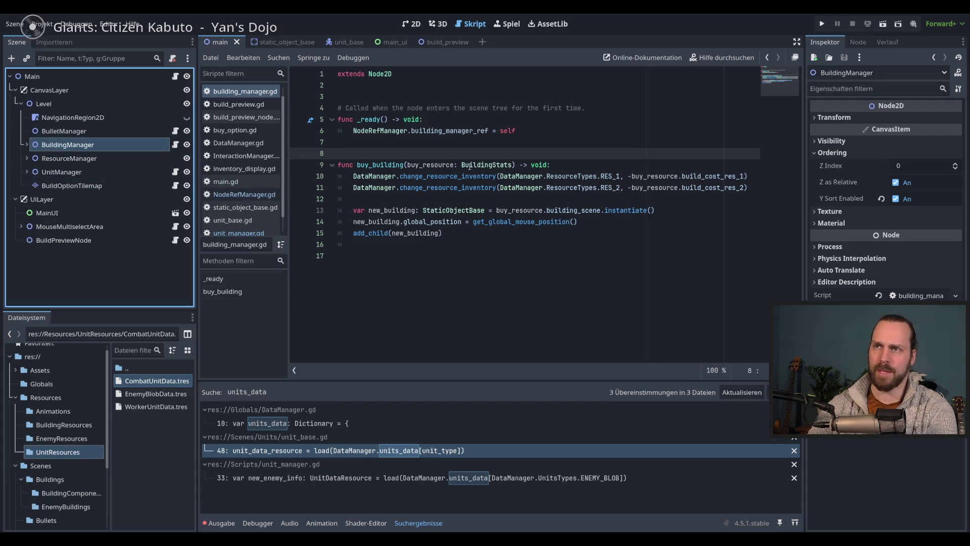
# Insert a blank line below extends Node2D and begin a var declaration on line 4.
pyautogui.click(432, 97)
pyautogui.press('Return')
pyautogui.press('Return')
pyautogui.press('Return')
pyautogui.click(433, 122)
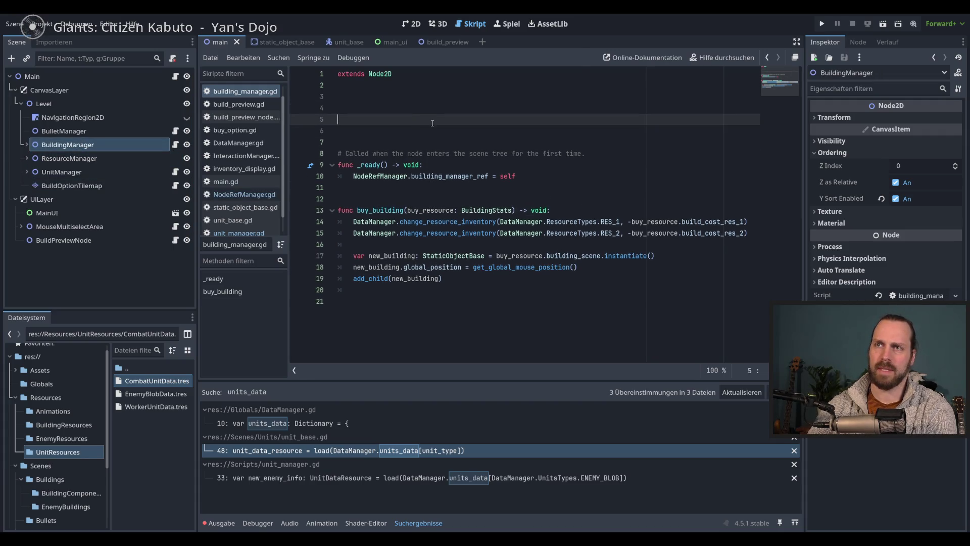
pyautogui.press('BackSpace')
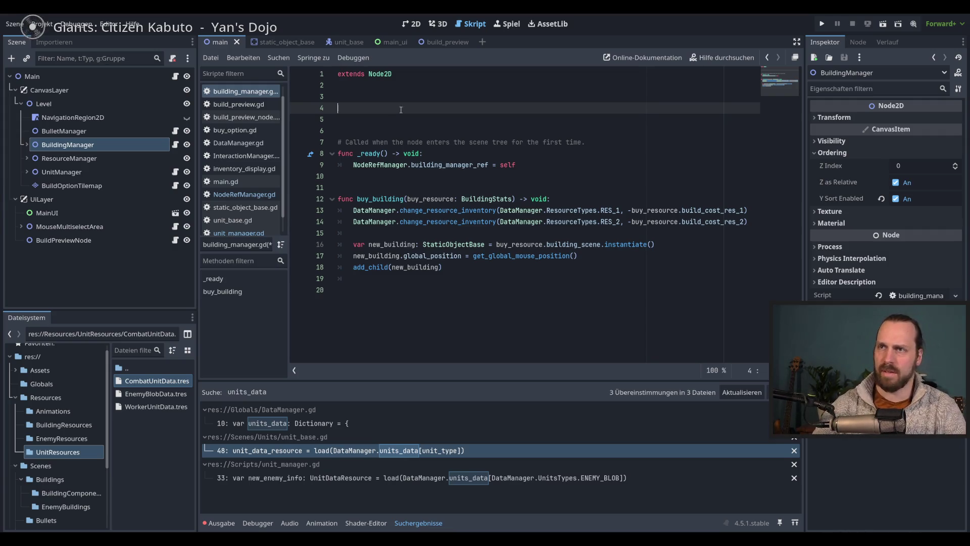
pyautogui.write('var')
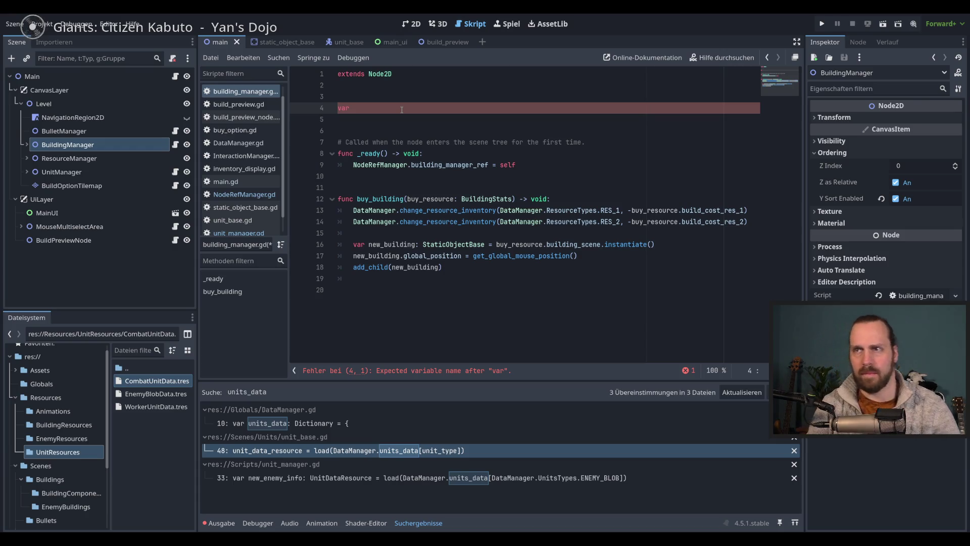
# Declare building_available as a Dictionary and open an indented line inside its braces.
pyautogui.write('building_')
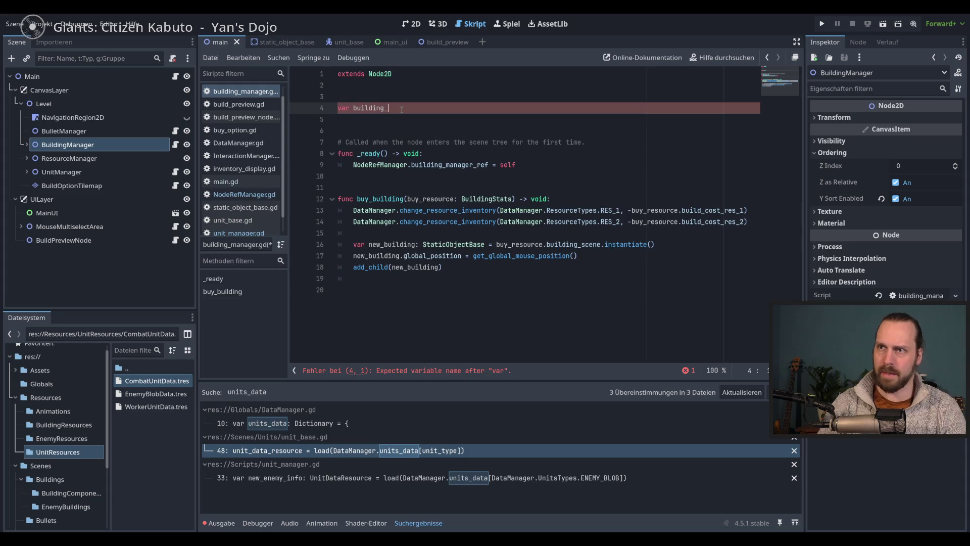
pyautogui.write('avai')
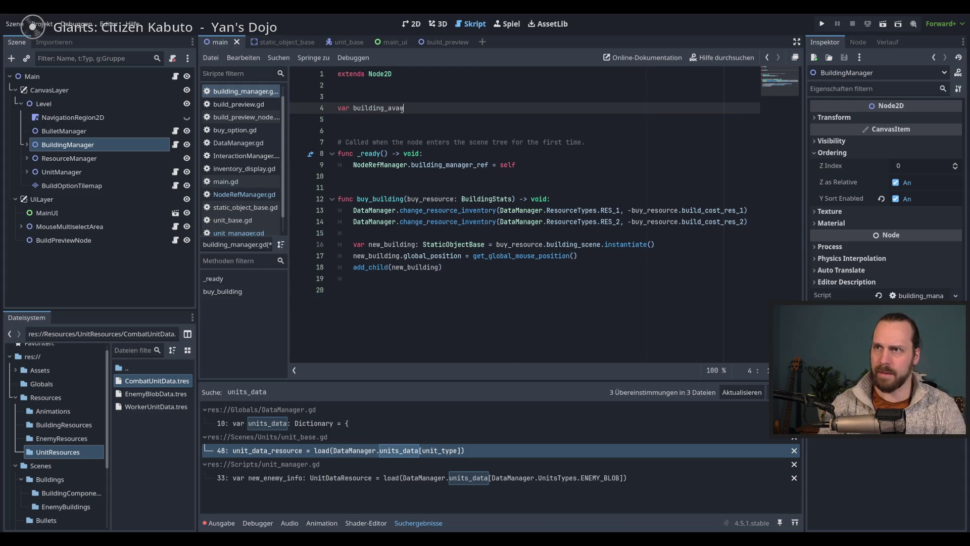
pyautogui.write('la')
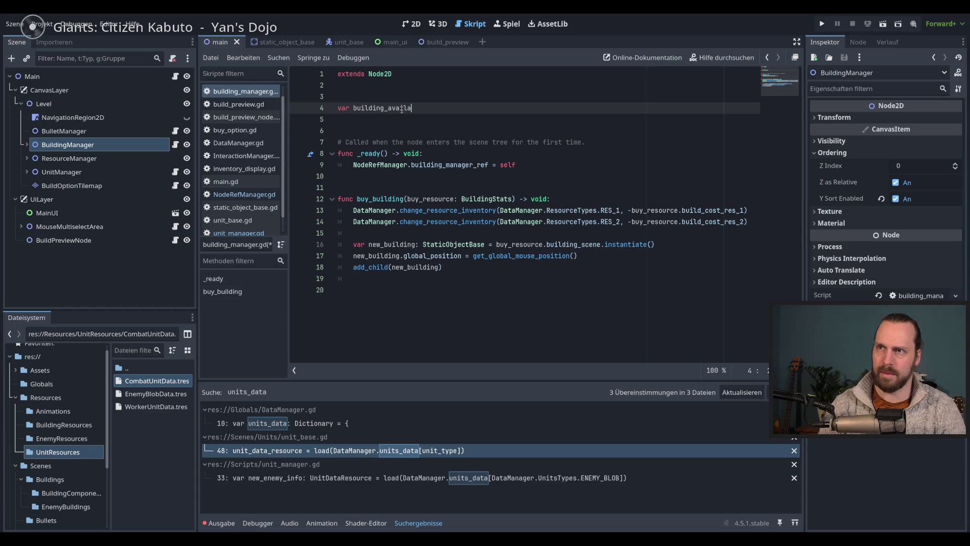
pyautogui.write('ble: ')
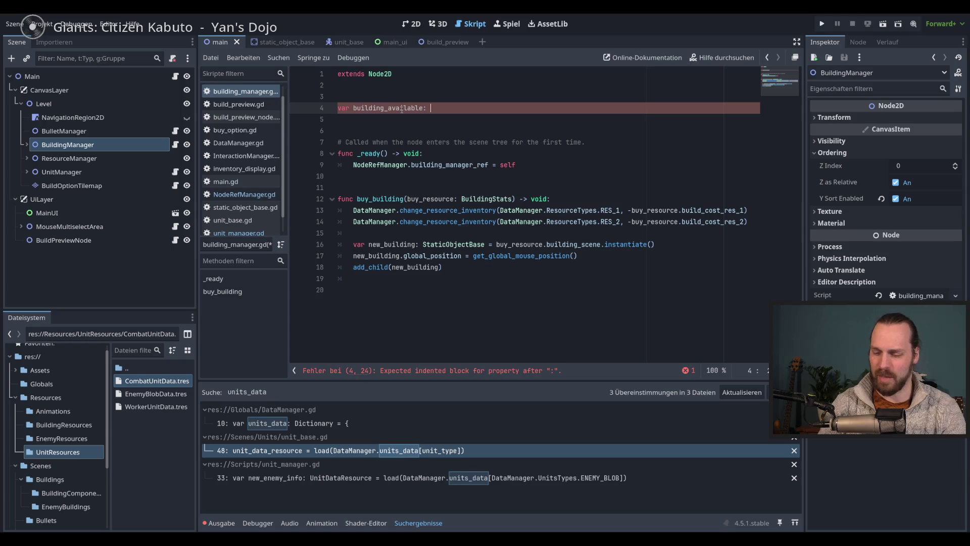
pyautogui.write('{')
pyautogui.press('Return')
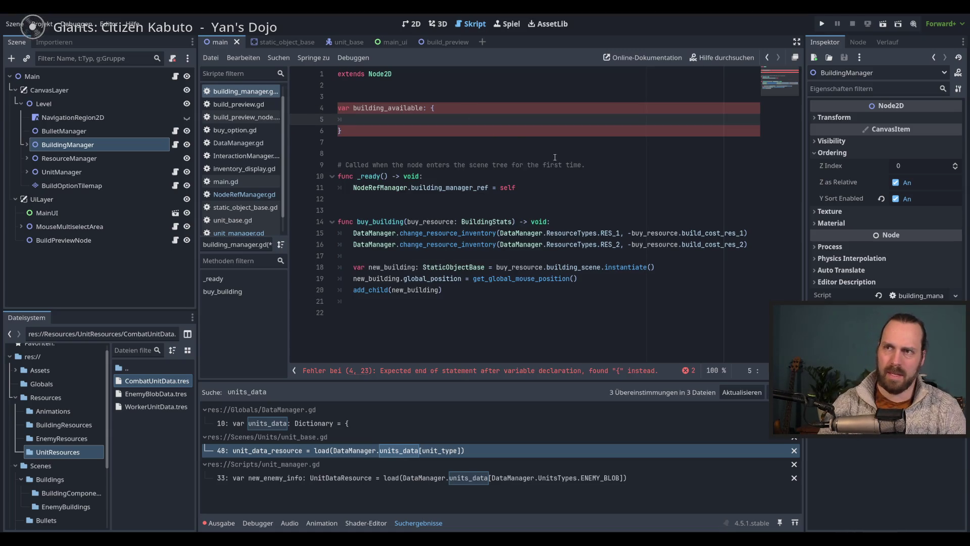
pyautogui.write('Data')
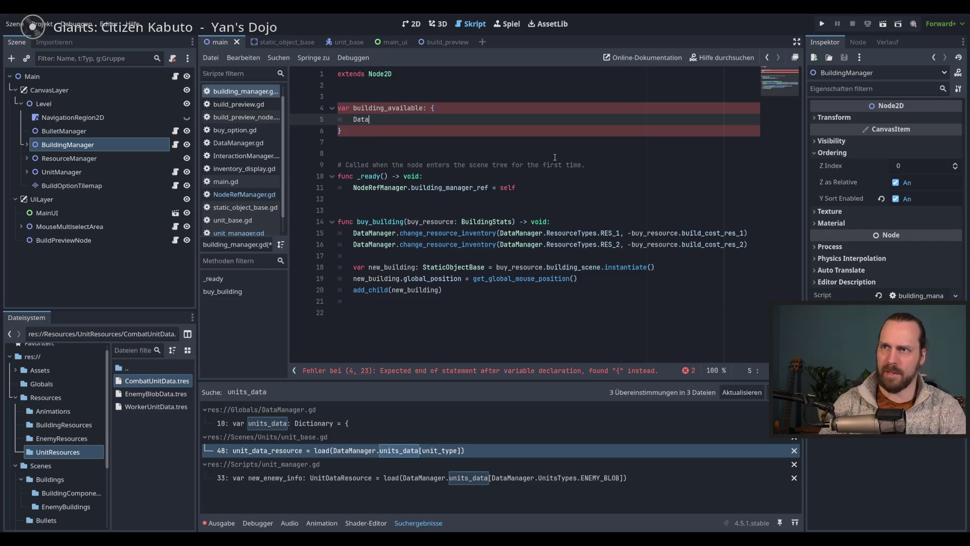
pyautogui.press('BackSpace')
pyautogui.press('BackSpace')
pyautogui.press('BackSpace')
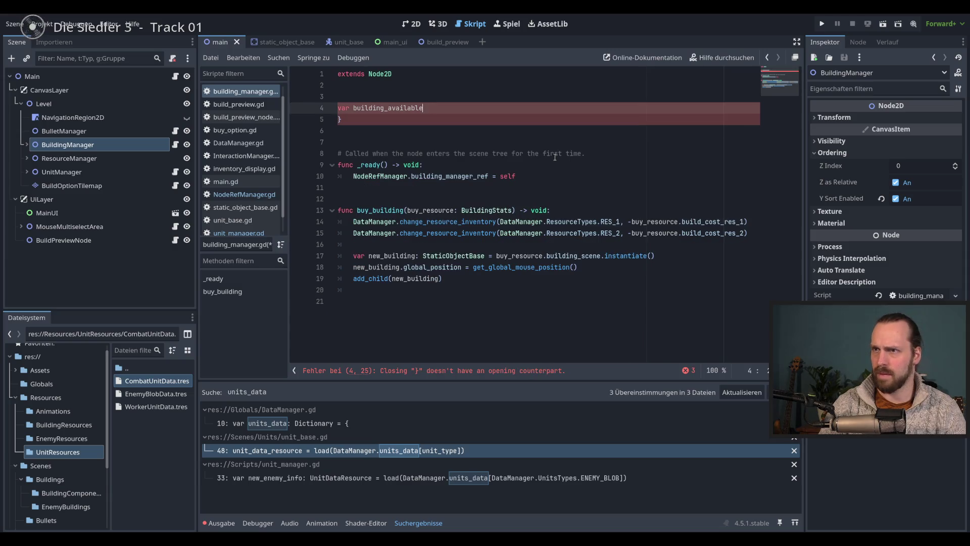
pyautogui.write('=')
pyautogui.press('BackSpace')
pyautogui.press('BackSpace')
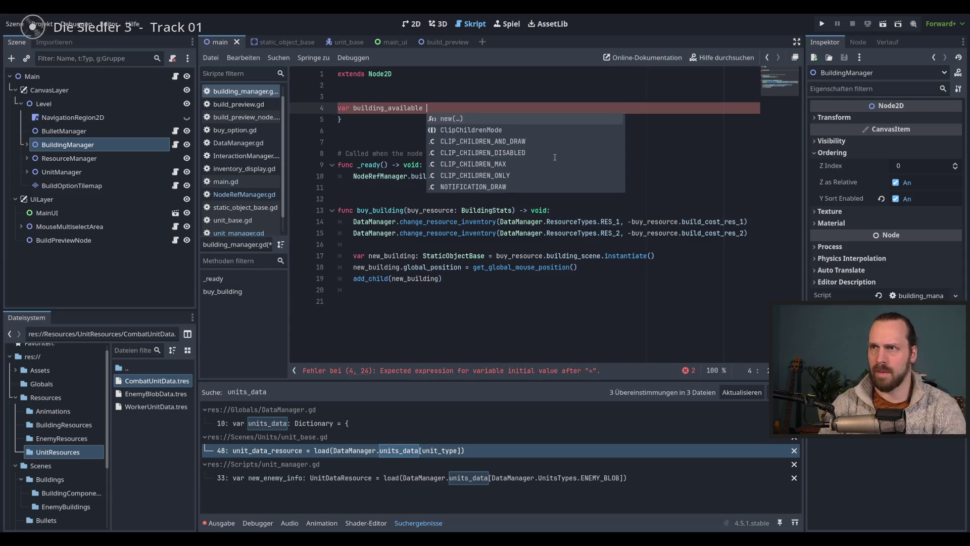
pyautogui.write(': Dic')
pyautogui.press('Return')
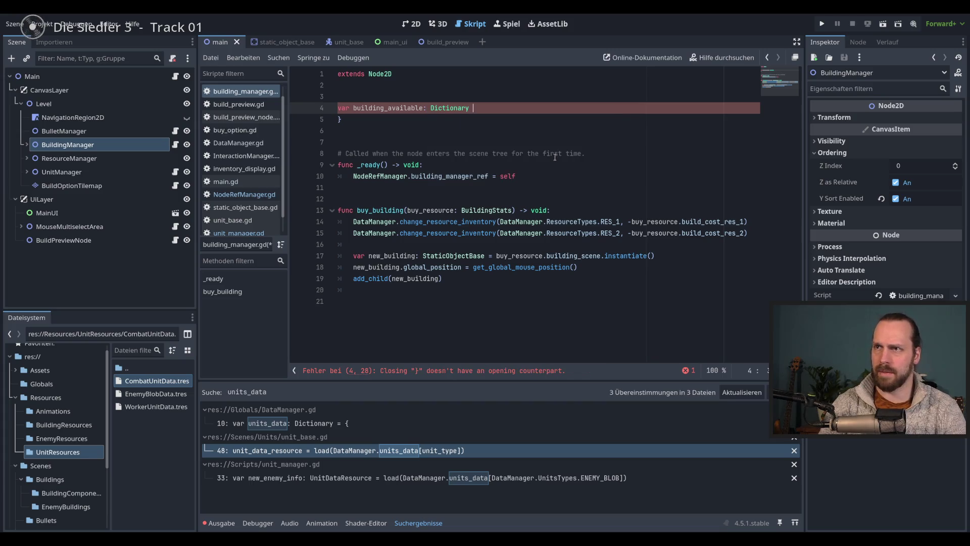
pyautogui.write('= {')
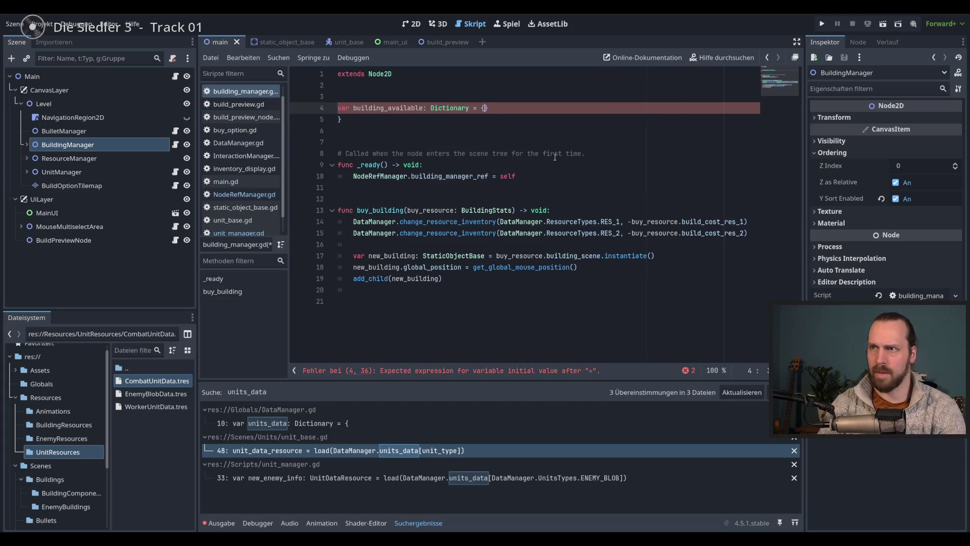
pyautogui.press('Return')
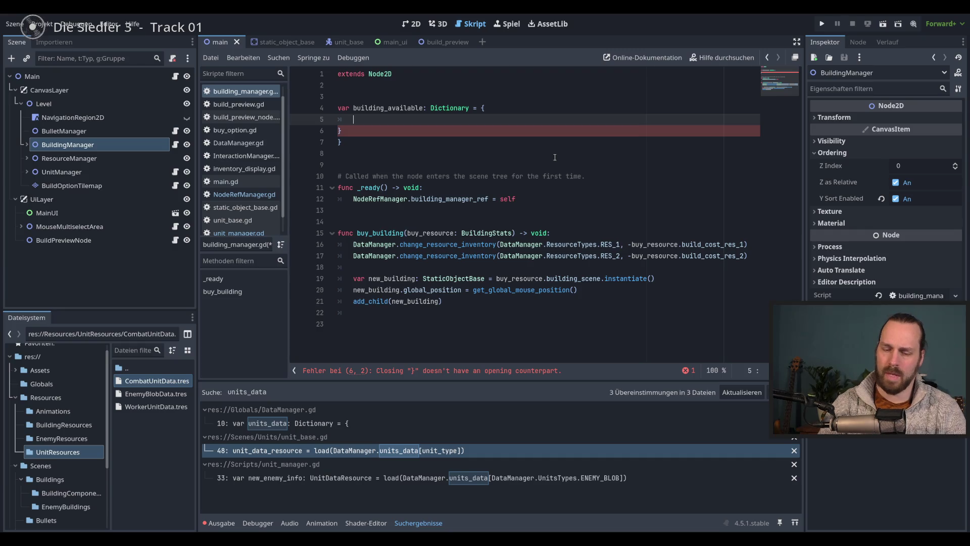
# Add DataManager.BuildingTypes.MAIN as the first key with value false.
pyautogui.write('DataManager.')
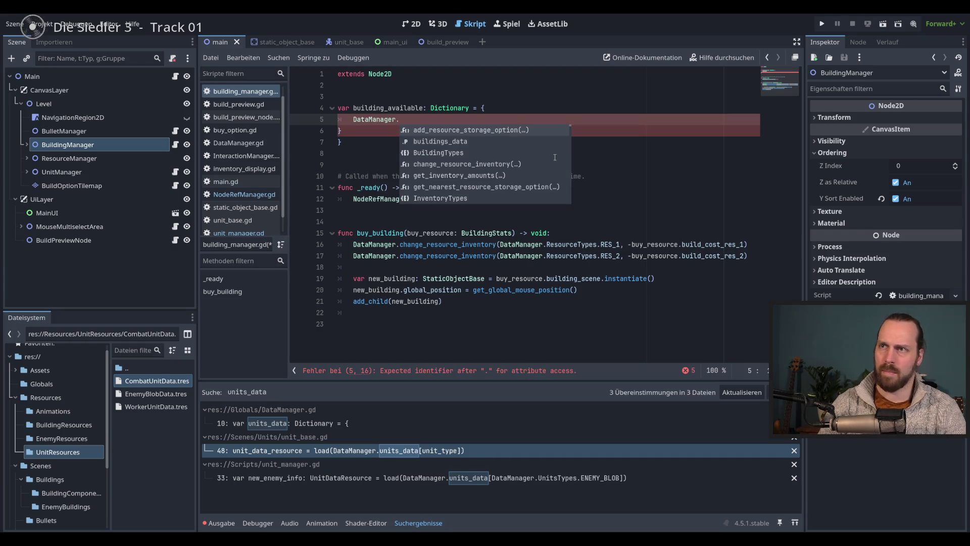
pyautogui.press('Down')
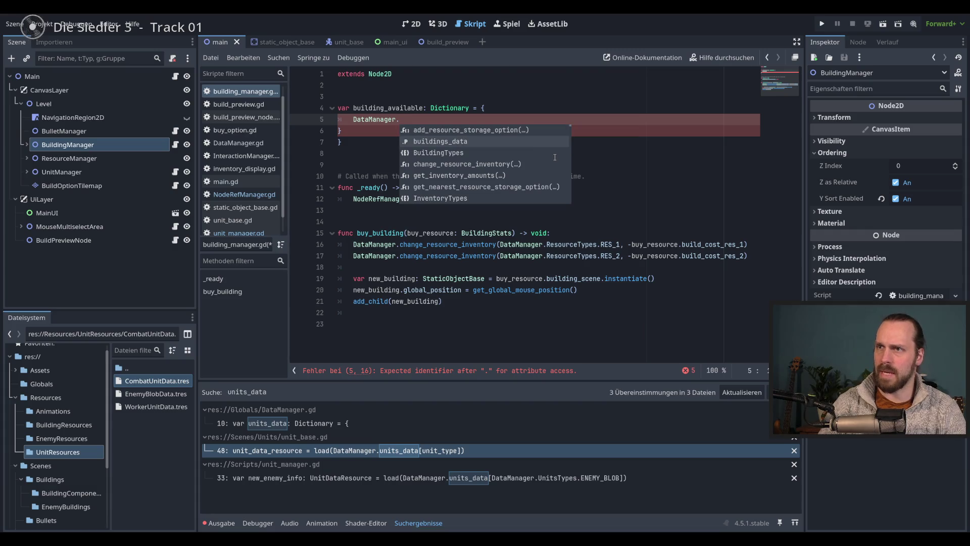
pyautogui.press('Down')
pyautogui.press('Return')
pyautogui.write('.')
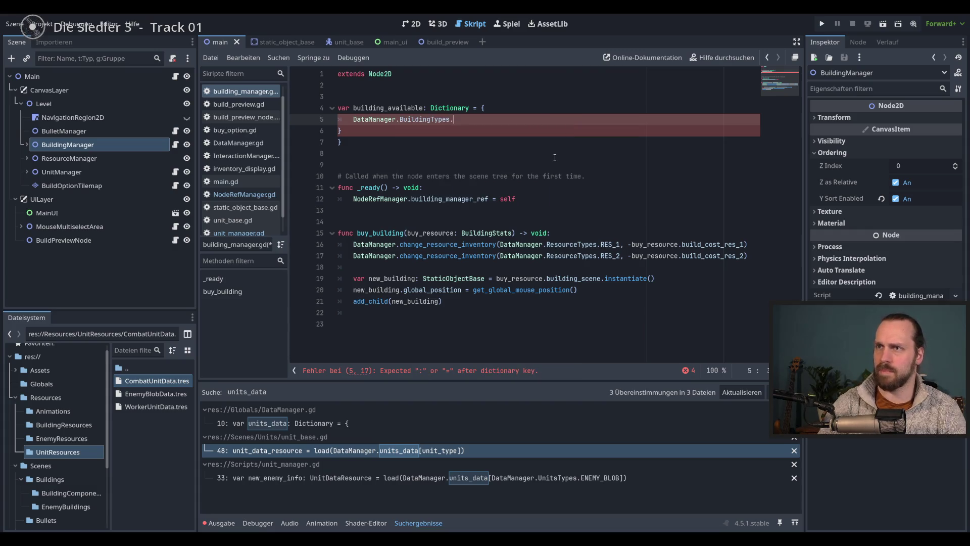
pyautogui.press('Return')
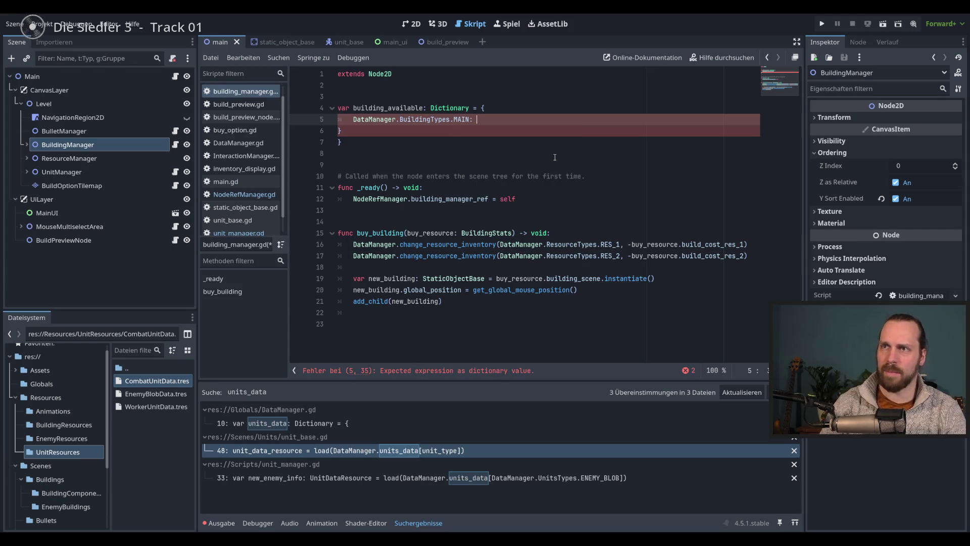
pyautogui.write('true')
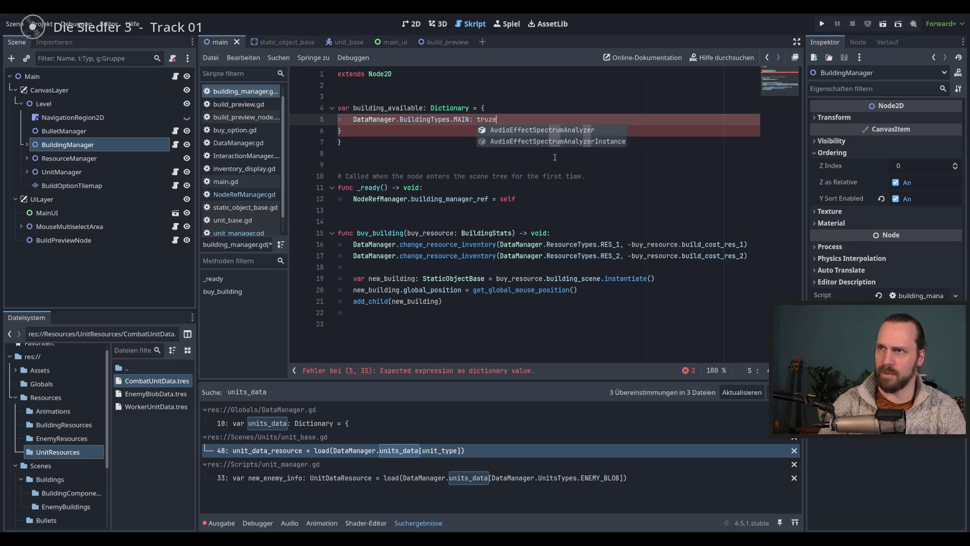
pyautogui.press('Return')
pyautogui.press('BackSpace')
pyautogui.press('BackSpace')
pyautogui.press('BackSpace')
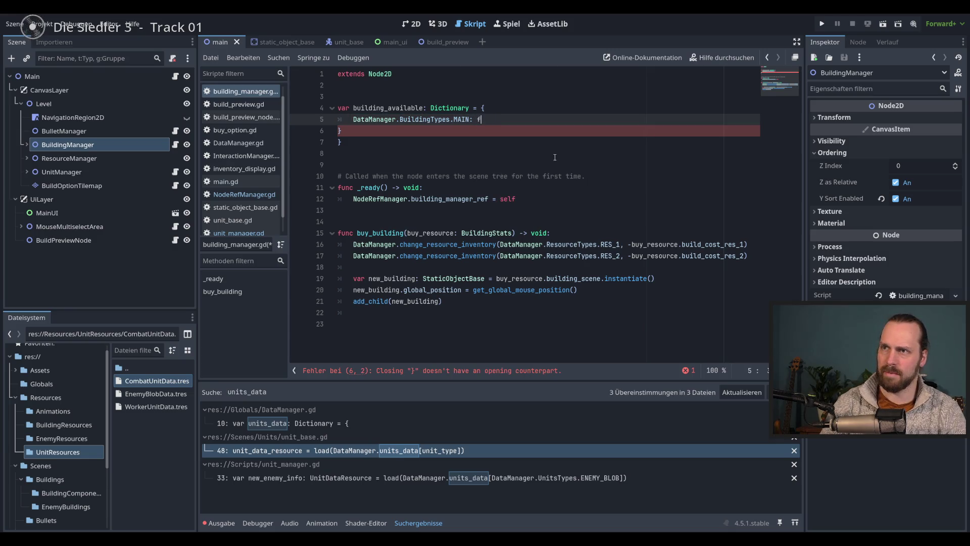
pyautogui.write('false,')
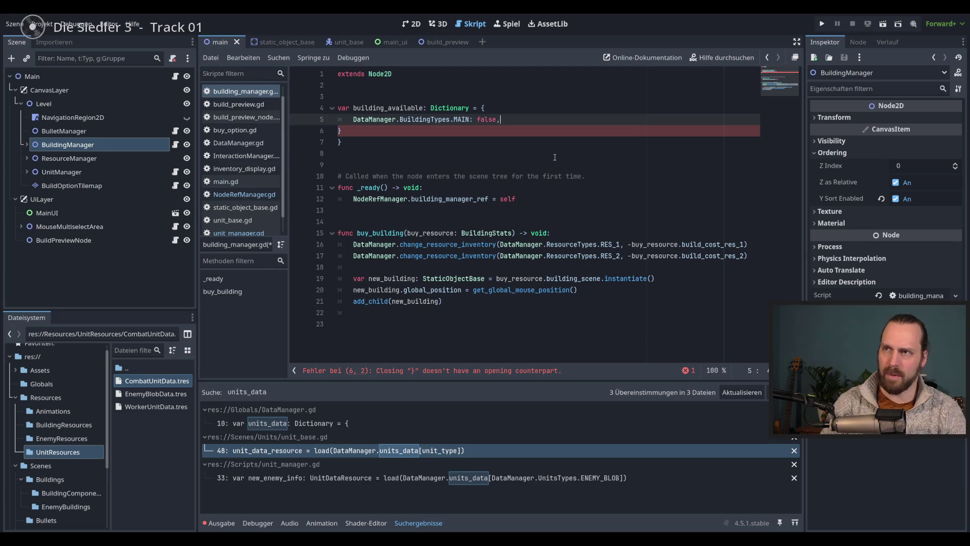
pyautogui.press('Return')
# Add DataManager.BuildingTypes.LANDING_PLATFORM with value false.
pyautogui.write('Data')
pyautogui.press('Return')
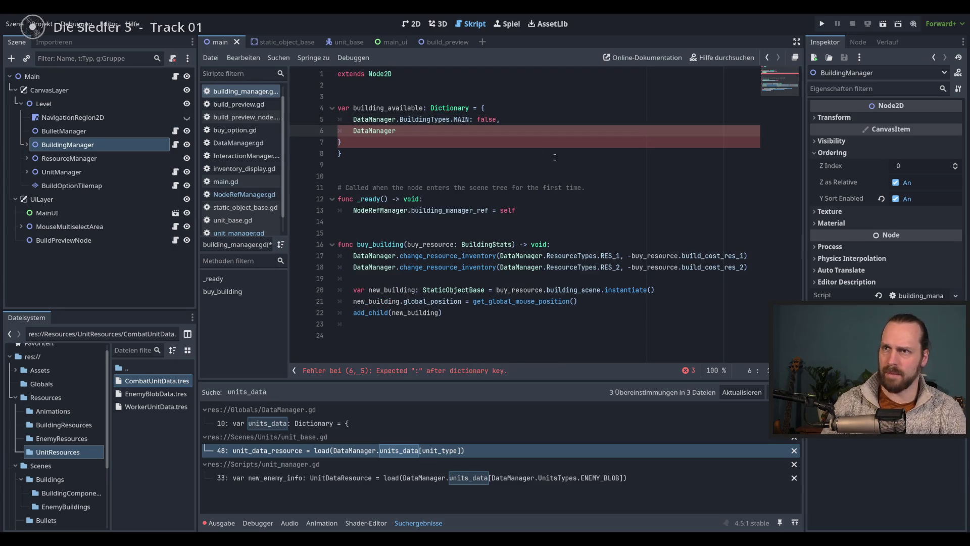
pyautogui.write('.B')
pyautogui.press('Return')
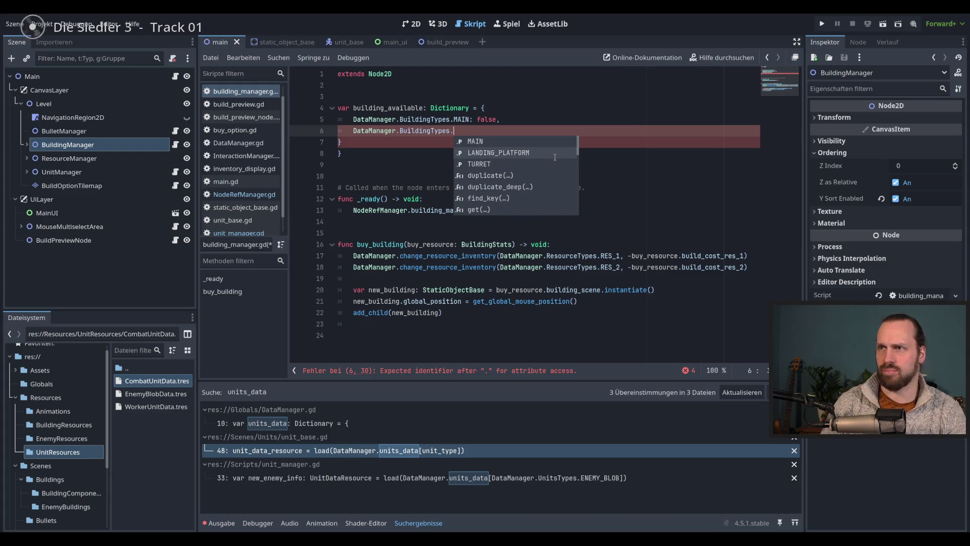
pyautogui.click(554, 153)
pyautogui.write(': ')
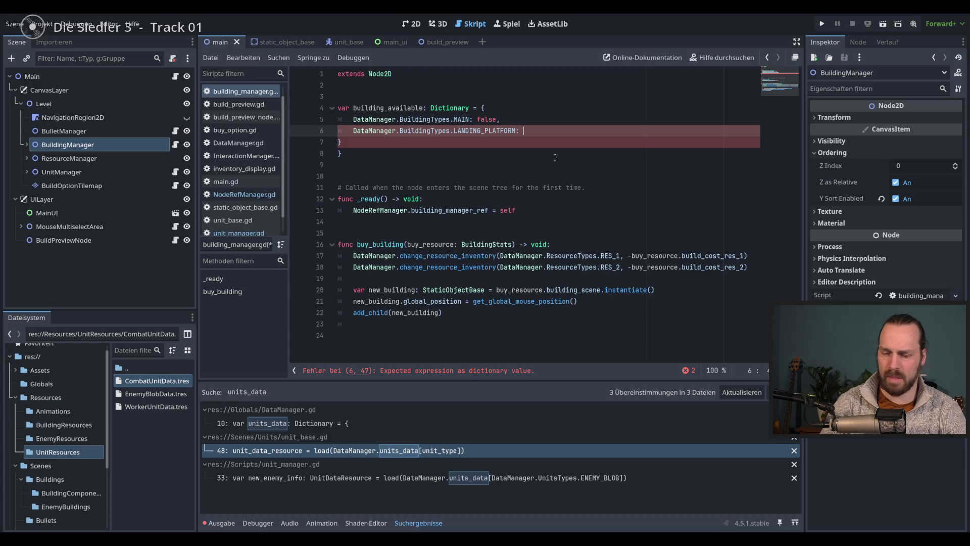
pyautogui.write('false')
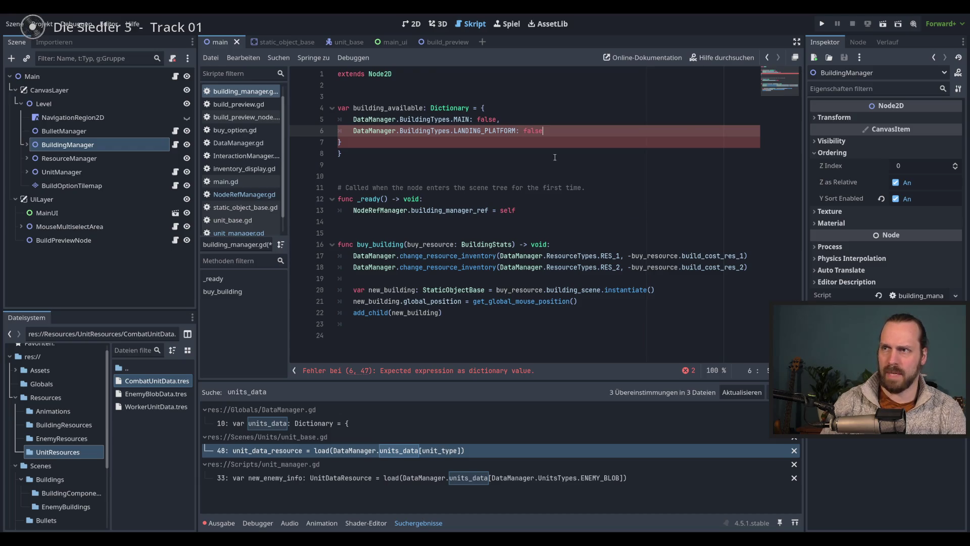
pyautogui.write(',')
pyautogui.press('Return')
# Add DataManager.BuildingTypes.TURRET with value true and save the script.
pyautogui.write('DataManager.b')
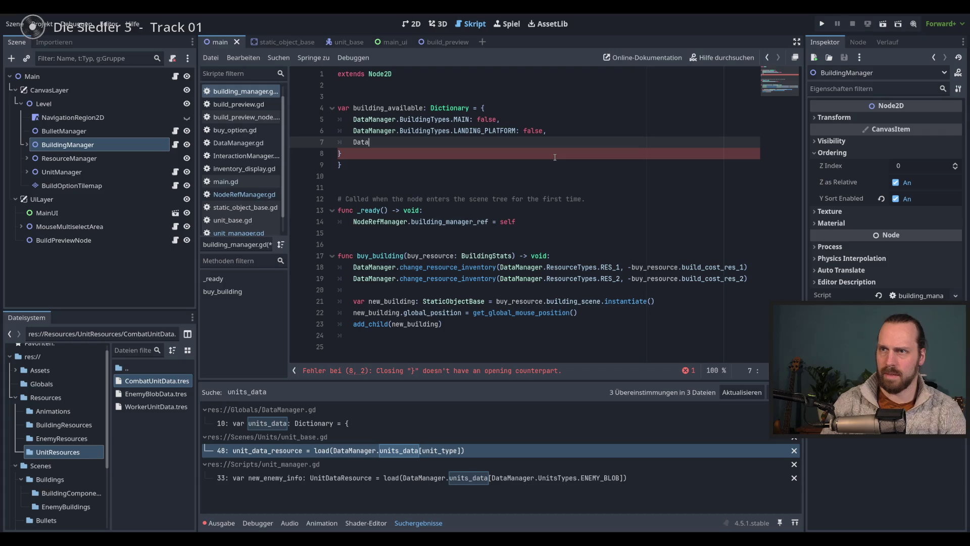
pyautogui.press('BackSpace')
pyautogui.write('B')
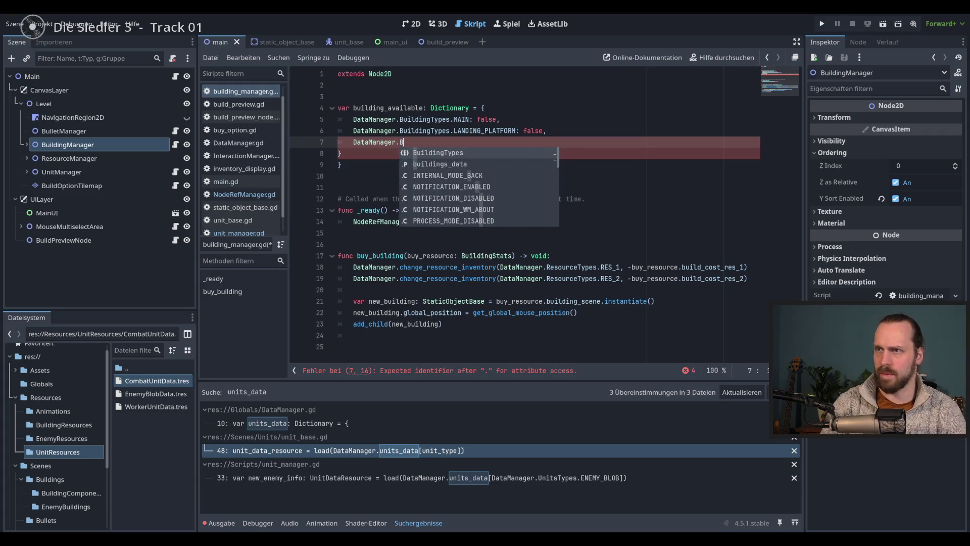
pyautogui.press('Escape')
pyautogui.write('uil')
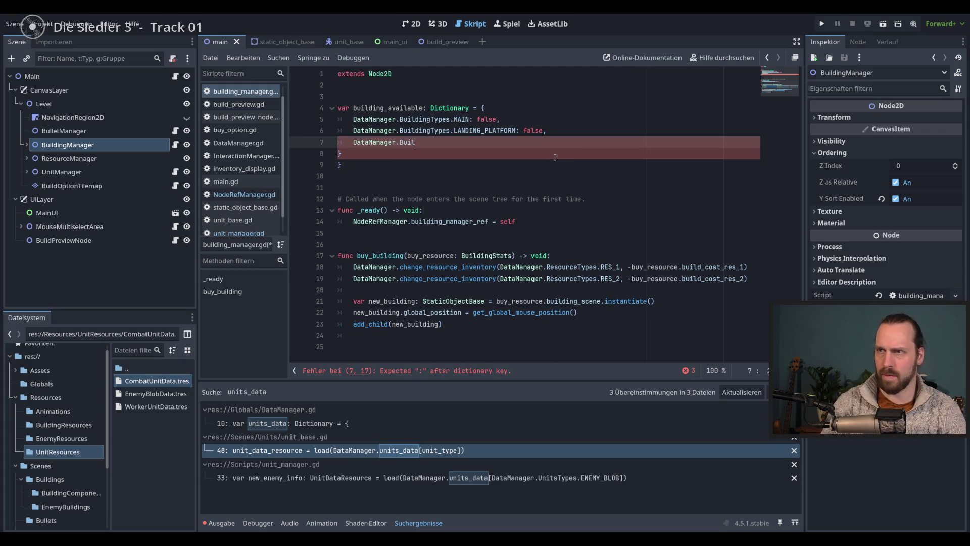
pyautogui.press('Return')
pyautogui.press('Down')
pyautogui.press('Down')
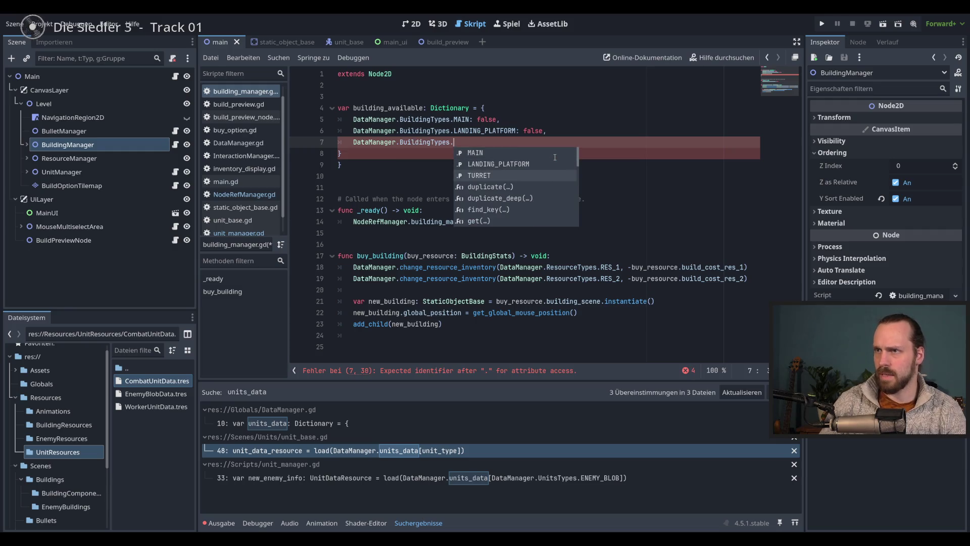
pyautogui.press('Return')
pyautogui.write(': true,')
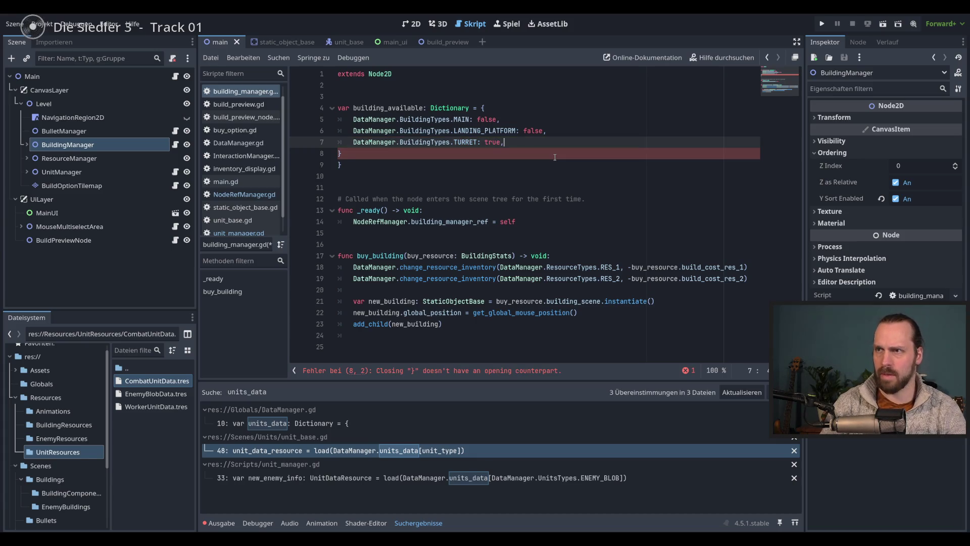
pyautogui.press('Delete')
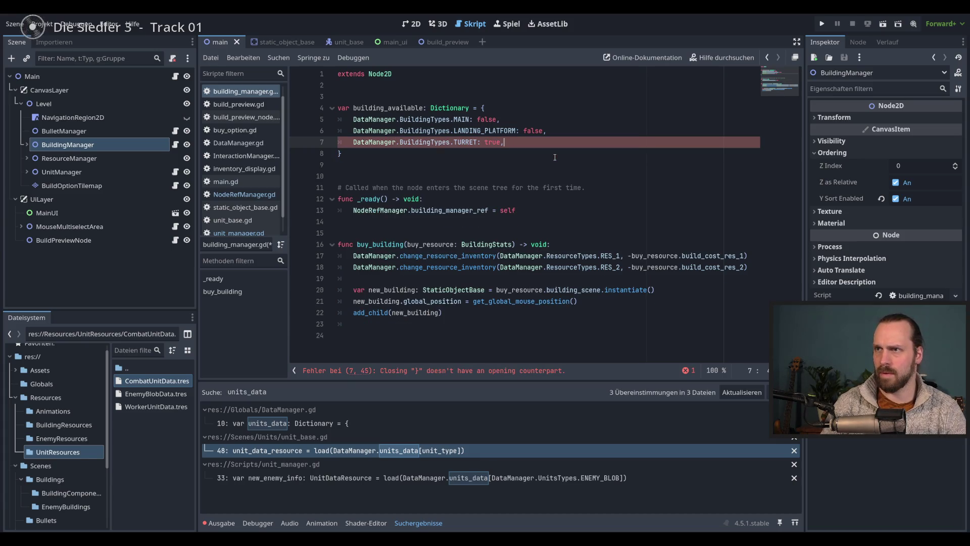
pyautogui.hotkey('ctrl', 's')
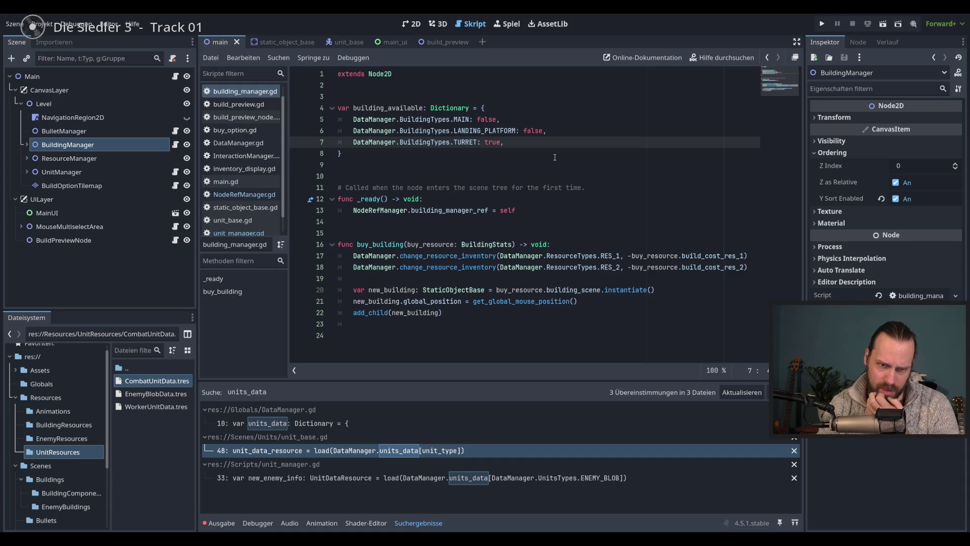
pyautogui.click(535, 156)
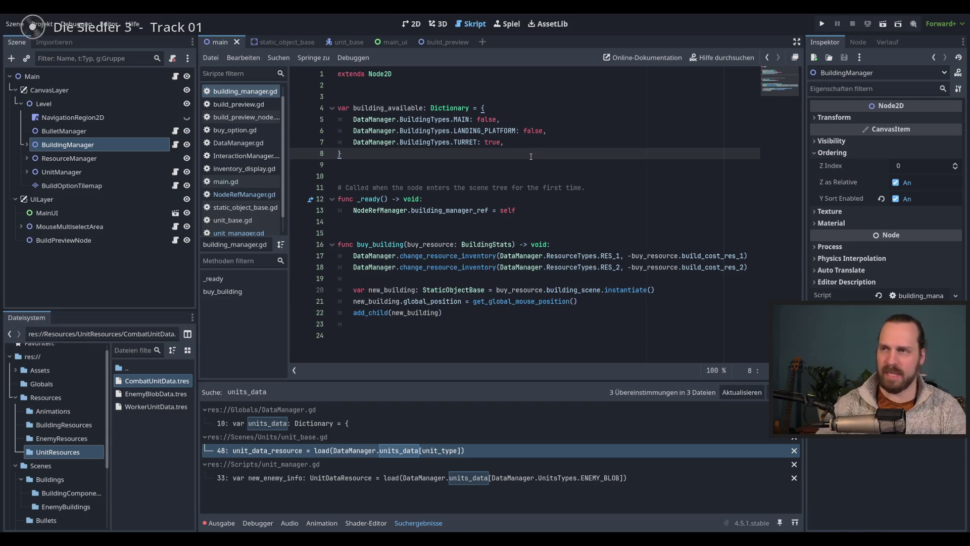
pyautogui.click(541, 166)
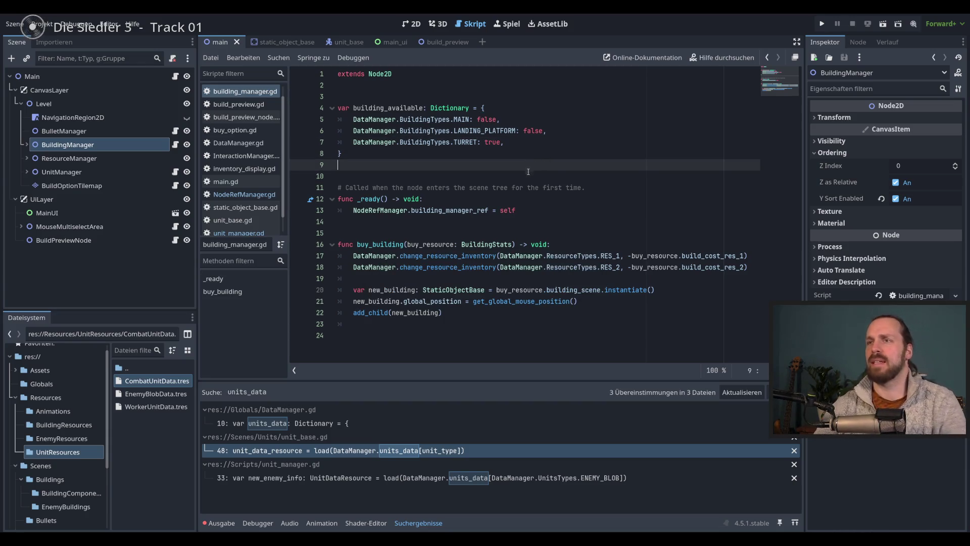
pyautogui.click(558, 142)
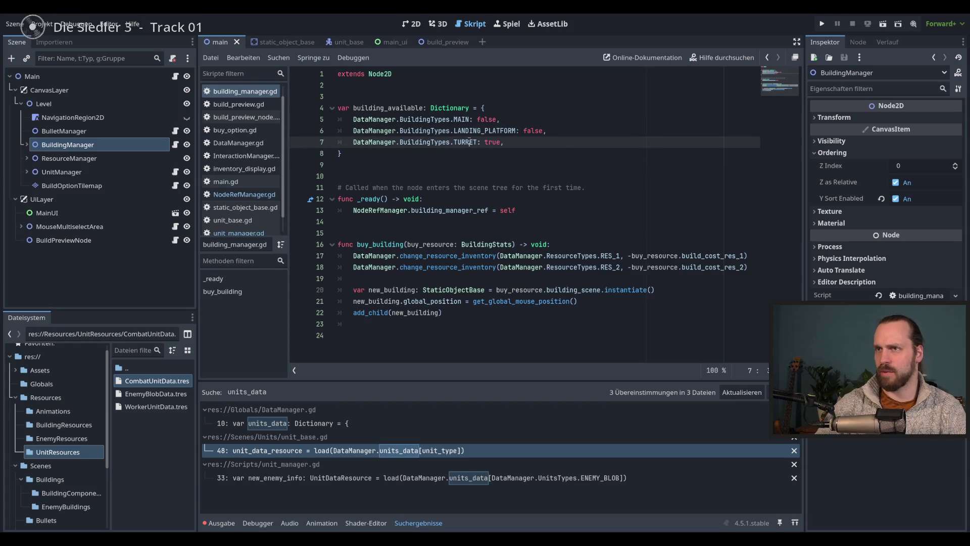
pyautogui.doubleClick(420, 108)
pyautogui.click(504, 142)
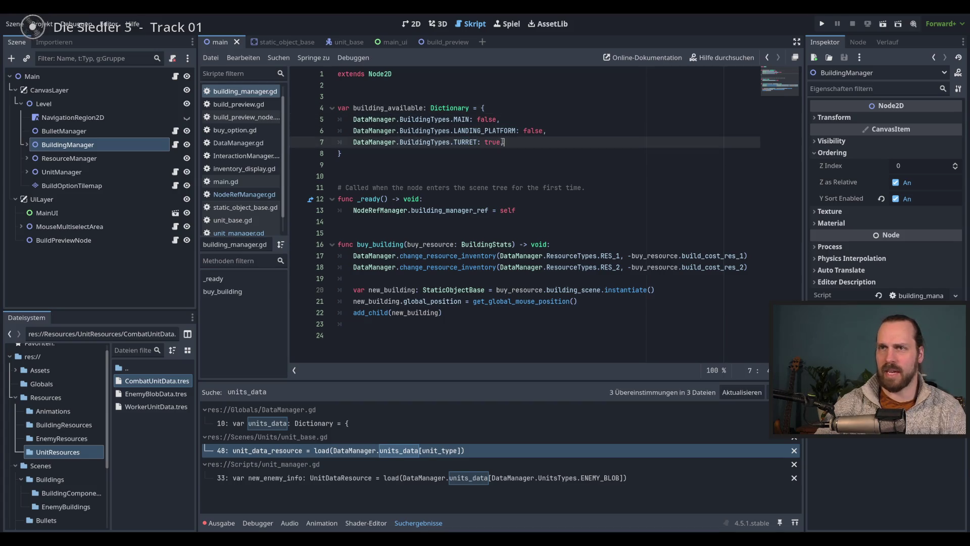
pyautogui.write(',')
pyautogui.click(599, 204)
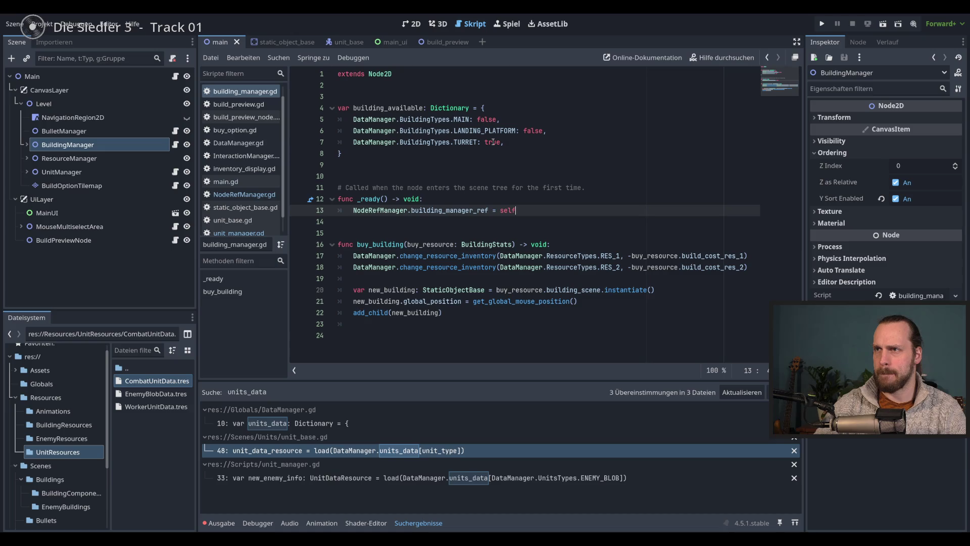
pyautogui.doubleClick(390, 109)
pyautogui.click(390, 108)
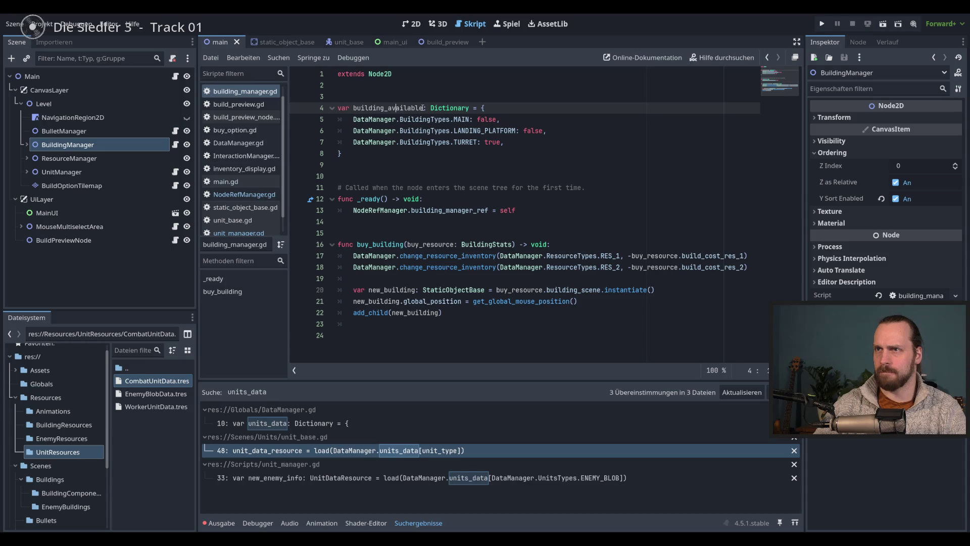
pyautogui.click(576, 142)
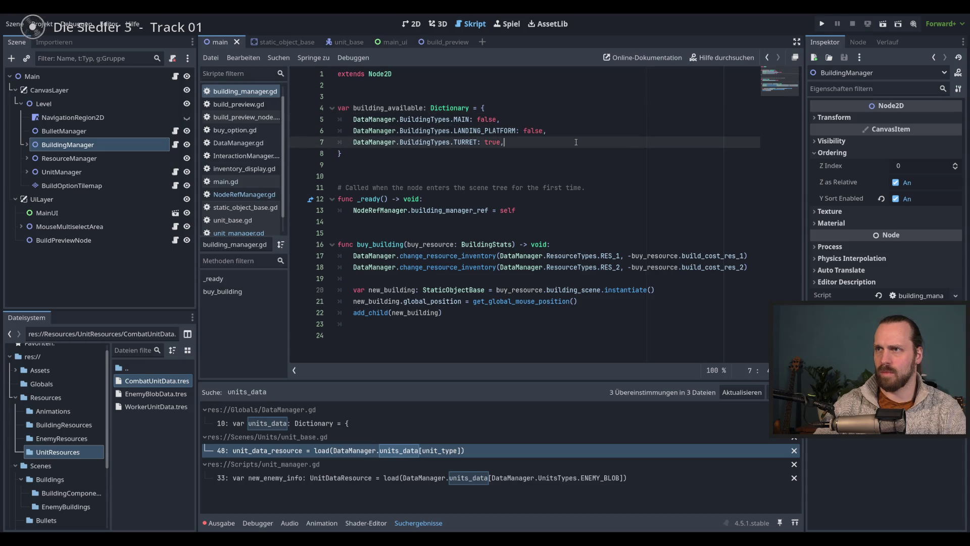
pyautogui.doubleClick(486, 120)
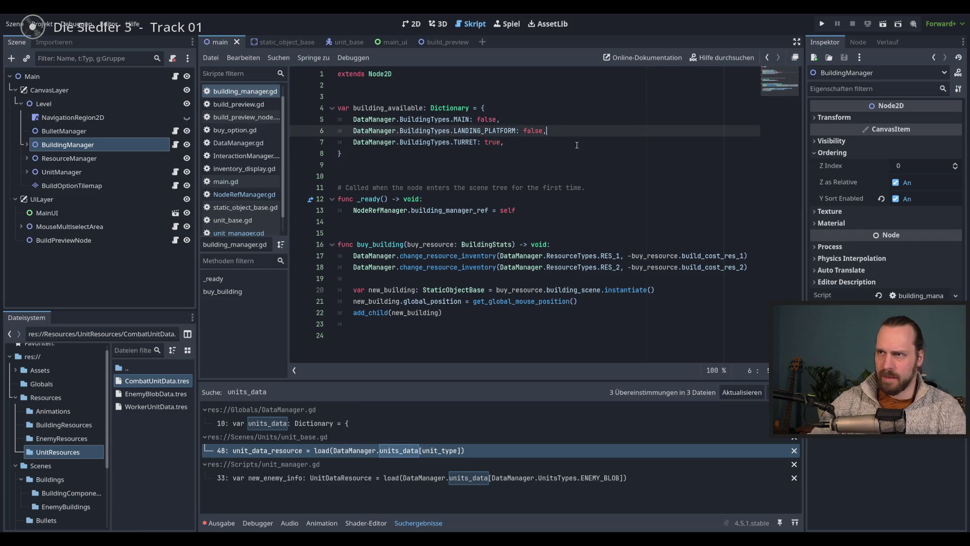
pyautogui.click(599, 210)
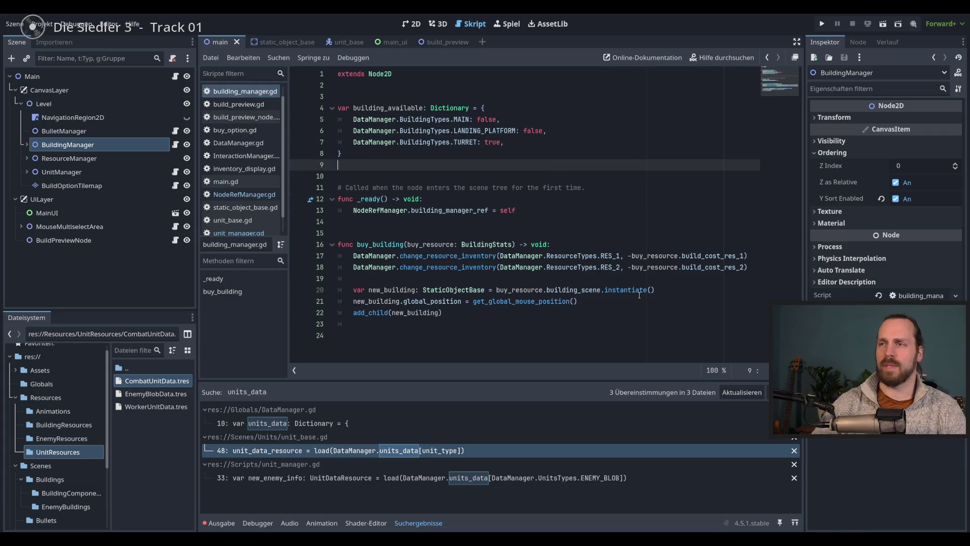
pyautogui.click(595, 312)
pyautogui.click(503, 343)
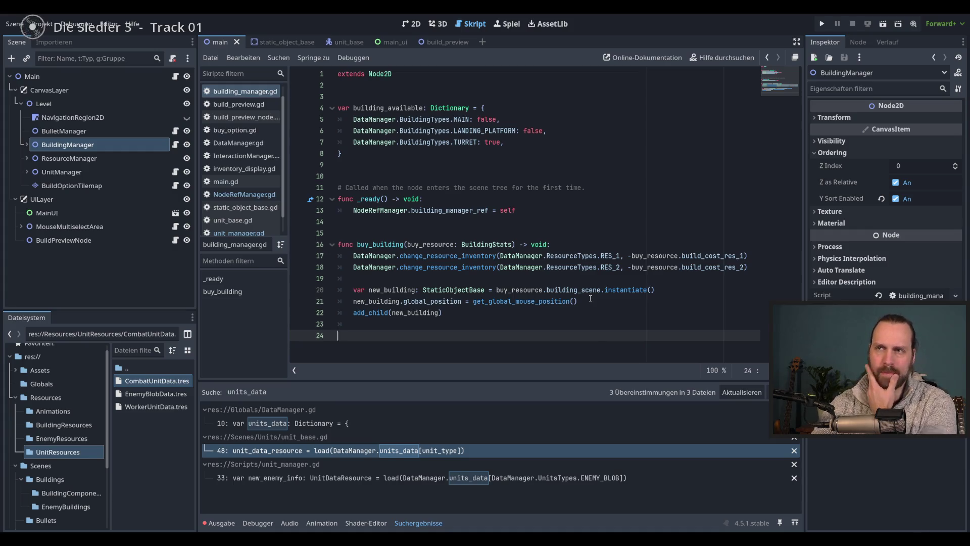
# Start a new function named set_building_available at the end of the script.
pyautogui.press('Return')
pyautogui.press('Up')
pyautogui.press('Up')
pyautogui.press('Down')
pyautogui.press('Down')
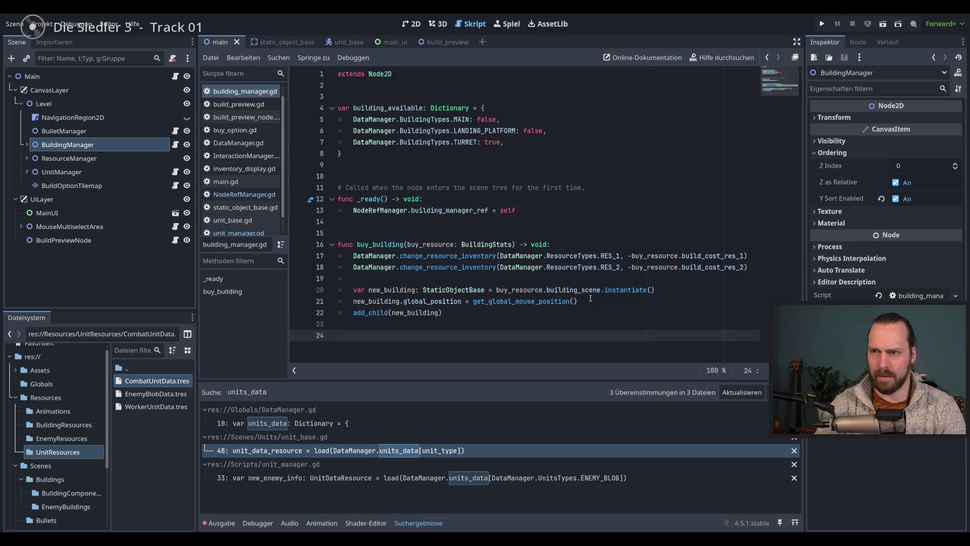
pyautogui.press('Tab')
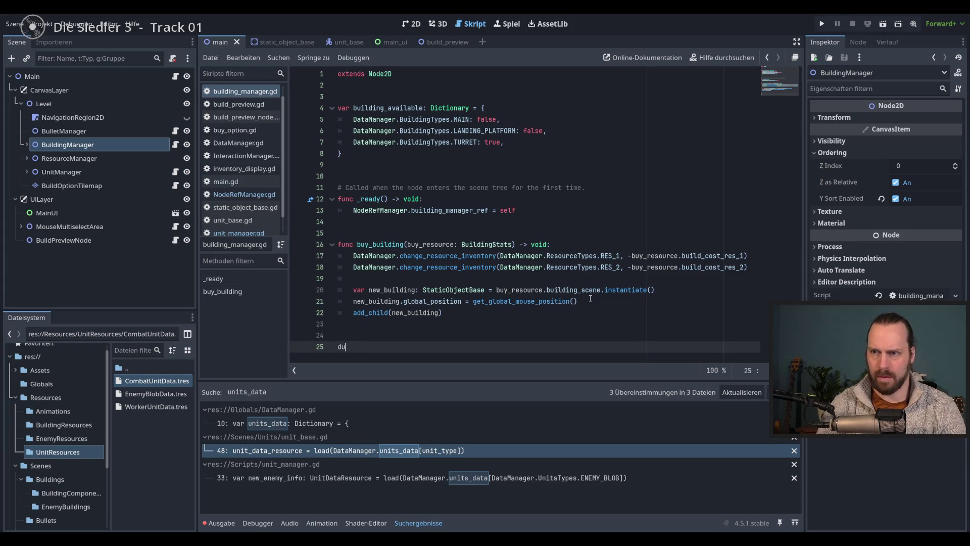
pyautogui.press('BackSpace')
pyautogui.write('func')
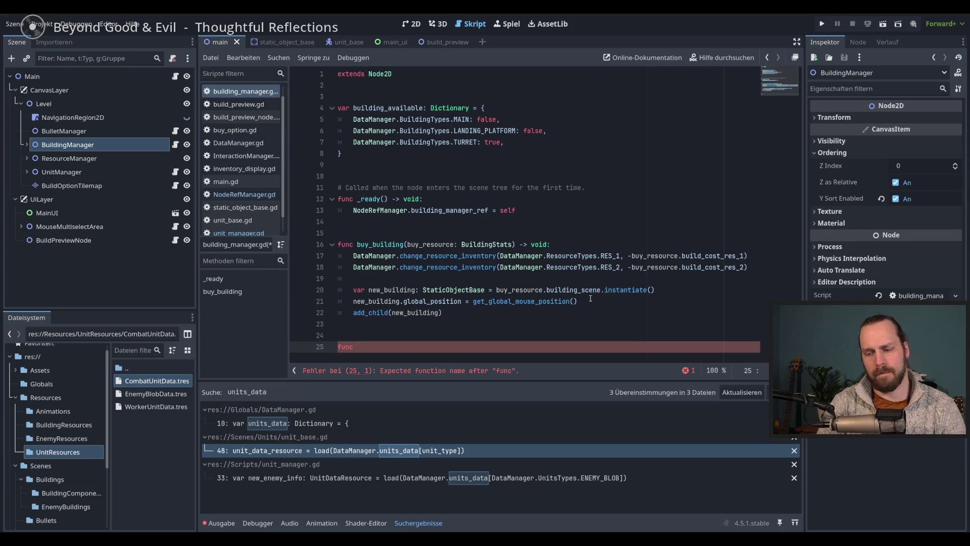
pyautogui.write(' build_')
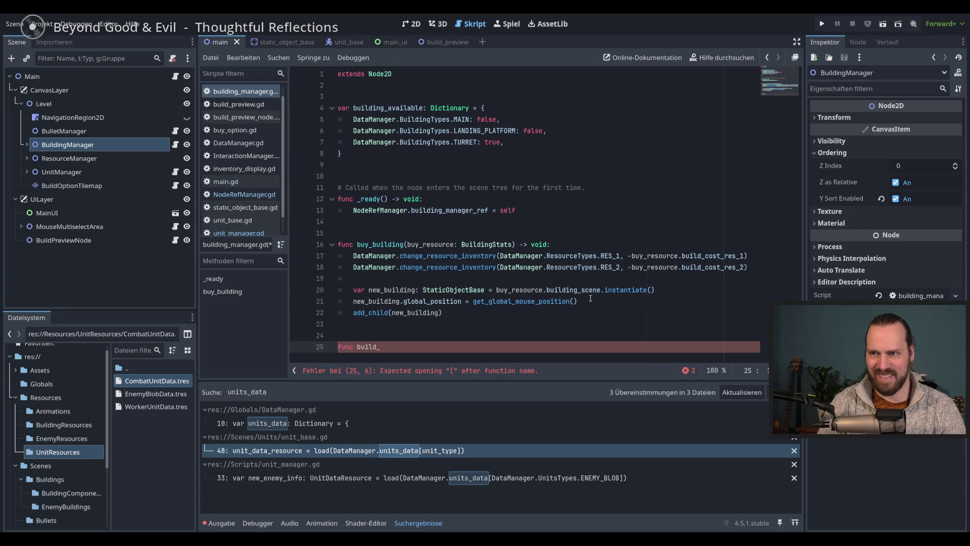
pyautogui.press('BackSpace')
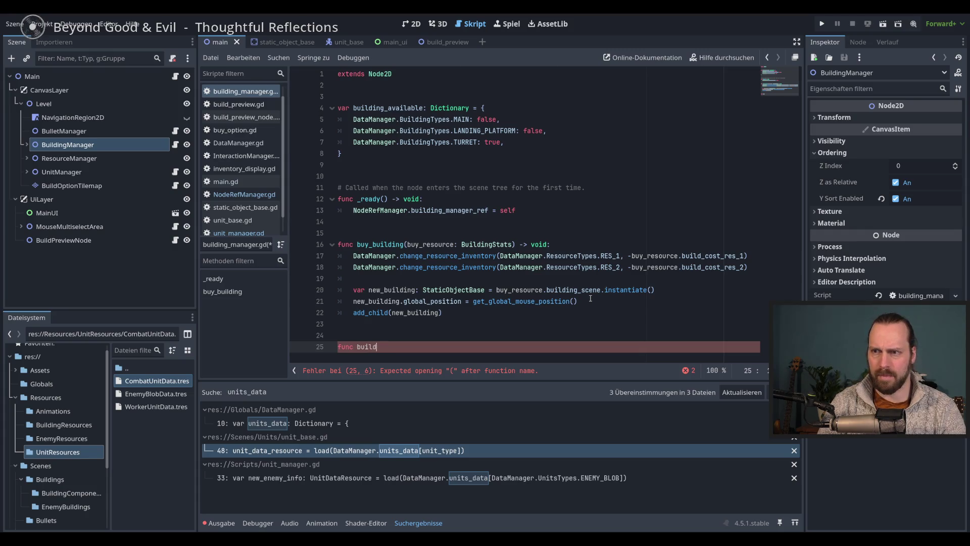
pyautogui.write('ing_a')
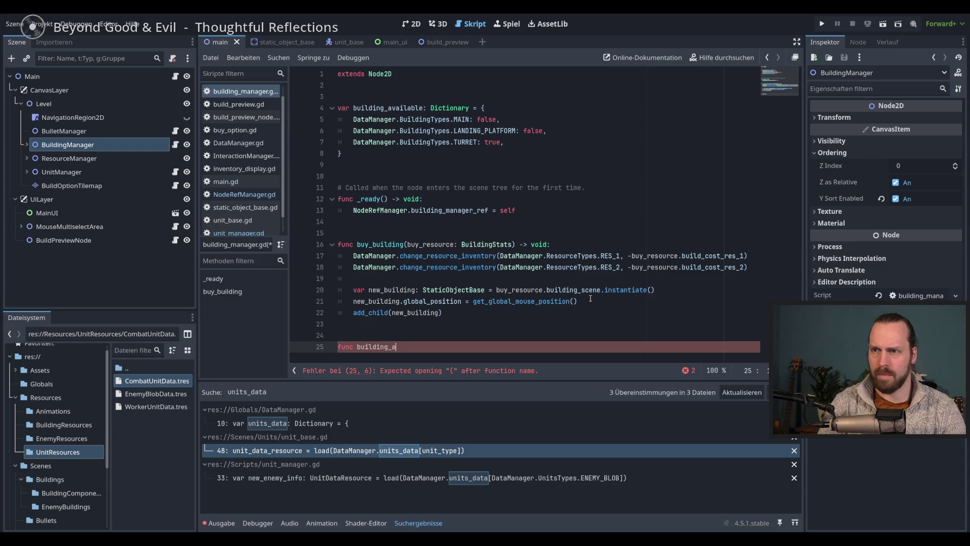
pyautogui.write('vailabl')
pyautogui.press('BackSpace')
pyautogui.press('BackSpace')
pyautogui.press('BackSpace')
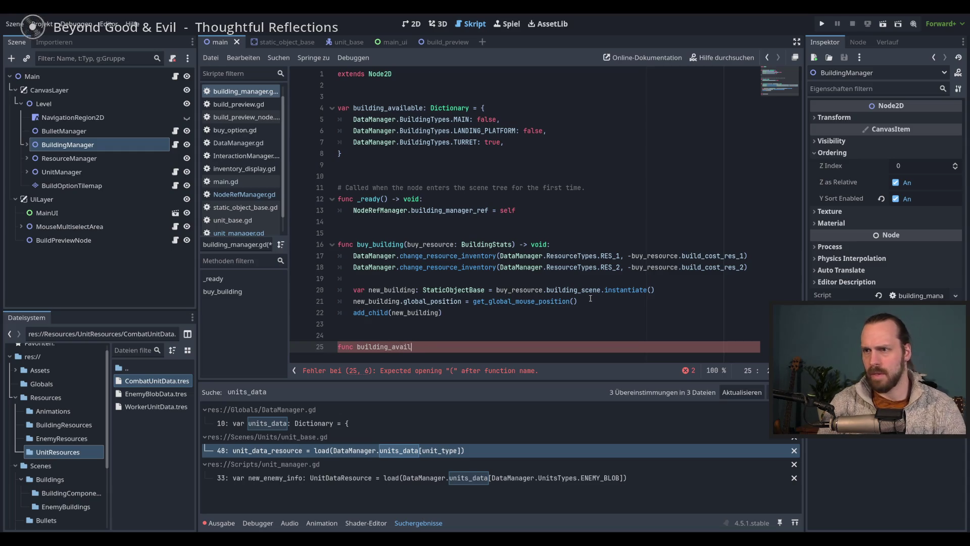
pyautogui.write('ale')
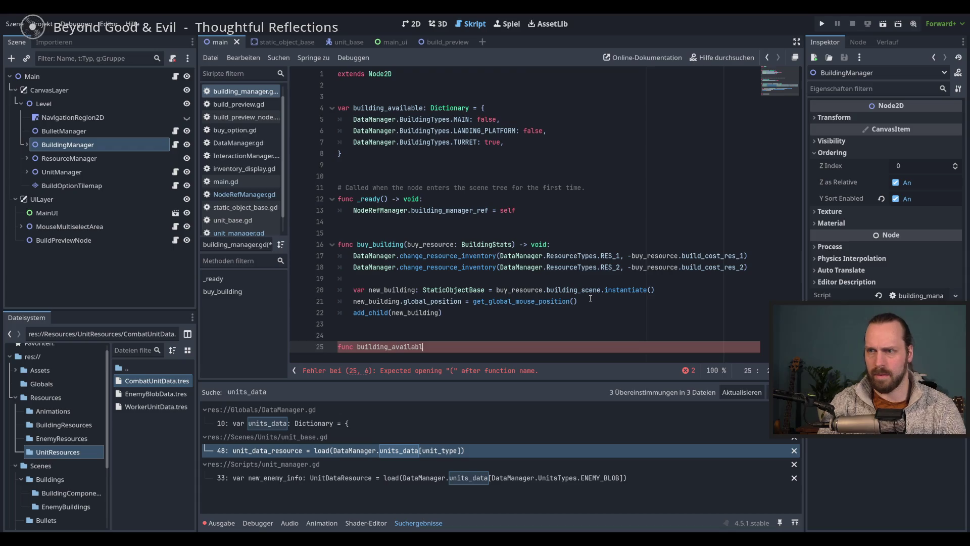
pyautogui.press('BackSpace')
pyautogui.press('BackSpace')
pyautogui.press('BackSpace')
pyautogui.press('BackSpace')
pyautogui.press('BackSpace')
pyautogui.write('set_')
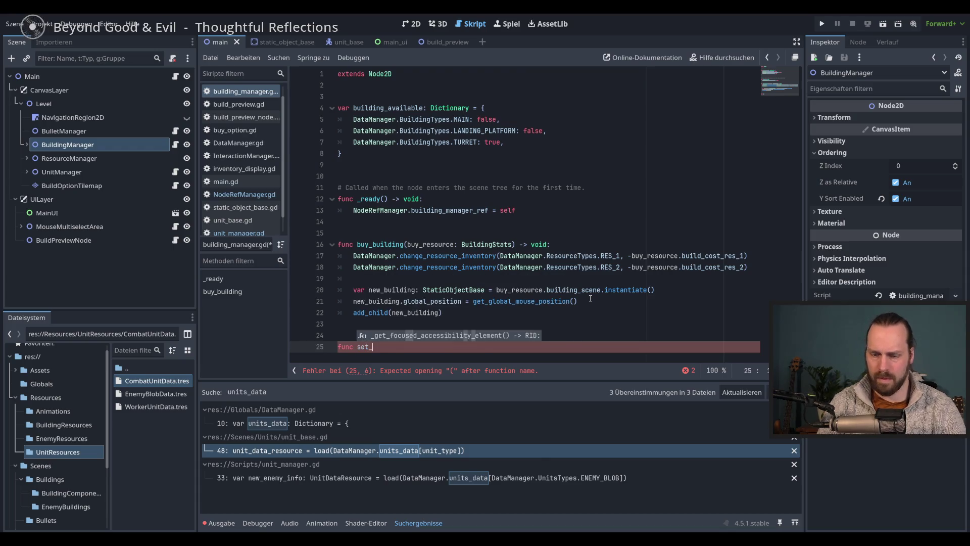
pyautogui.write('building_a')
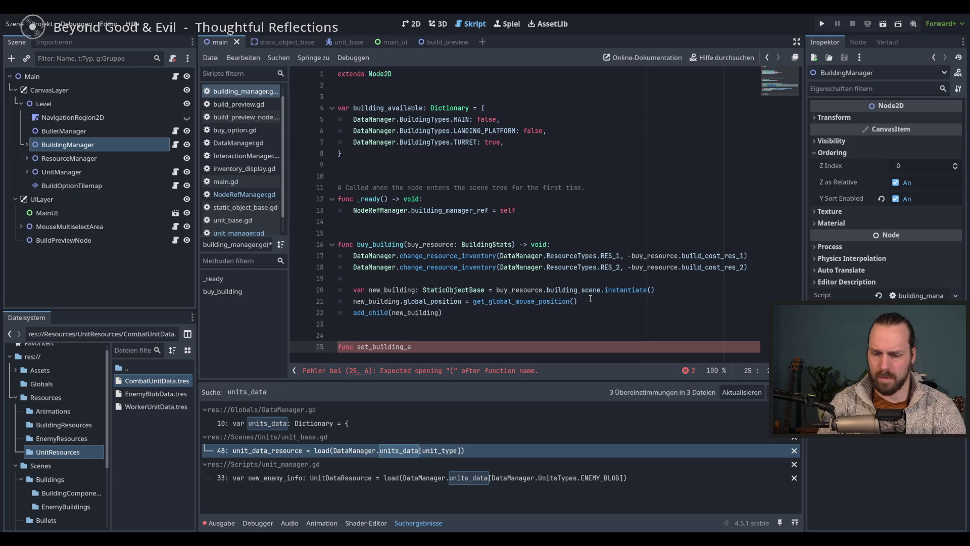
pyautogui.write('vailable')
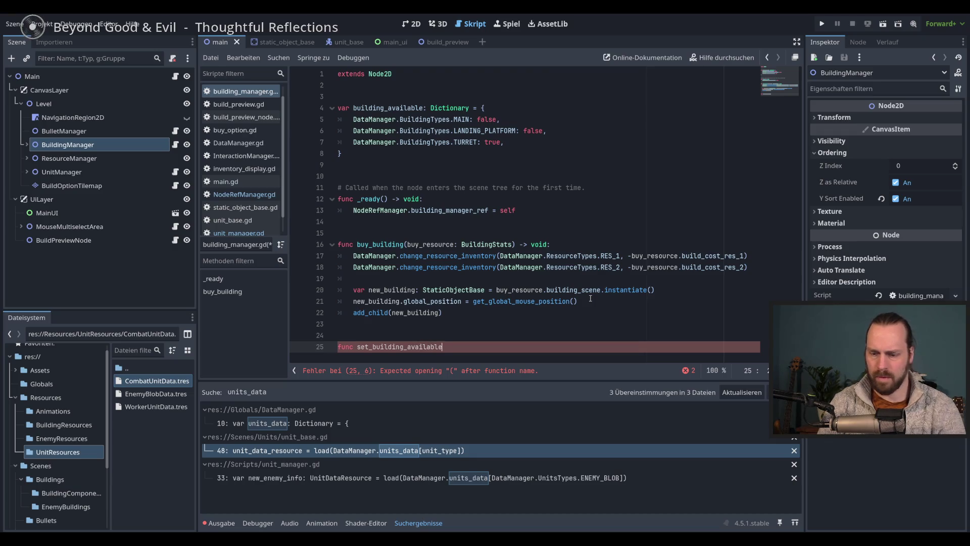
pyautogui.write('(')
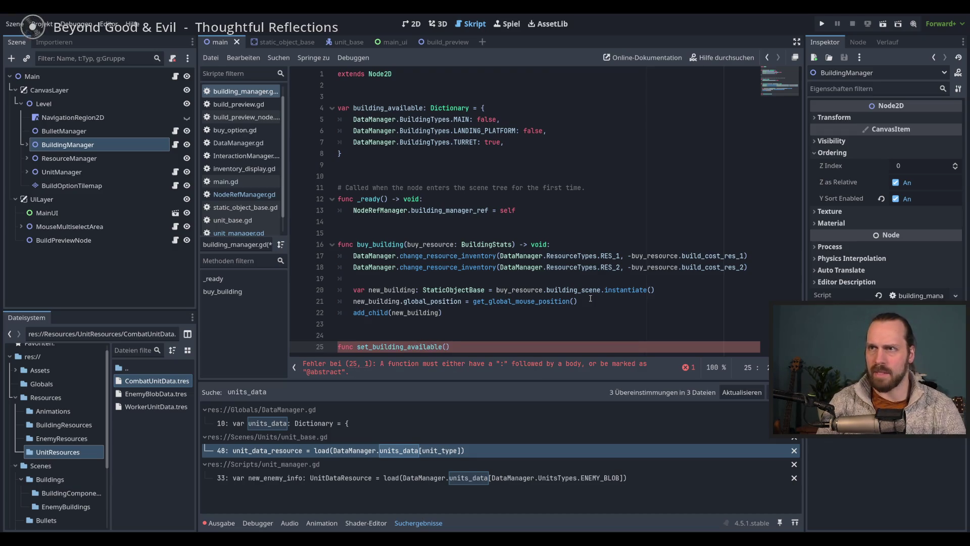
pyautogui.write('Data')
# Give it parameters building: DataManager.BuildingTypes and status: bool, returning void.
pyautogui.press('BackSpace')
pyautogui.press('BackSpace')
pyautogui.press('BackSpace')
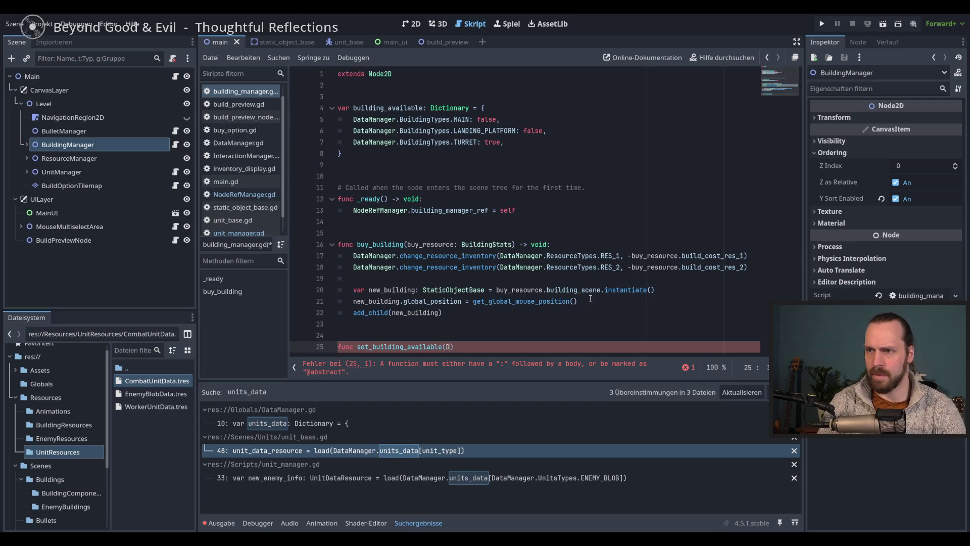
pyautogui.write('ata')
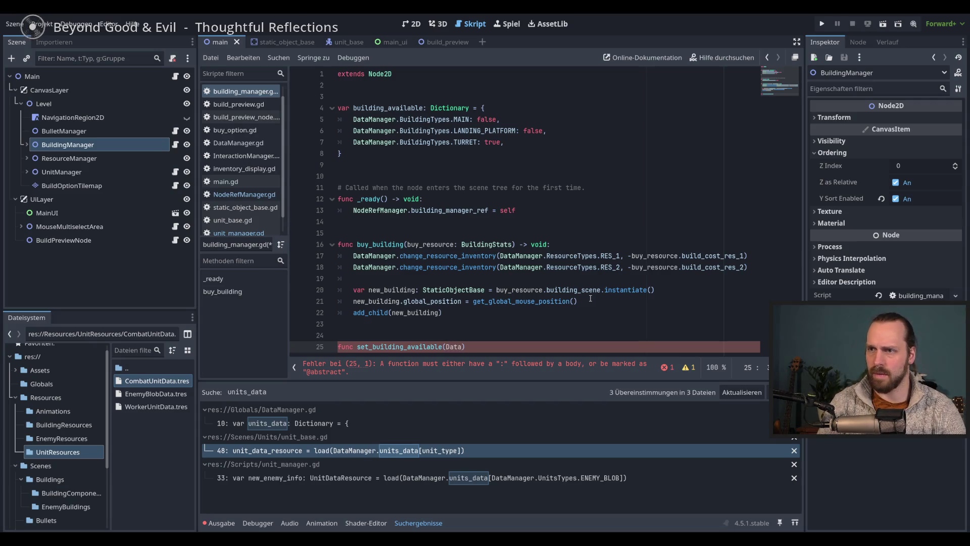
pyautogui.write('Man')
pyautogui.press('BackSpace')
pyautogui.press('BackSpace')
pyautogui.press('BackSpace')
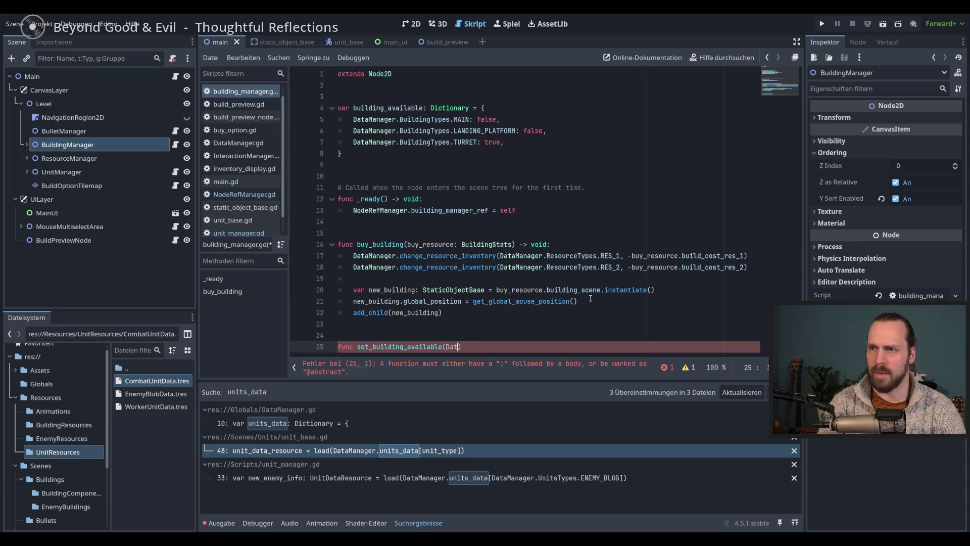
pyautogui.press('BackSpace')
pyautogui.press('BackSpace')
pyautogui.press('BackSpace')
pyautogui.write('buildi')
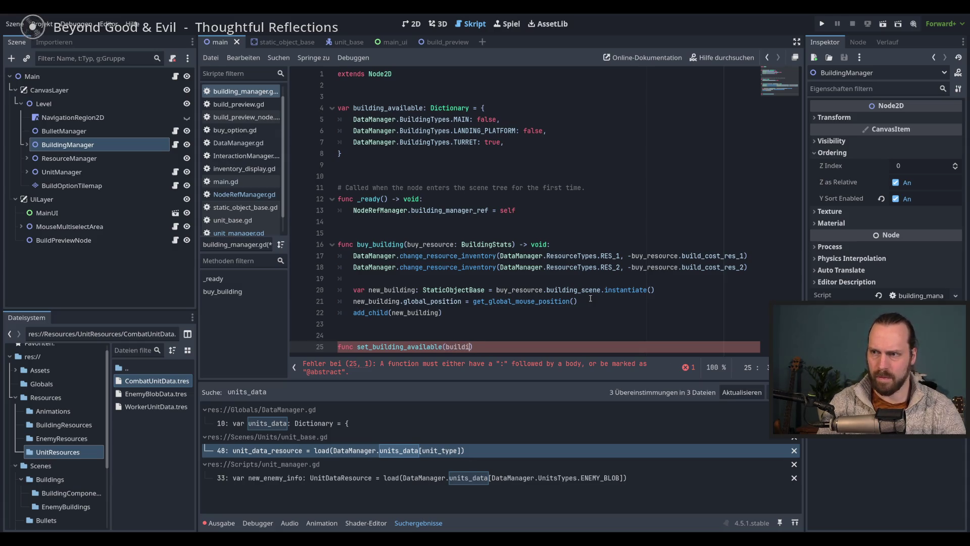
pyautogui.write('ng:')
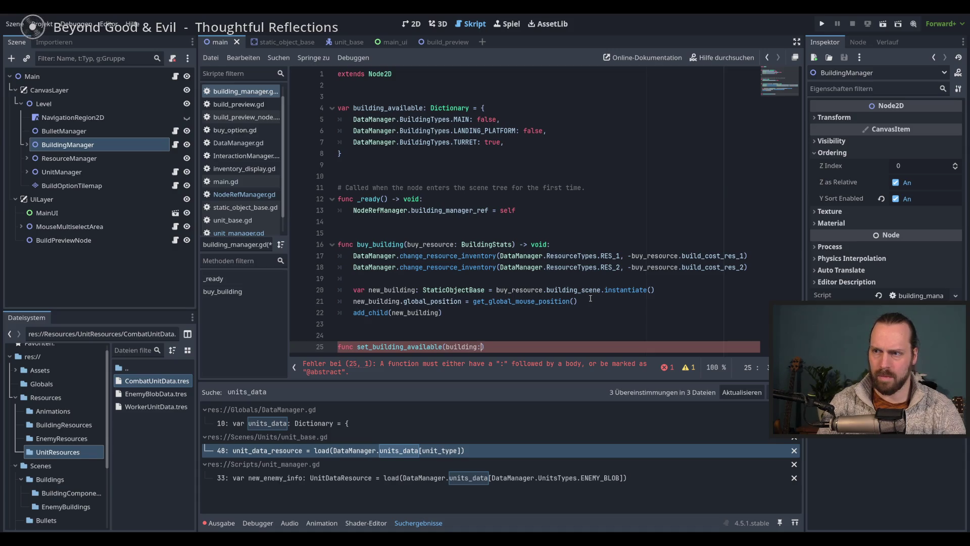
pyautogui.write(' DataManager.')
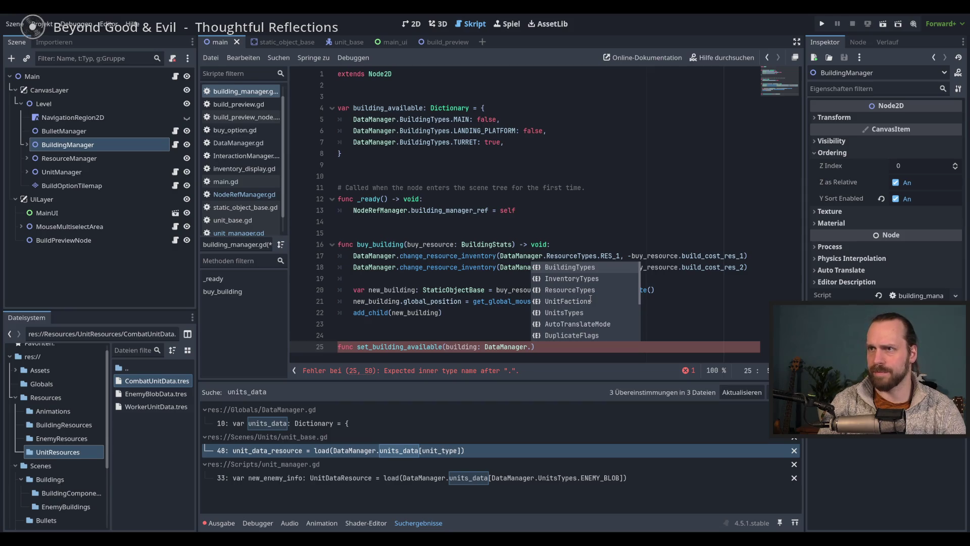
pyautogui.press('Return')
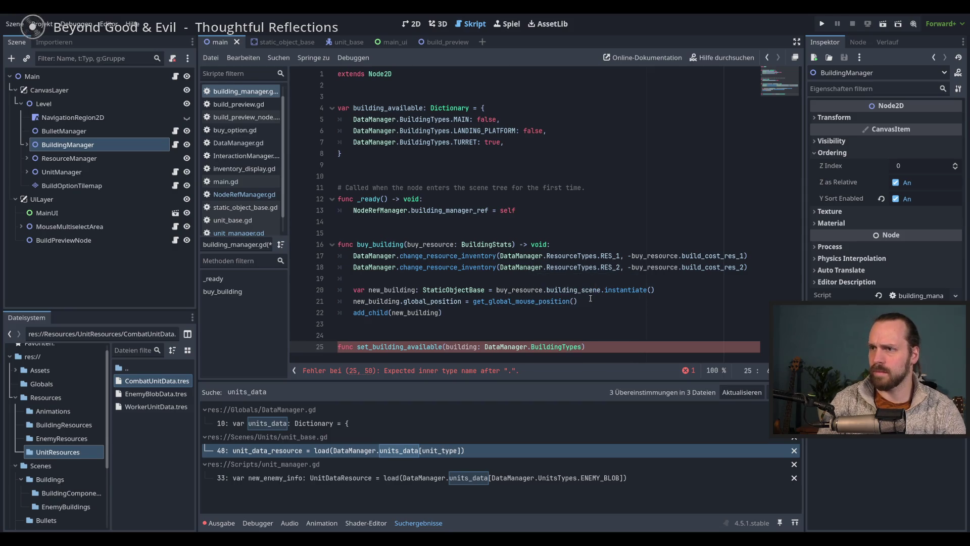
pyautogui.write(', ')
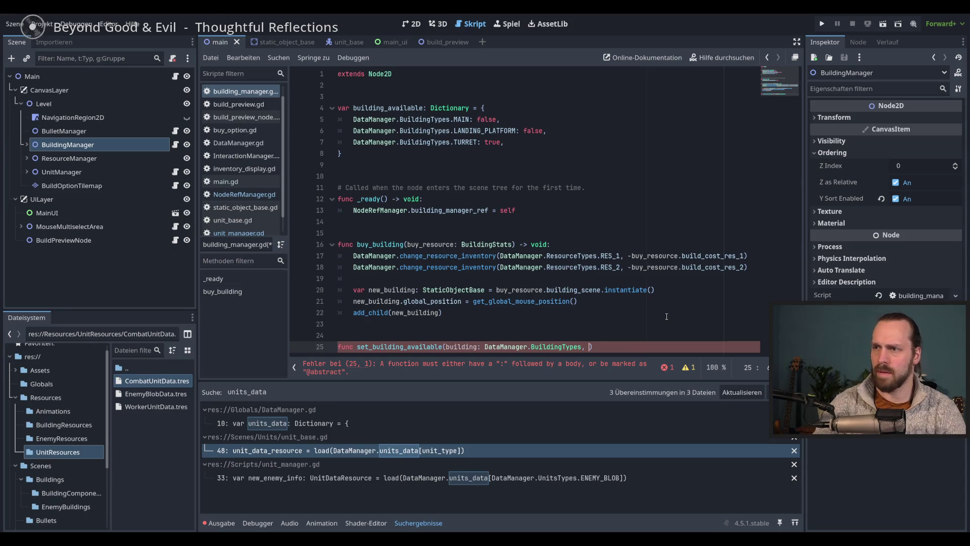
pyautogui.write('status: ')
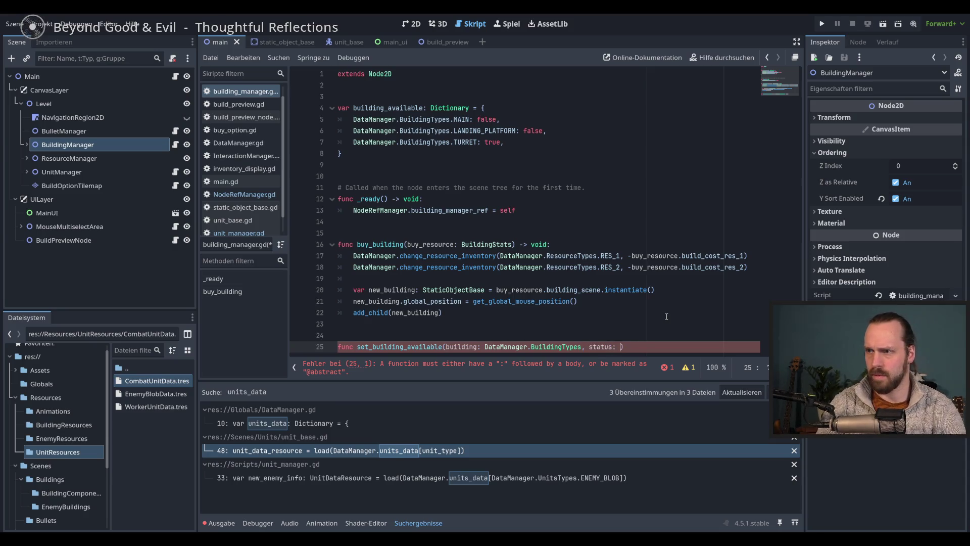
pyautogui.write('bool')
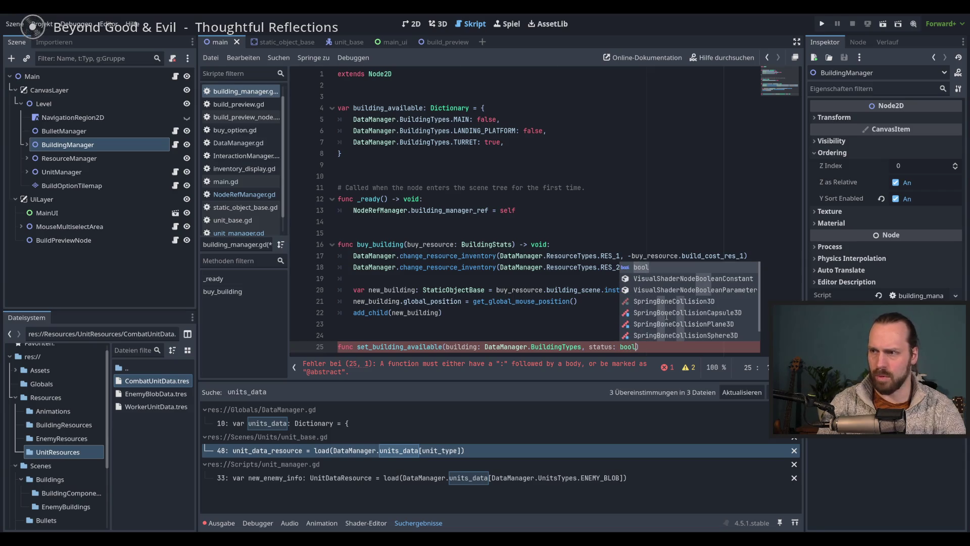
pyautogui.write(') -')
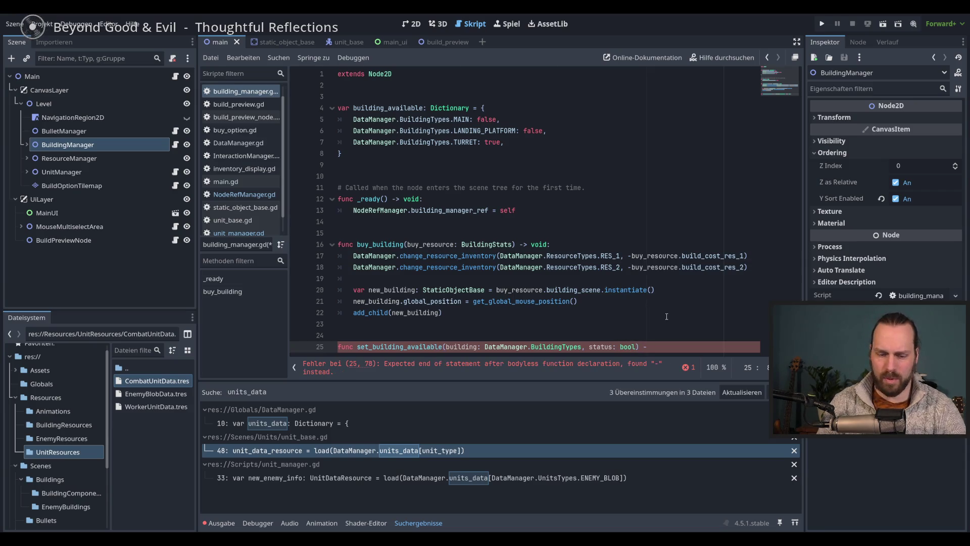
pyautogui.write('> void:')
pyautogui.press('Return')
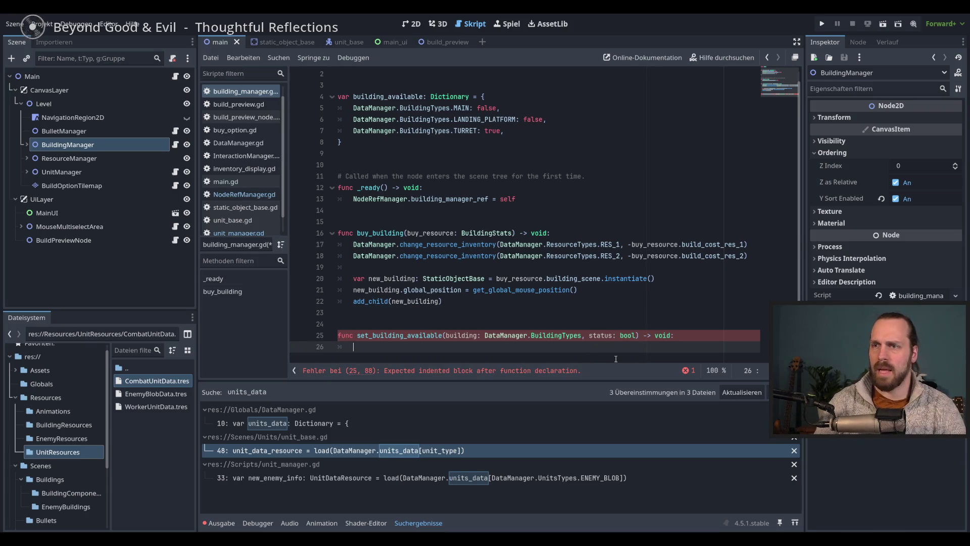
# Write 'building_available[building] = status' as the body of set_building_available on line 26.
pyautogui.write('bui')
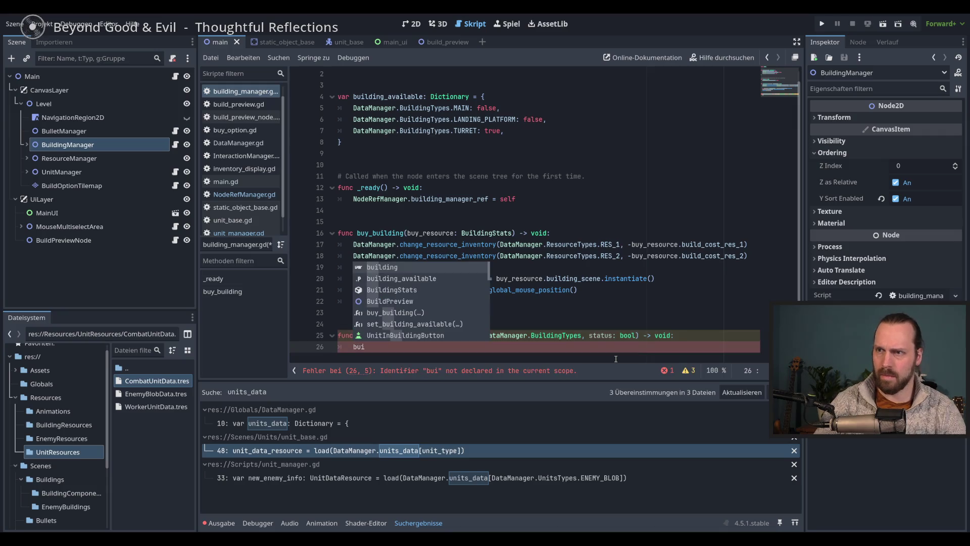
pyautogui.press('Return')
pyautogui.write('[')
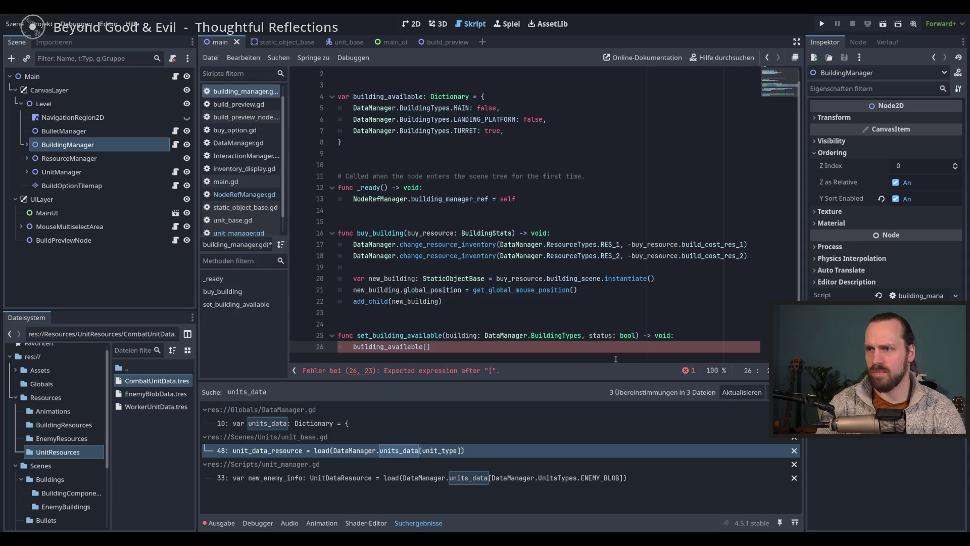
pyautogui.write('buil')
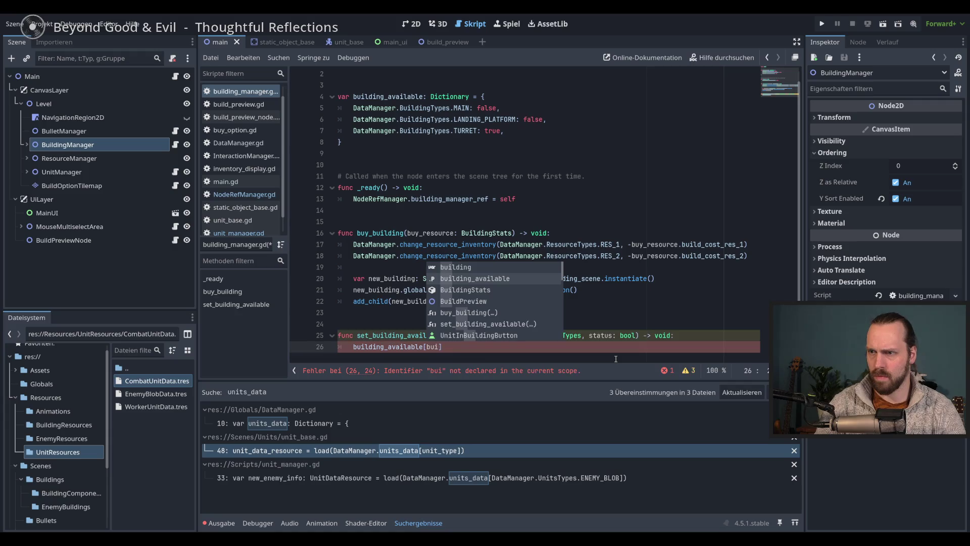
pyautogui.press('Return')
pyautogui.press('BackSpace')
pyautogui.press('BackSpace')
pyautogui.press('BackSpace')
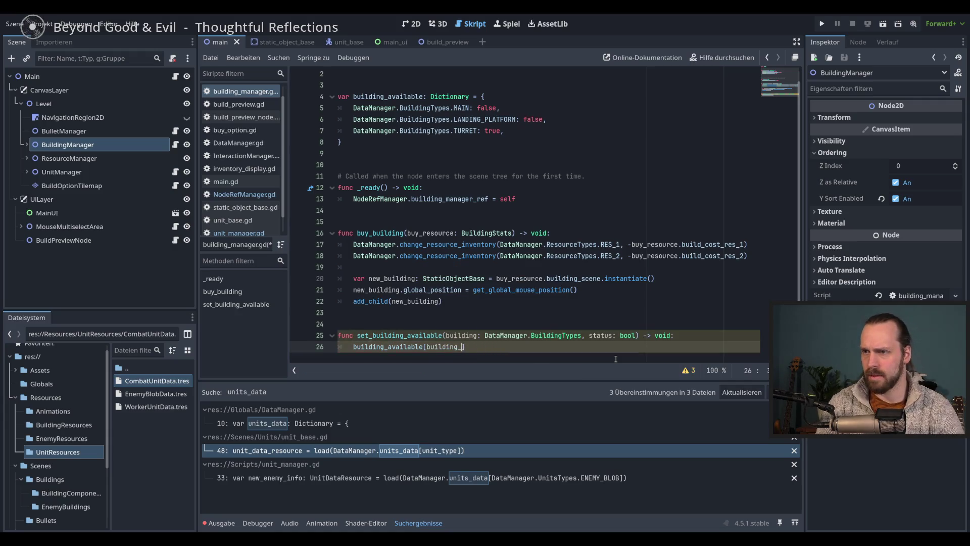
pyautogui.write(', ')
pyautogui.write('sta')
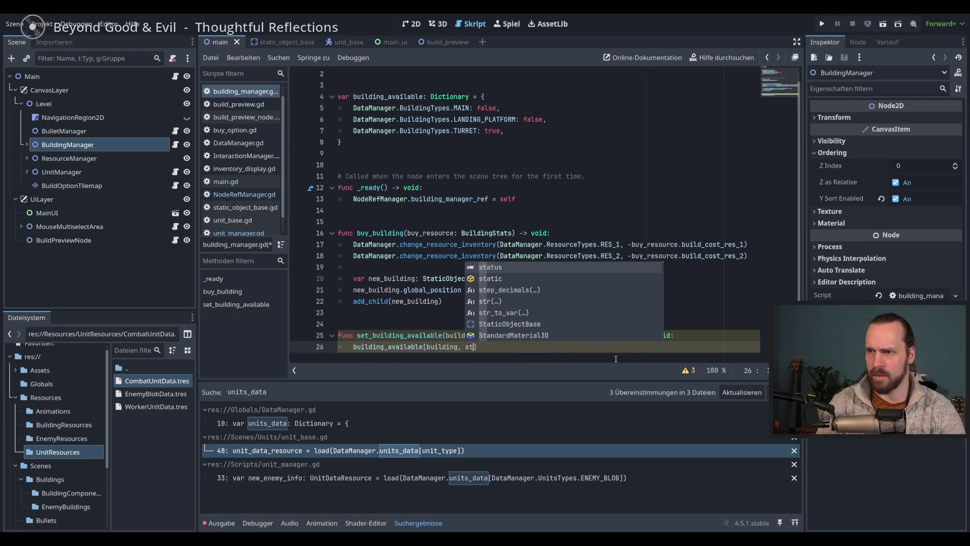
pyautogui.press('Return')
pyautogui.press('BackSpace')
pyautogui.press('BackSpace')
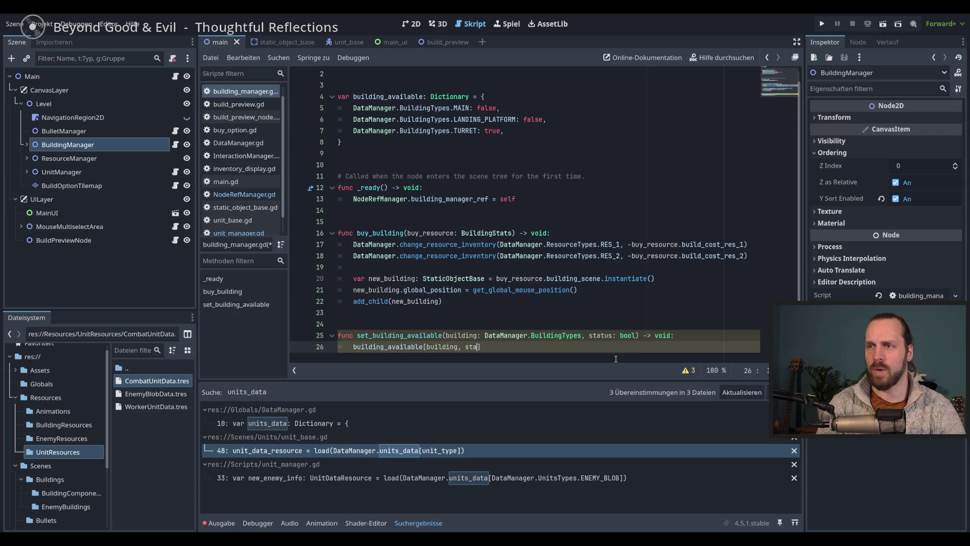
pyautogui.write('t')
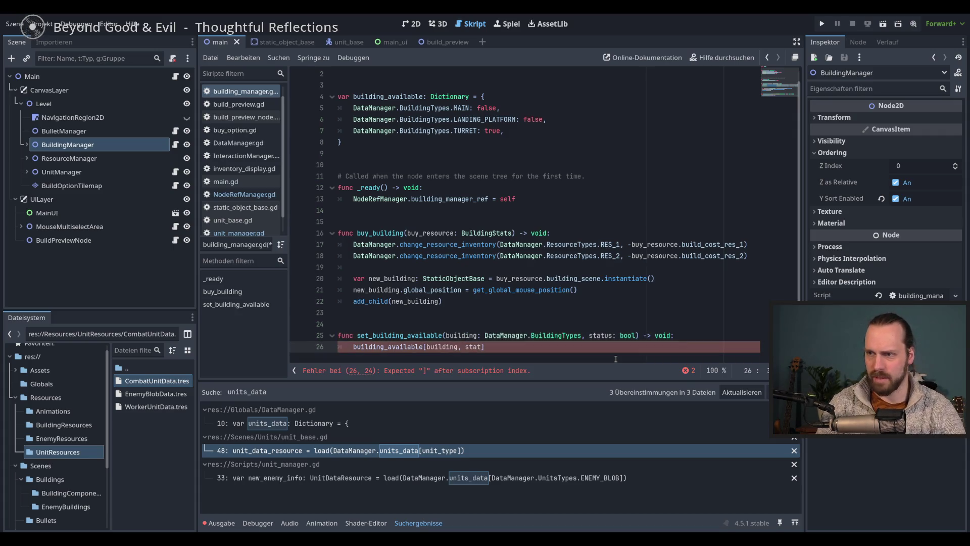
pyautogui.write('us')
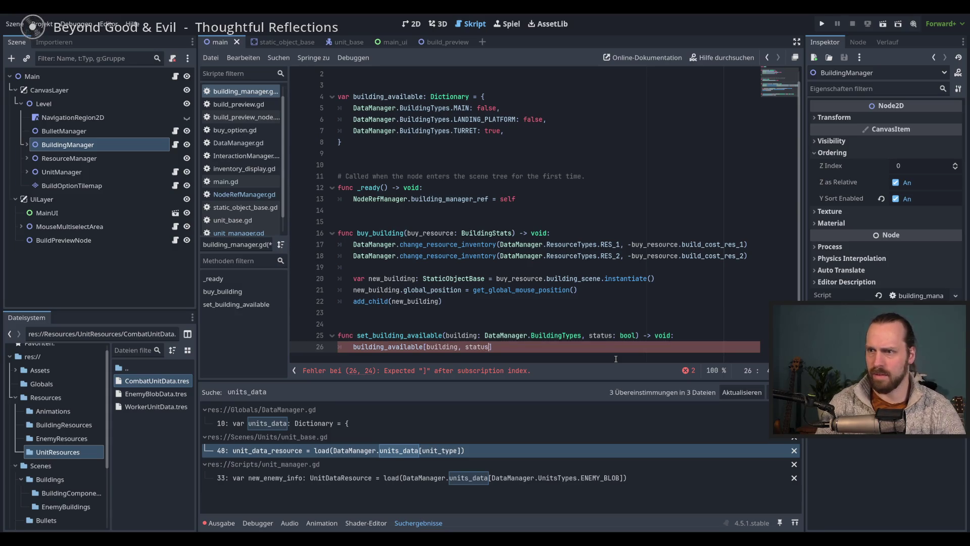
pyautogui.press('BackSpace')
pyautogui.press('BackSpace')
pyautogui.press('BackSpace')
pyautogui.write(']')
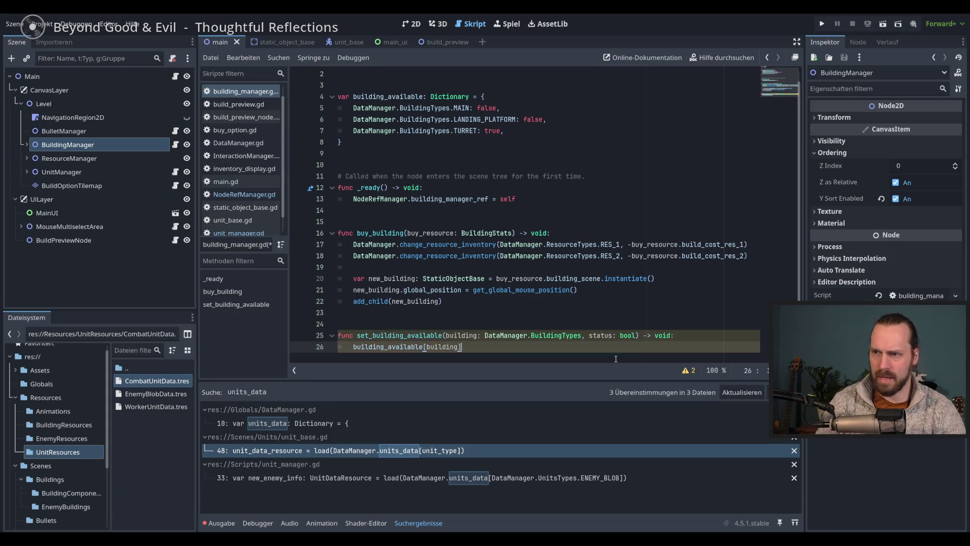
pyautogui.write(' = ')
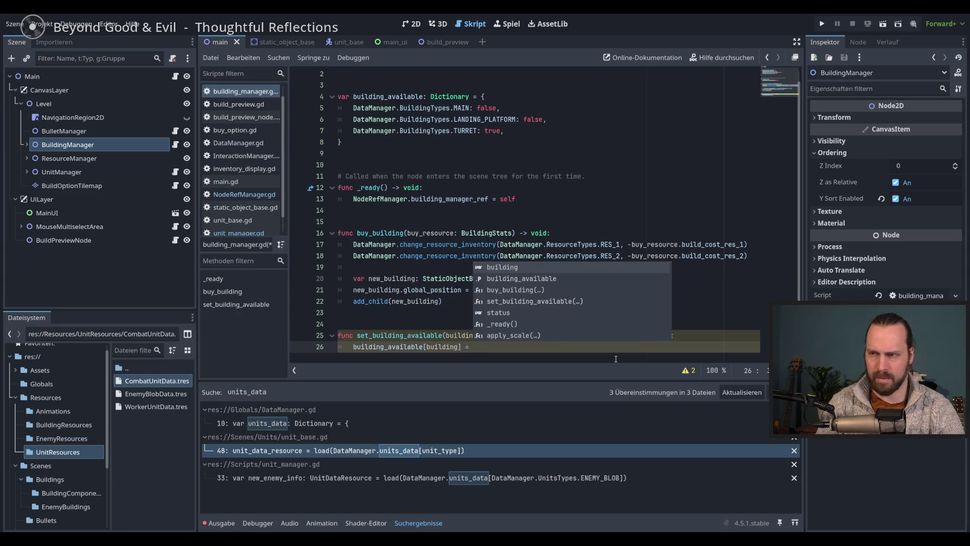
pyautogui.write('sta')
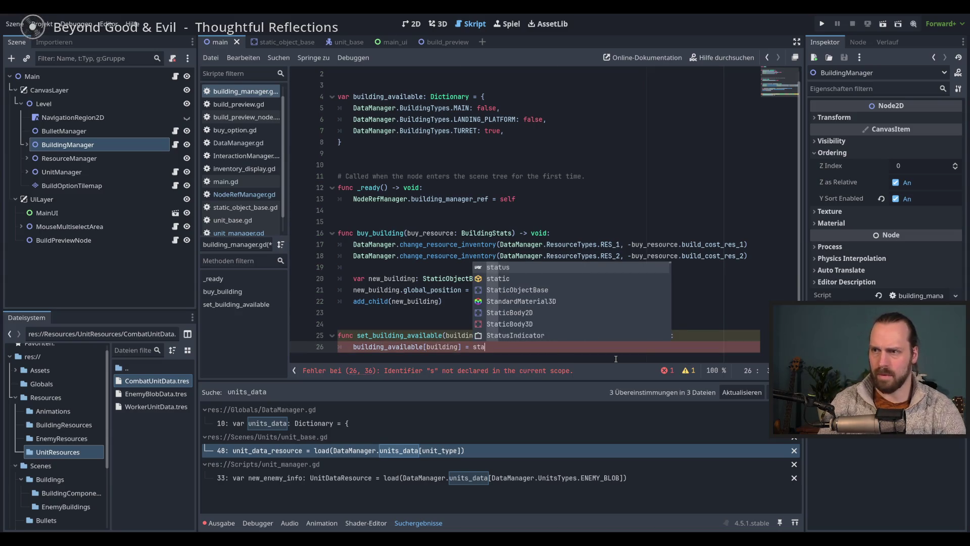
pyautogui.press('Return')
# Save building_manager.gd and look over the rest of the script.
pyautogui.hotkey('ctrl', 's')
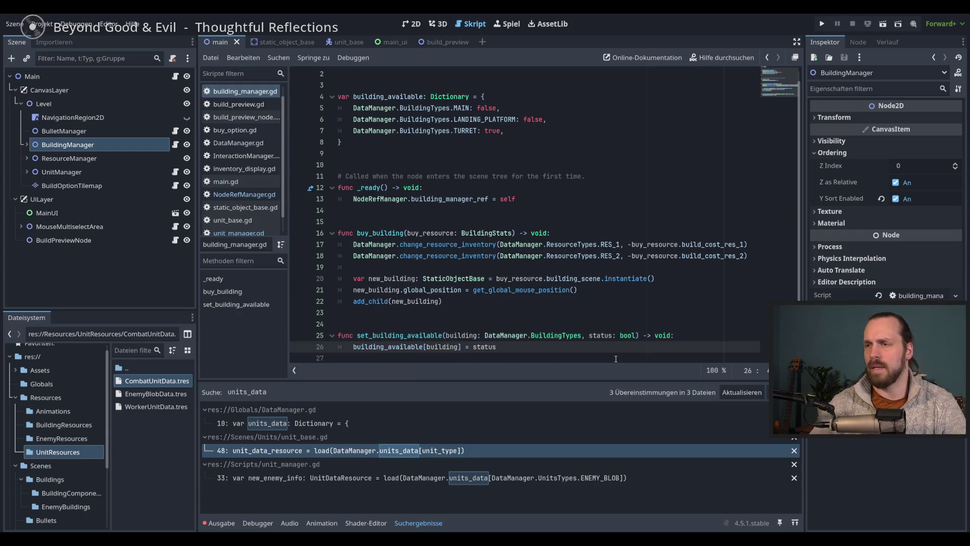
pyautogui.scroll(-1, 615, 354)
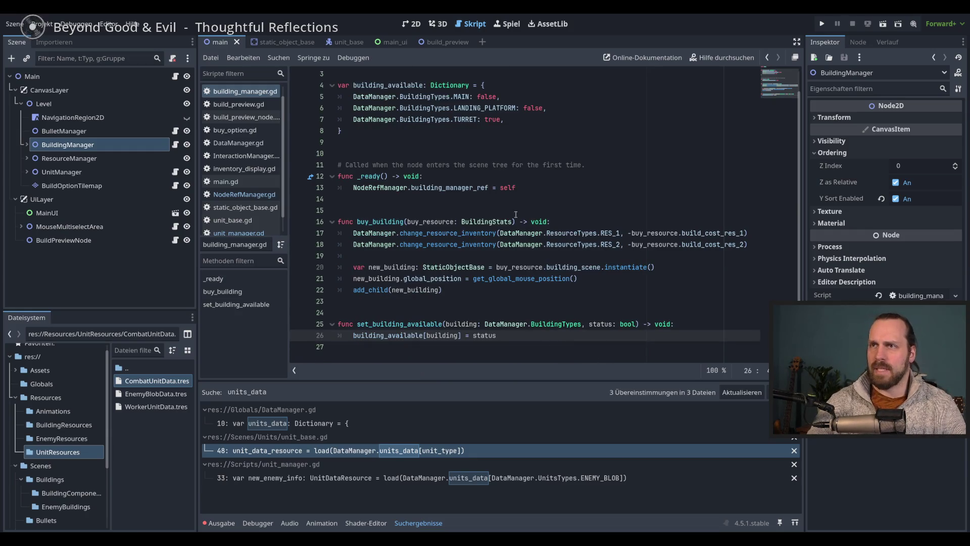
pyautogui.click(505, 322)
pyautogui.click(532, 337)
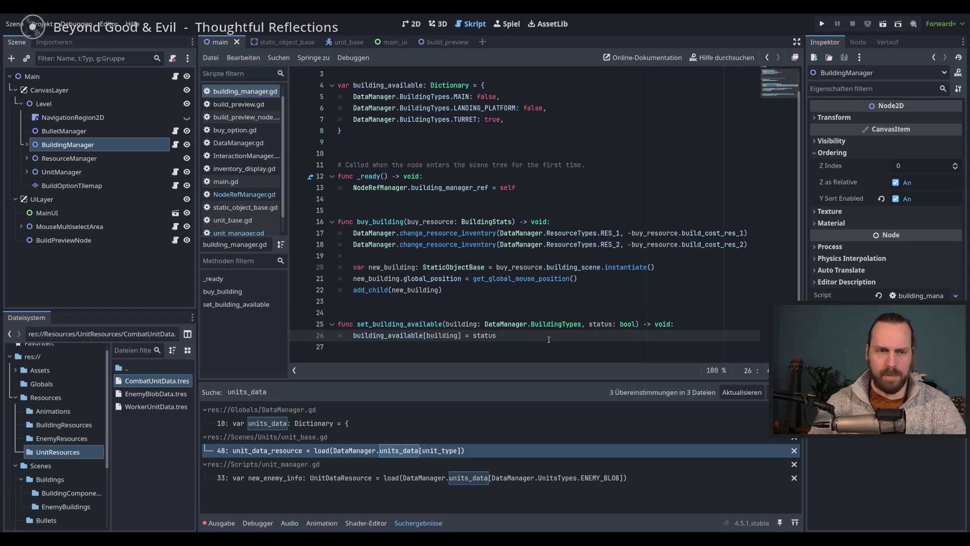
pyautogui.scroll(1, 549, 272)
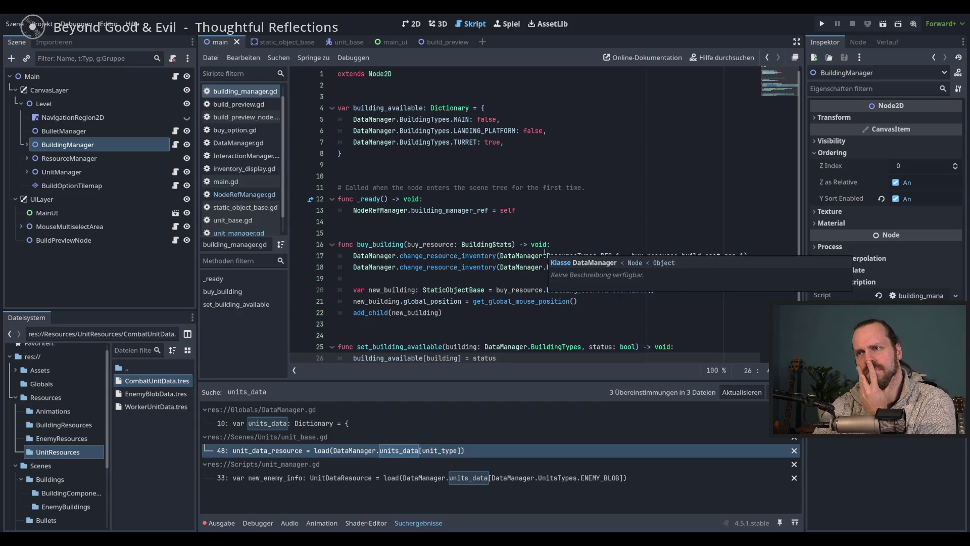
pyautogui.scroll(-1, 544, 251)
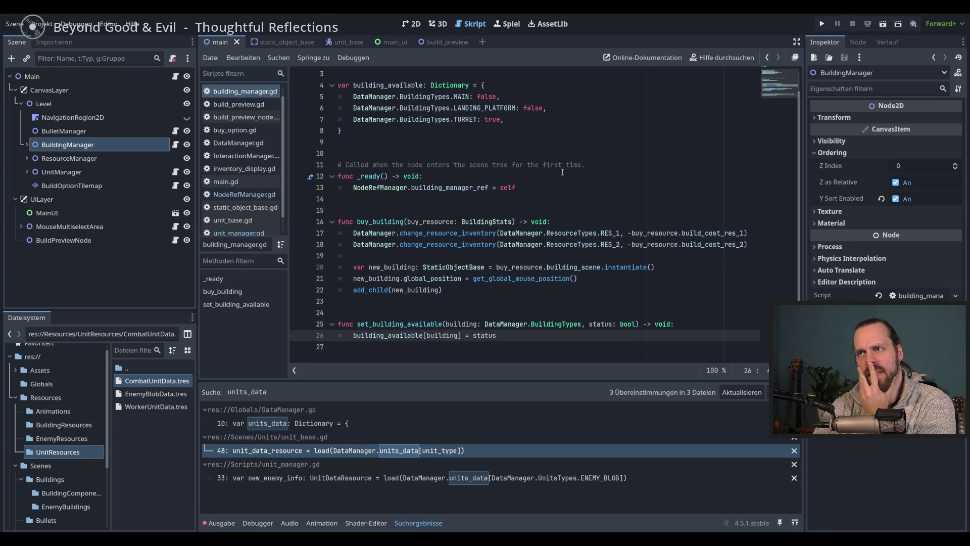
# Bring up the main_ui scene in the 2D view and inspect its HBoxContainer and MarginContainer nodes.
pyautogui.click(412, 23)
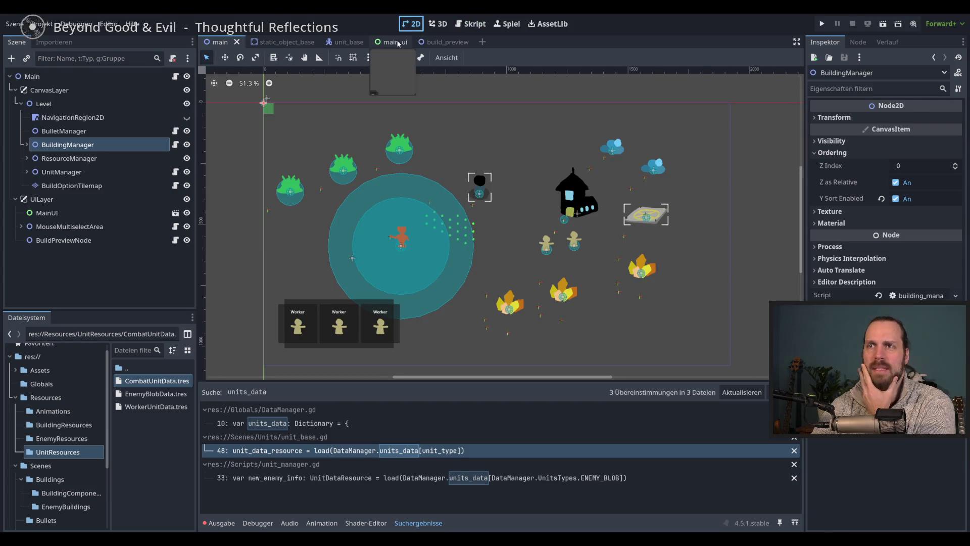
pyautogui.click(385, 42)
pyautogui.scroll(-2, 417, 218)
pyautogui.hscroll(2, 418, 218)
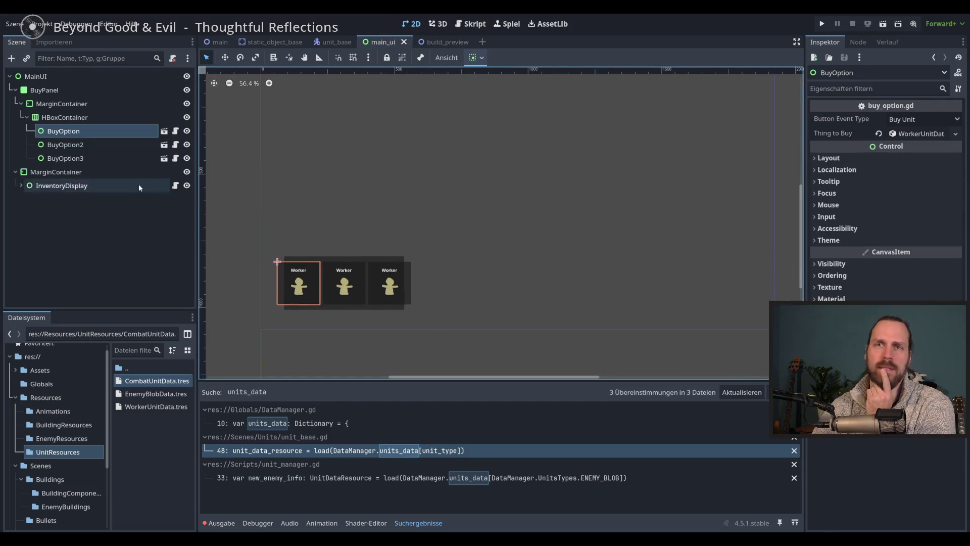
pyautogui.click(80, 121)
pyautogui.click(83, 105)
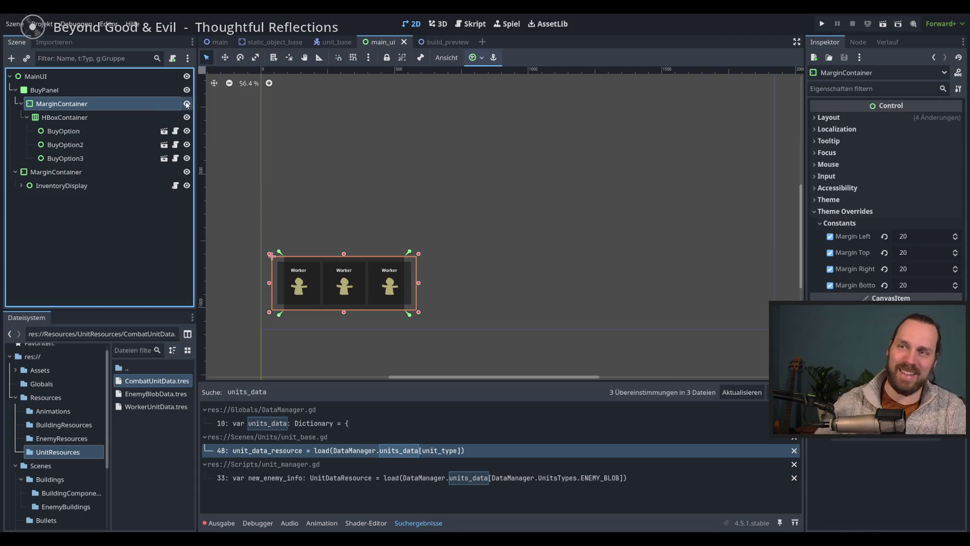
# Toggle the MarginContainer and BuyPanel visibility, leaving the BuyPanel hidden.
pyautogui.click(186, 104)
pyautogui.click(186, 104)
pyautogui.click(187, 90)
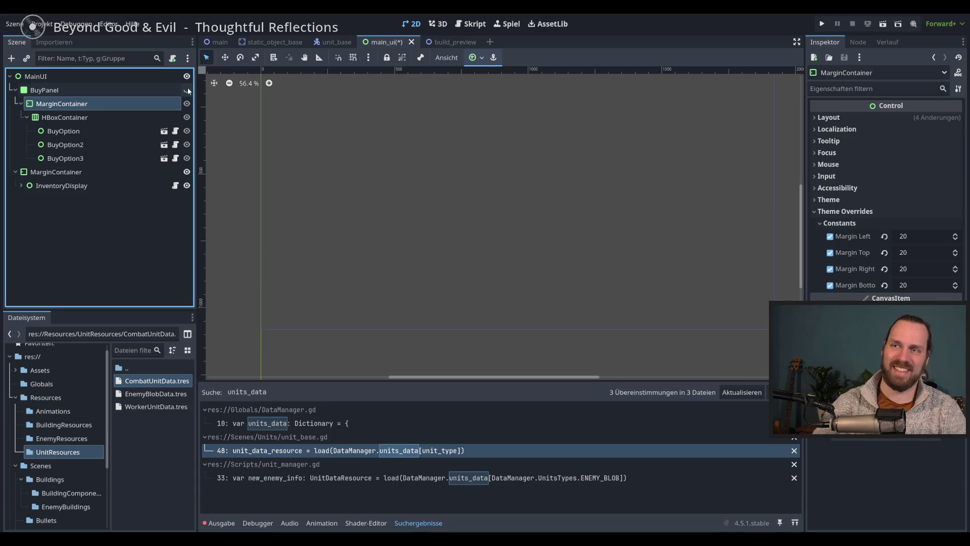
pyautogui.click(187, 90)
pyautogui.click(58, 75)
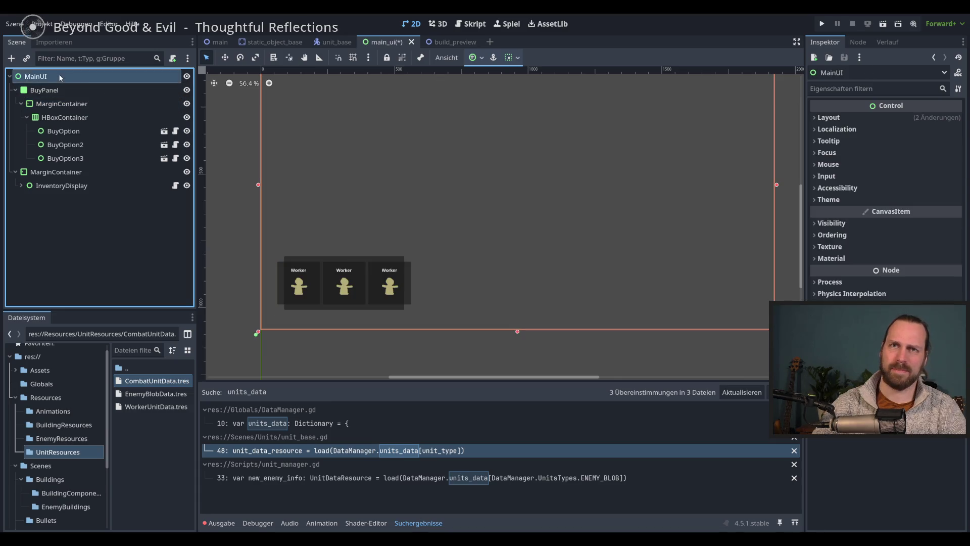
pyautogui.click(187, 91)
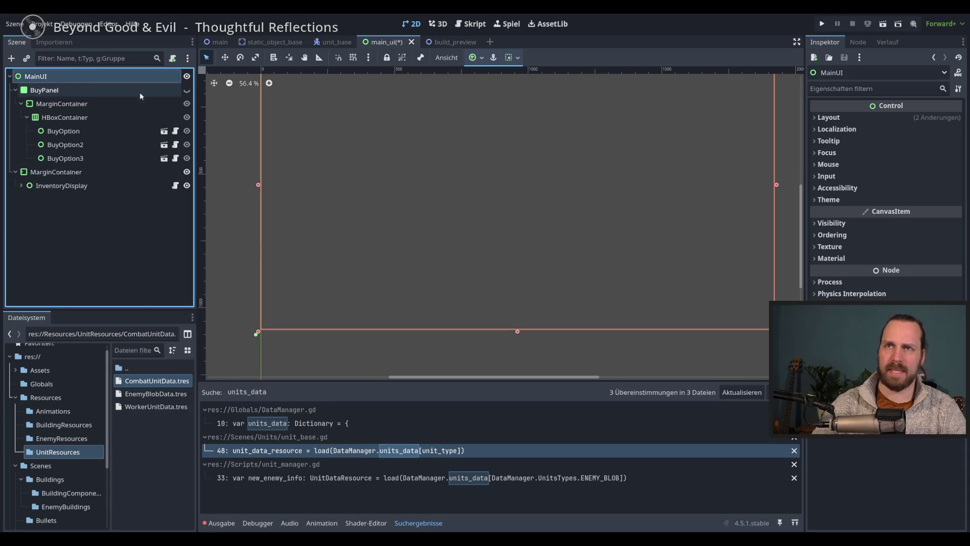
# Save the scene, run the game with F5, and frame the MainUI rectangle.
pyautogui.click(145, 243)
pyautogui.press('F5')
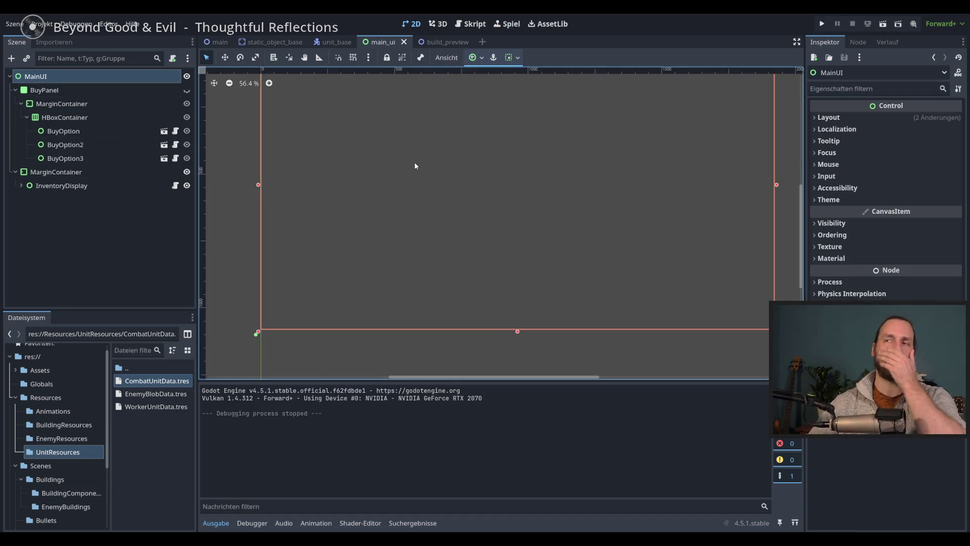
pyautogui.hotkey('shift', 'f')
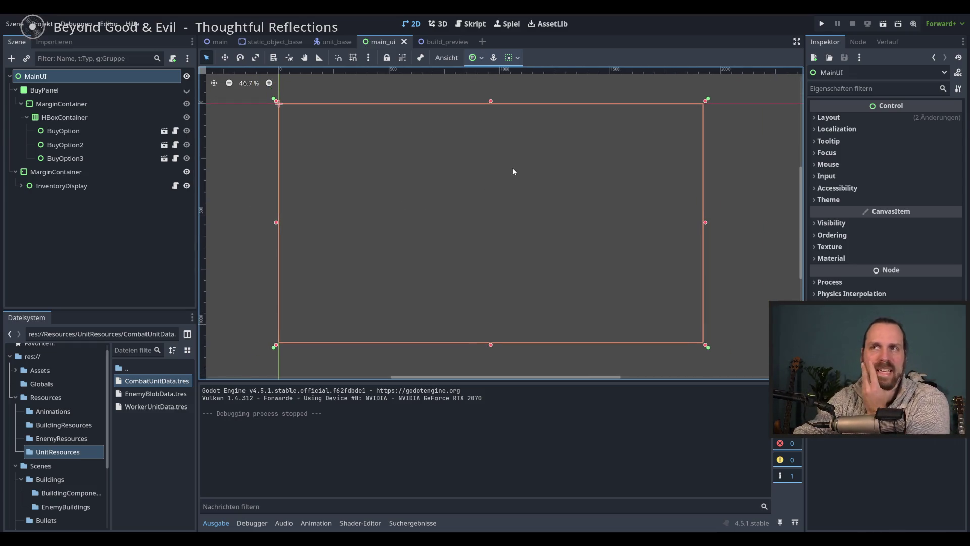
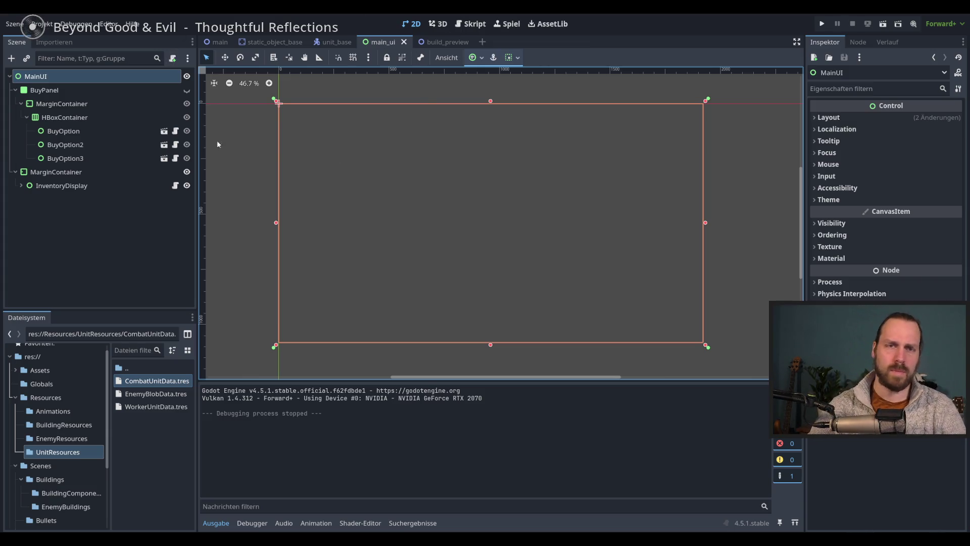
# Abandon the node search and open the BuyOption scene and its script.
pyautogui.click(11, 58)
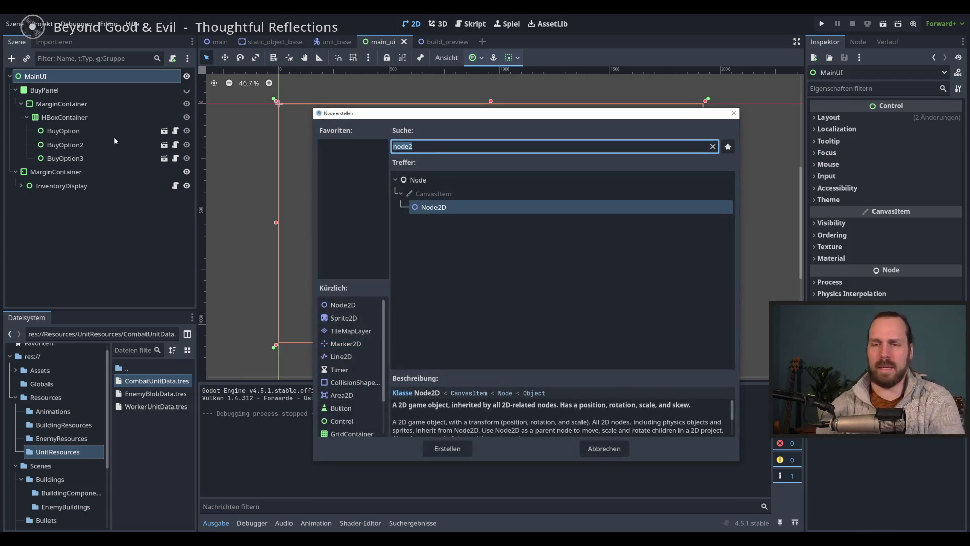
pyautogui.write('Bu')
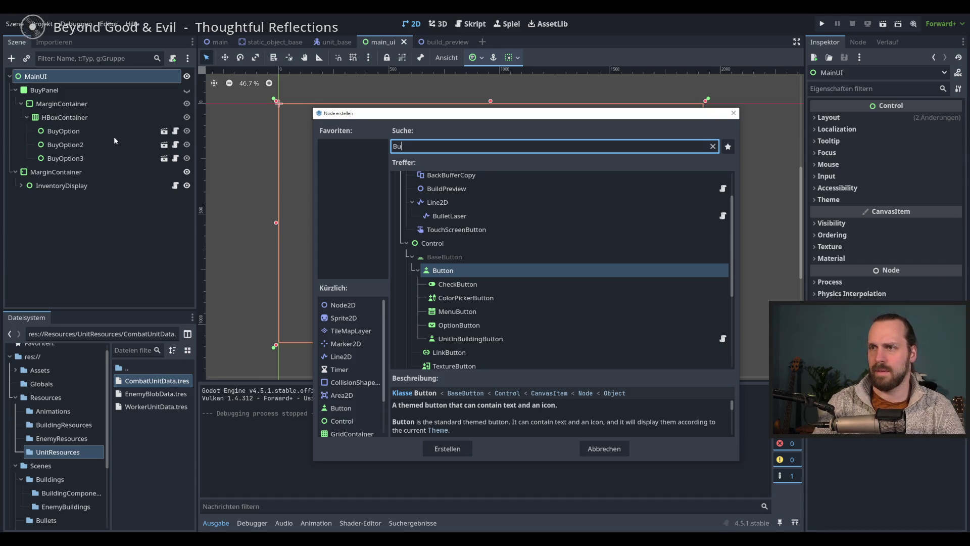
pyautogui.press('Escape')
pyautogui.click(173, 131)
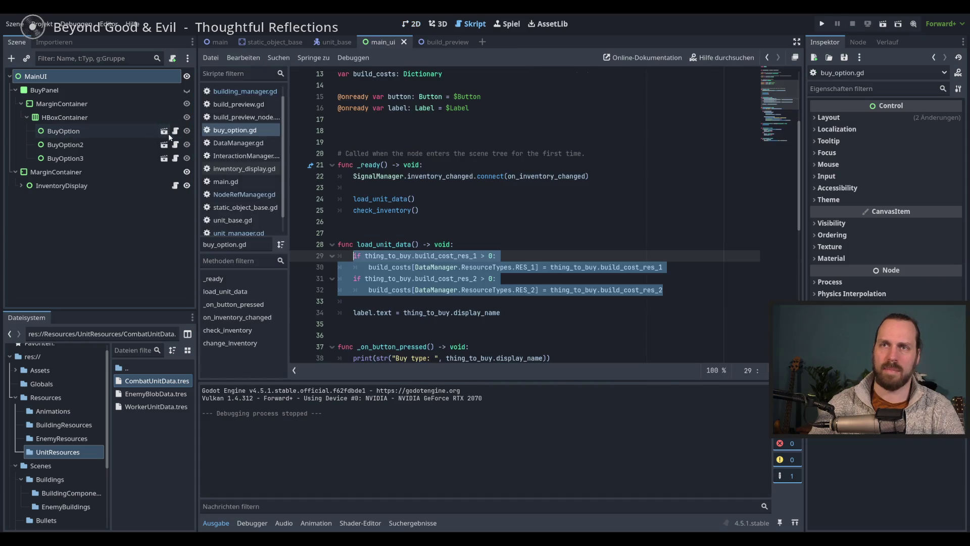
pyautogui.click(164, 131)
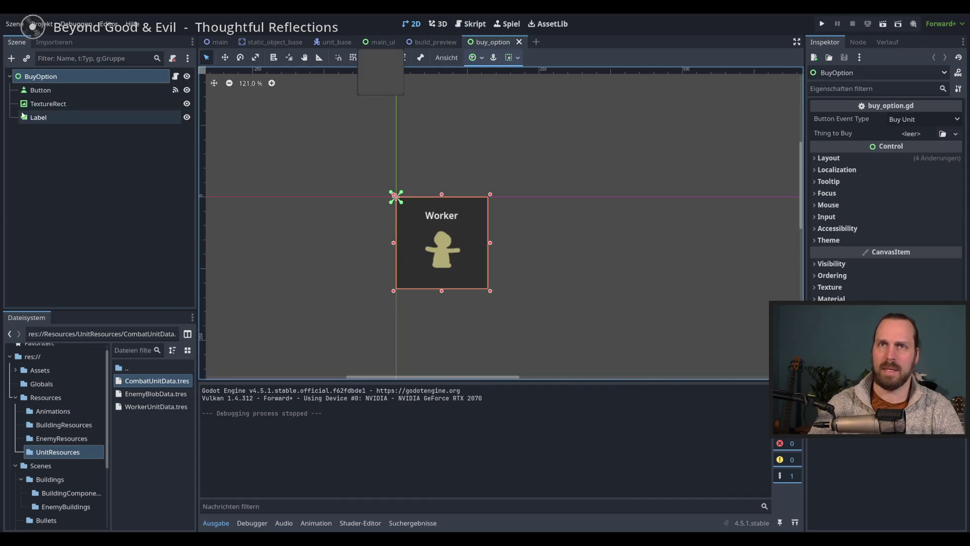
# Review BuyOption's root, TextureRect, Button and Label nodes, then return to main_ui.
pyautogui.click(45, 104)
pyautogui.click(57, 90)
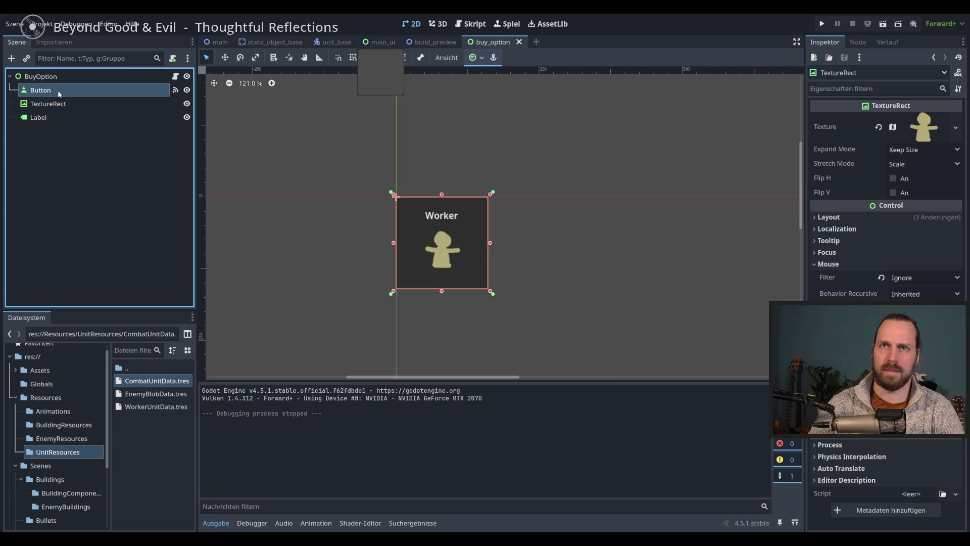
pyautogui.click(55, 119)
pyautogui.click(70, 162)
pyautogui.click(70, 76)
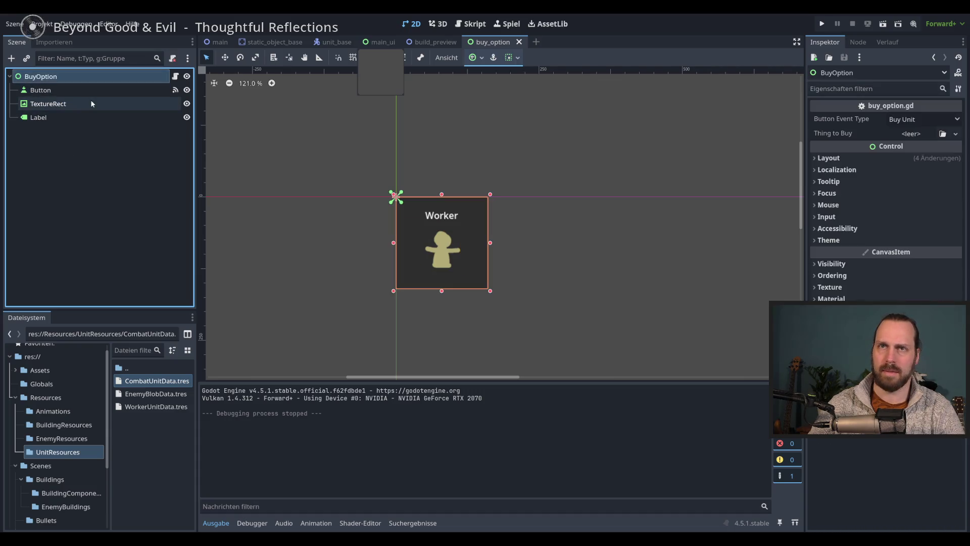
pyautogui.click(163, 129)
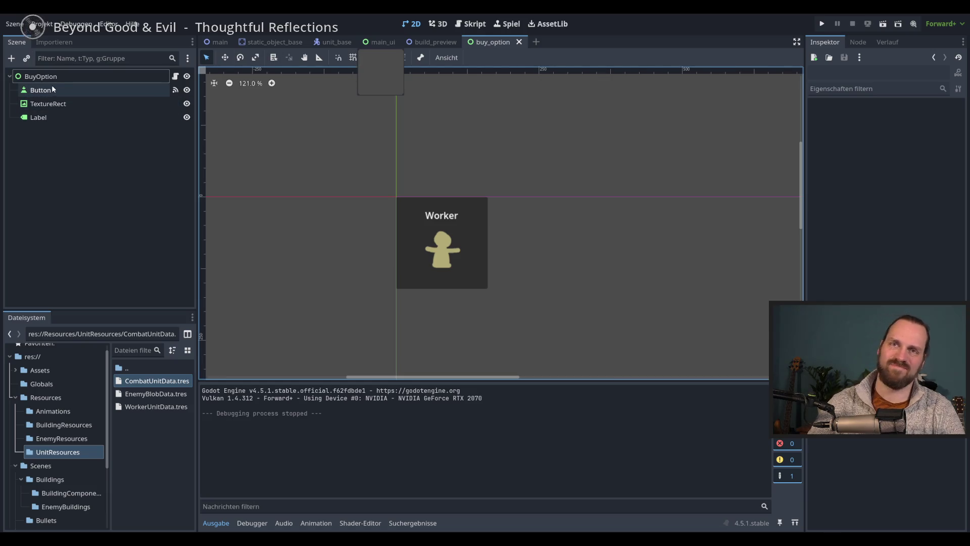
pyautogui.click(56, 104)
pyautogui.click(57, 117)
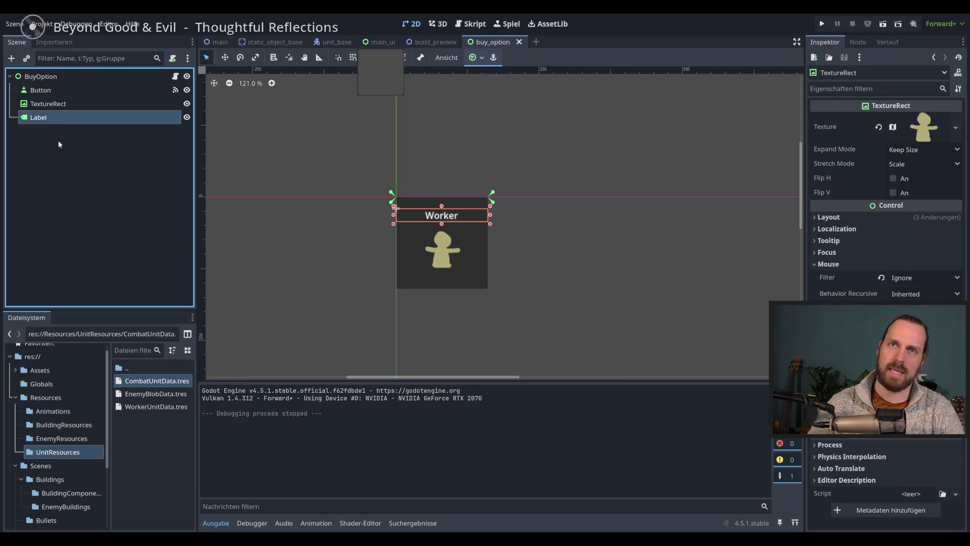
pyautogui.click(42, 77)
pyautogui.click(375, 108)
pyautogui.click(379, 42)
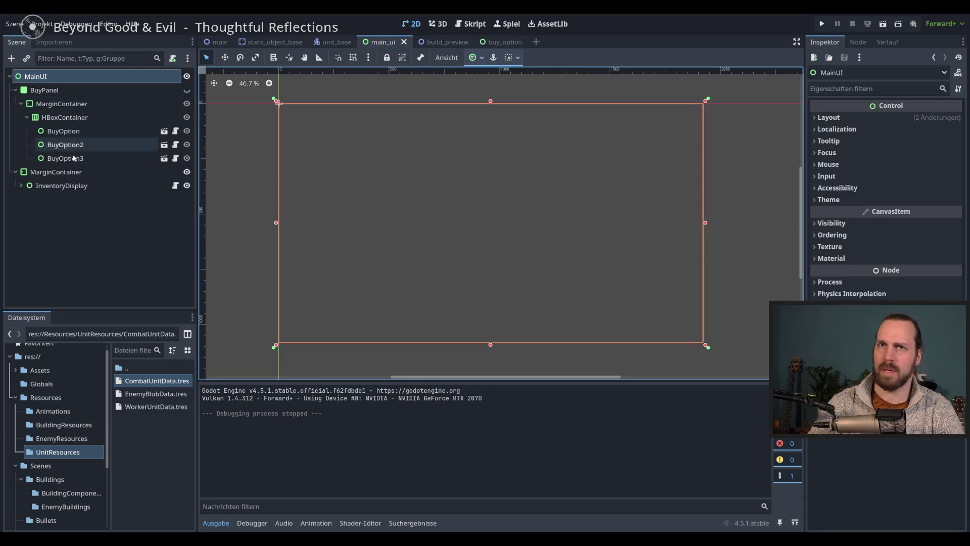
pyautogui.click(62, 133)
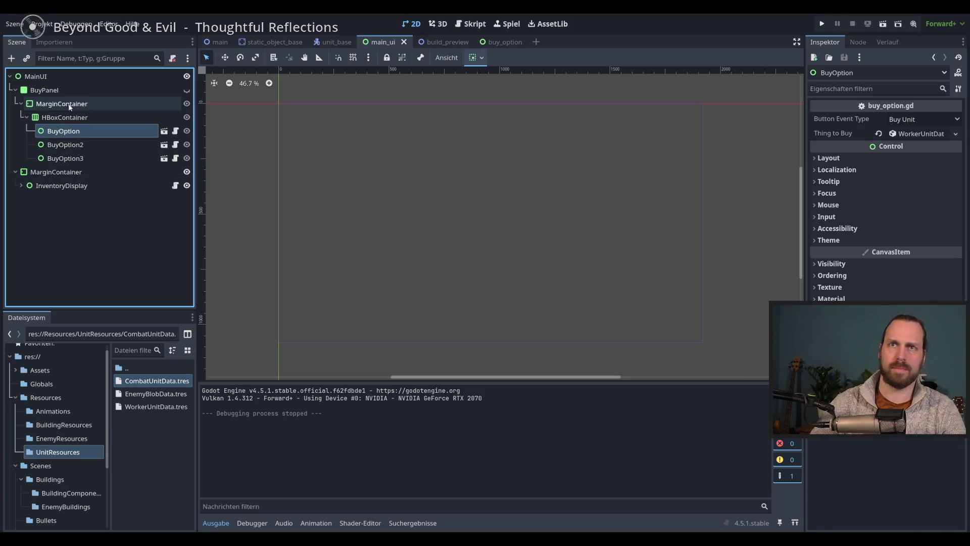
# Add a Control node under MainUI.
pyautogui.click(54, 77)
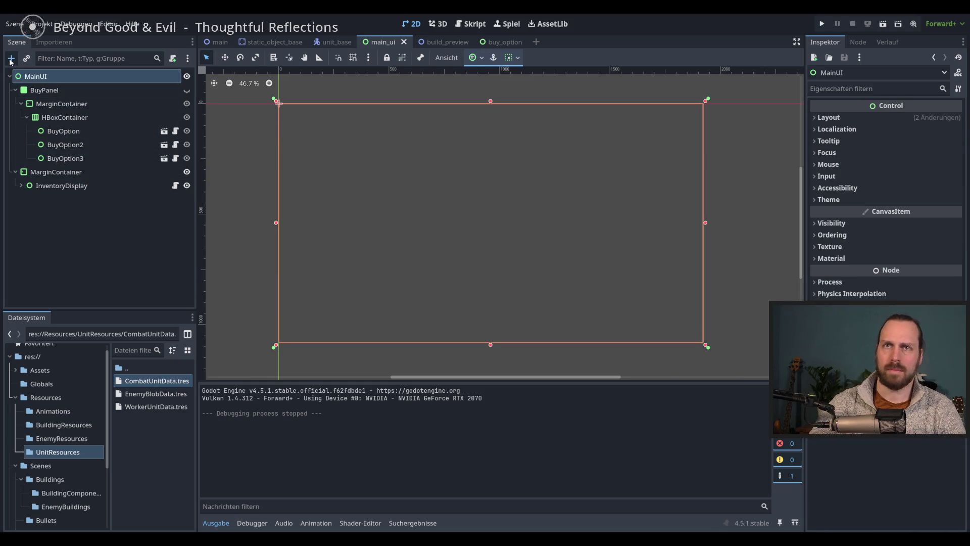
pyautogui.click(10, 59)
pyautogui.write('Bu')
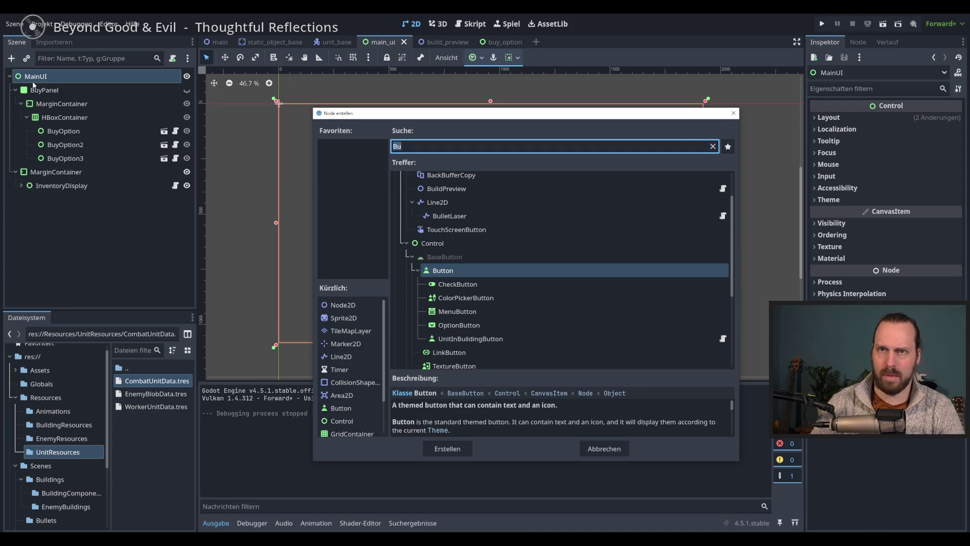
pyautogui.write('B')
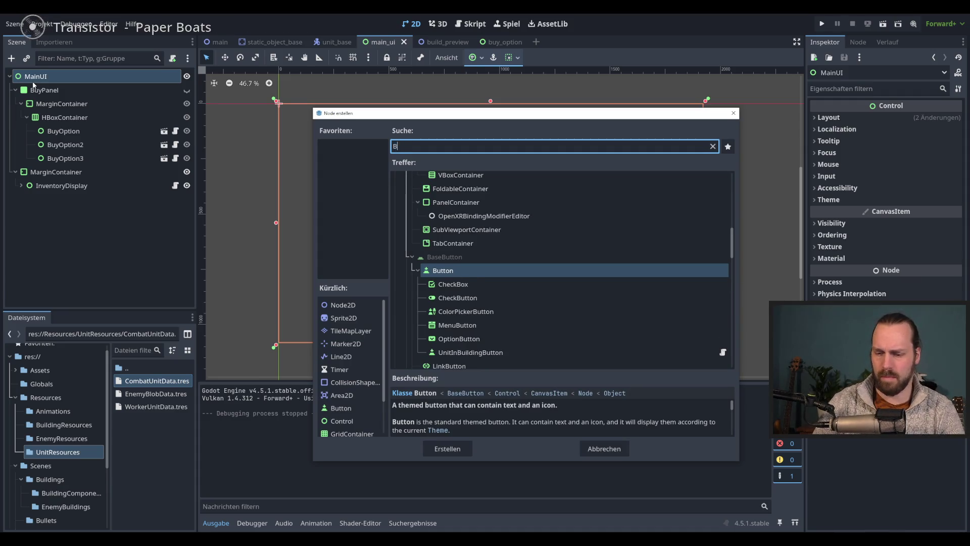
pyautogui.press('BackSpace')
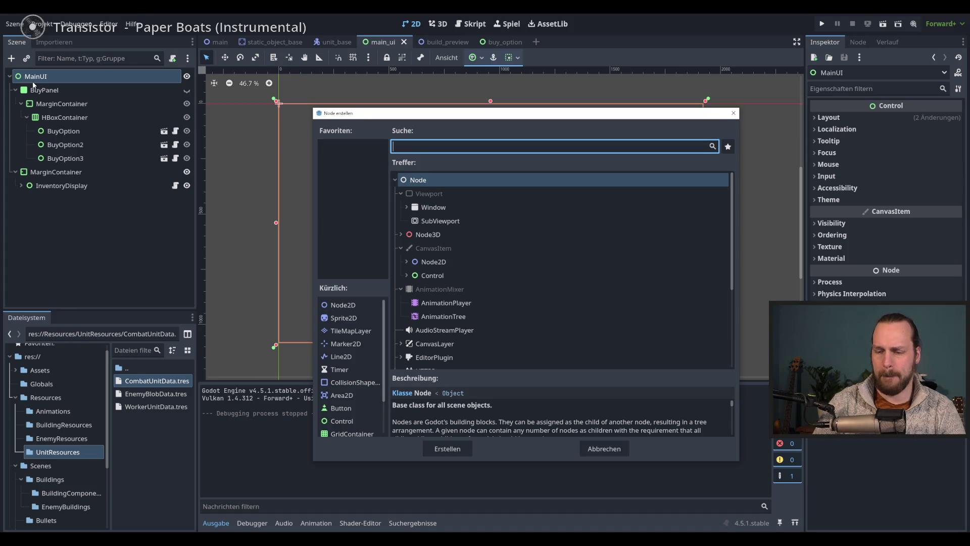
pyautogui.write('Control')
pyautogui.press('Return')
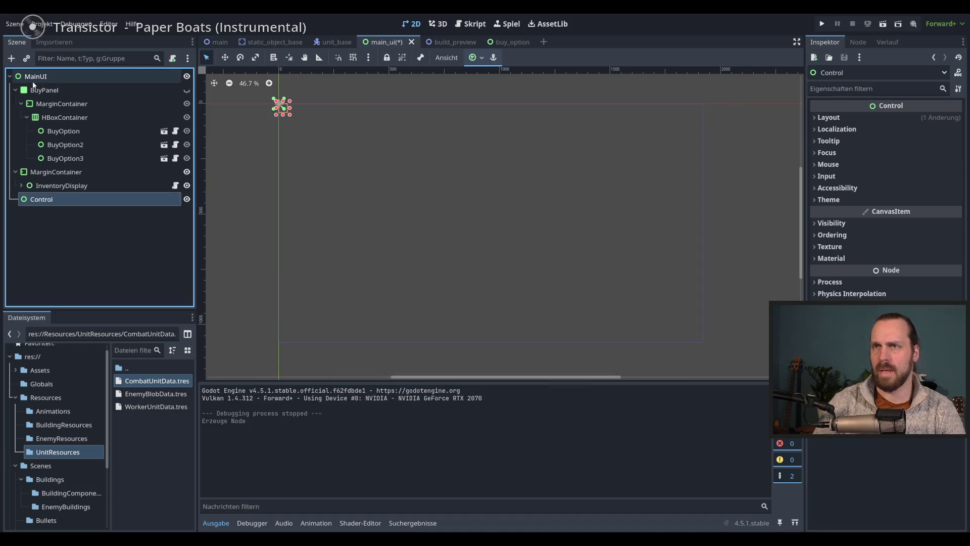
pyautogui.click(304, 162)
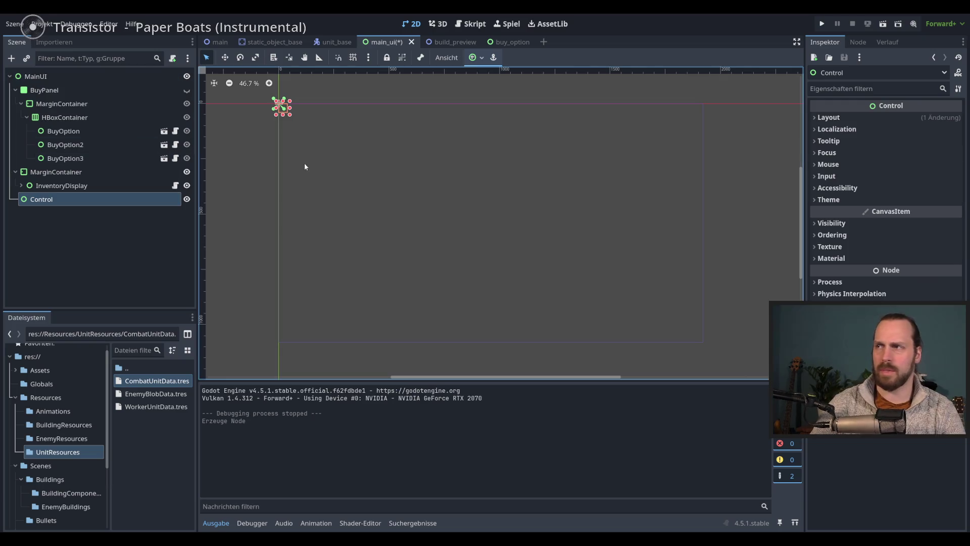
# Add a Button child under the new Control node.
pyautogui.click(48, 201)
pyautogui.click(11, 58)
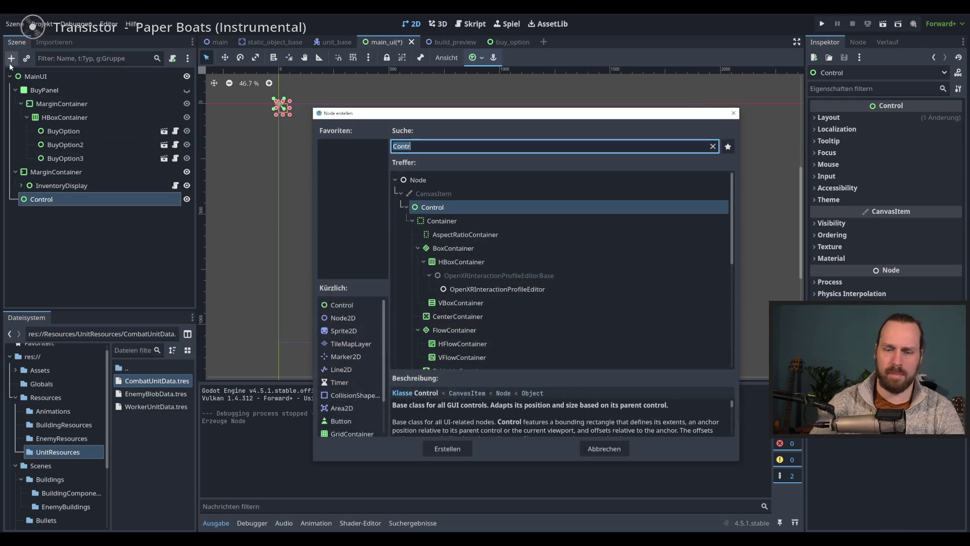
pyautogui.write('Button')
pyautogui.press('Return')
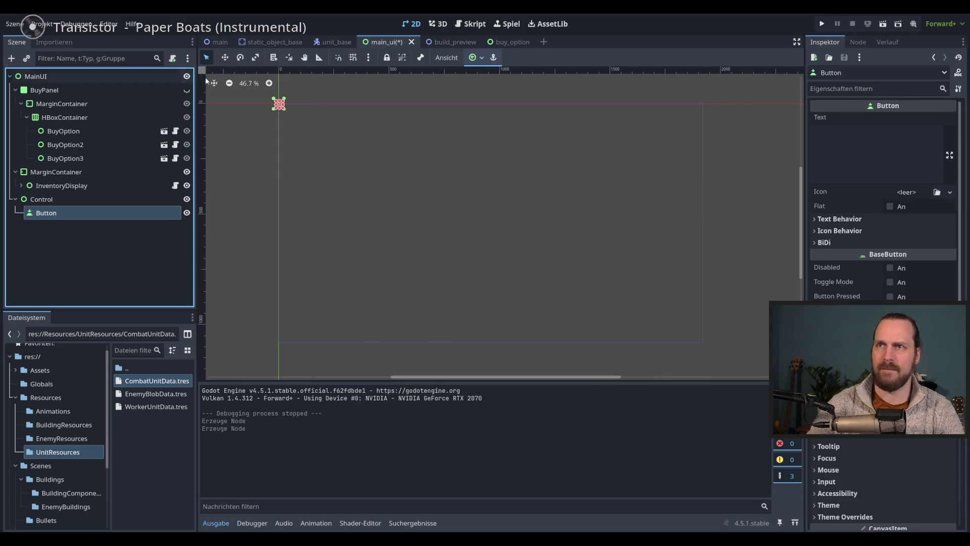
pyautogui.click(874, 162)
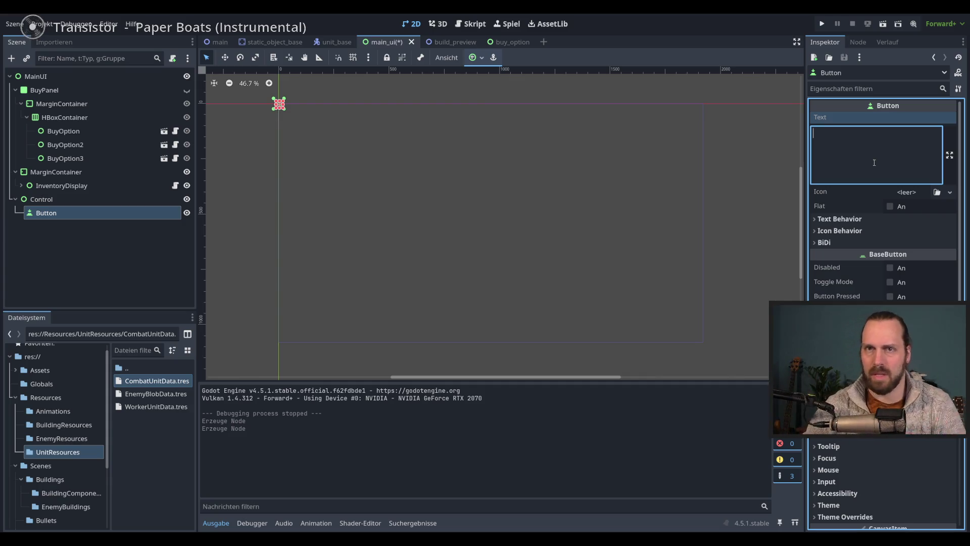
# Add a Label child under Control and begin entering its text.
pyautogui.click(42, 199)
pyautogui.click(55, 213)
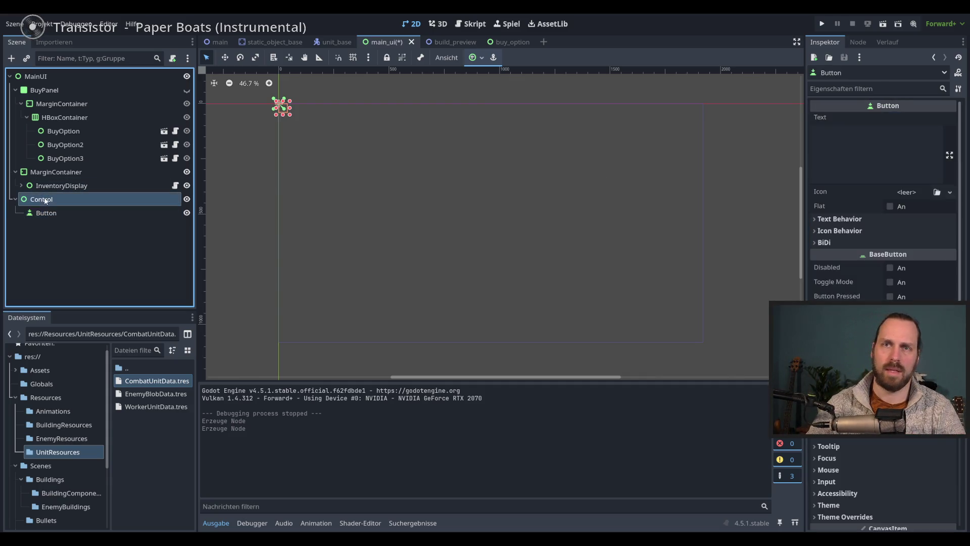
pyautogui.click(42, 199)
pyautogui.click(11, 58)
pyautogui.write('Label')
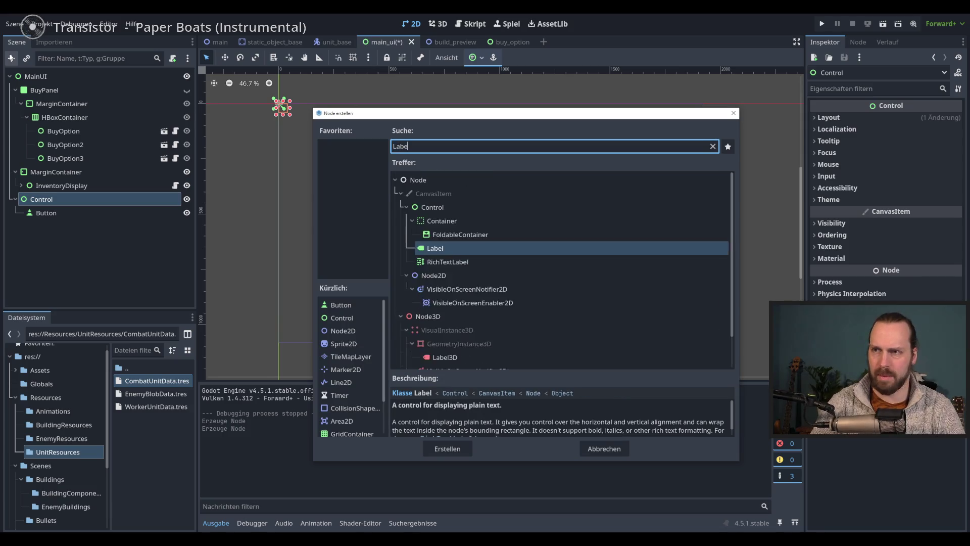
pyautogui.press('Return')
pyautogui.click(853, 149)
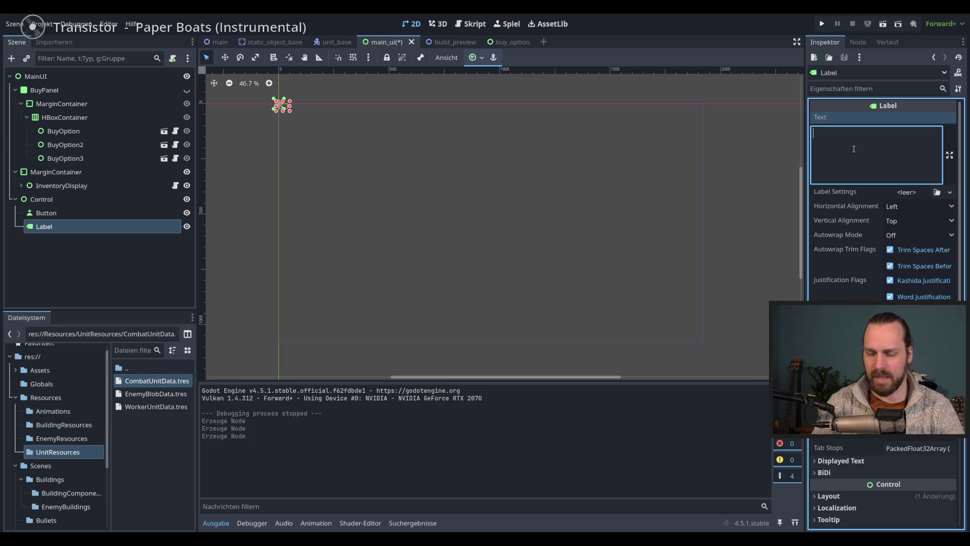
pyautogui.write('BU')
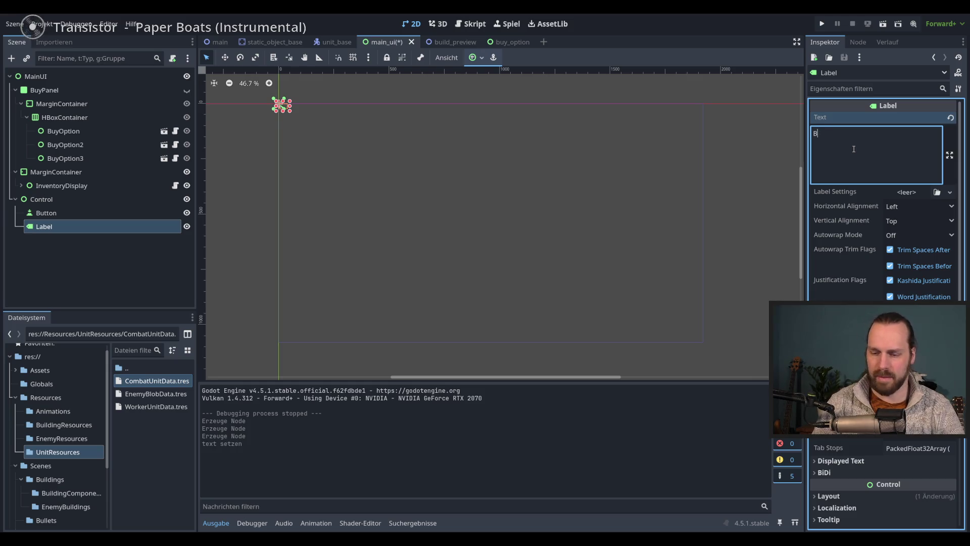
pyautogui.scroll(6, 335, 146)
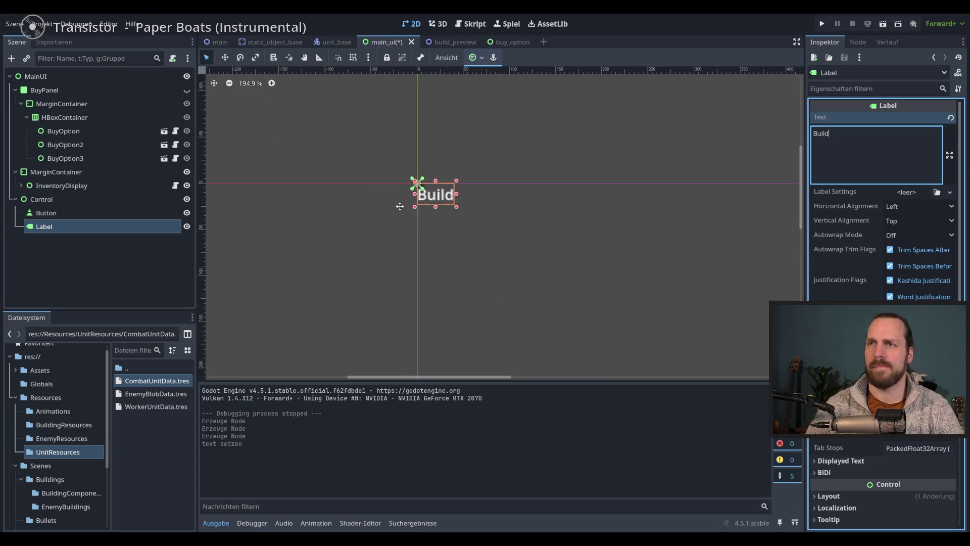
# Check the Control node's Label, then cancel saving the Control branch as a scene.
pyautogui.scroll(-9, 310, 219)
pyautogui.scroll(5, 349, 192)
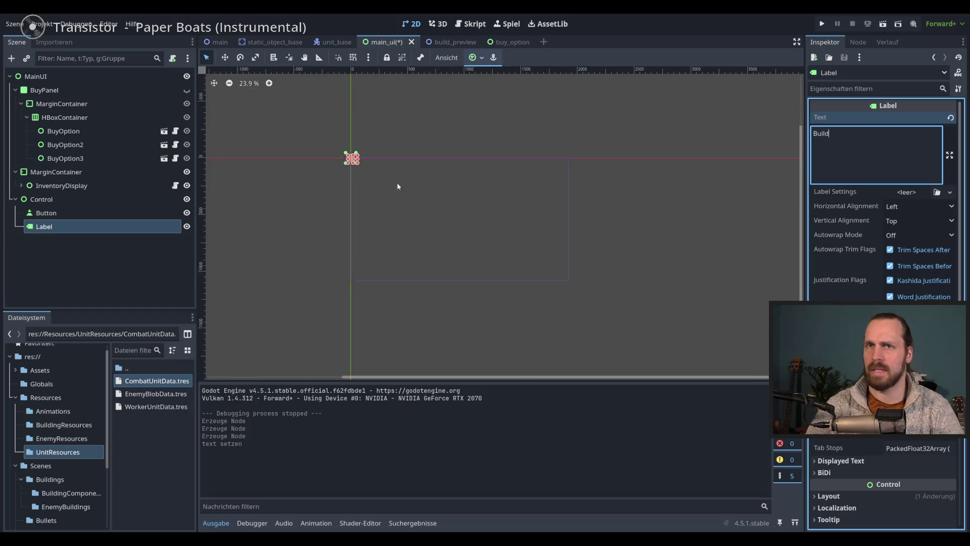
pyautogui.click(84, 201)
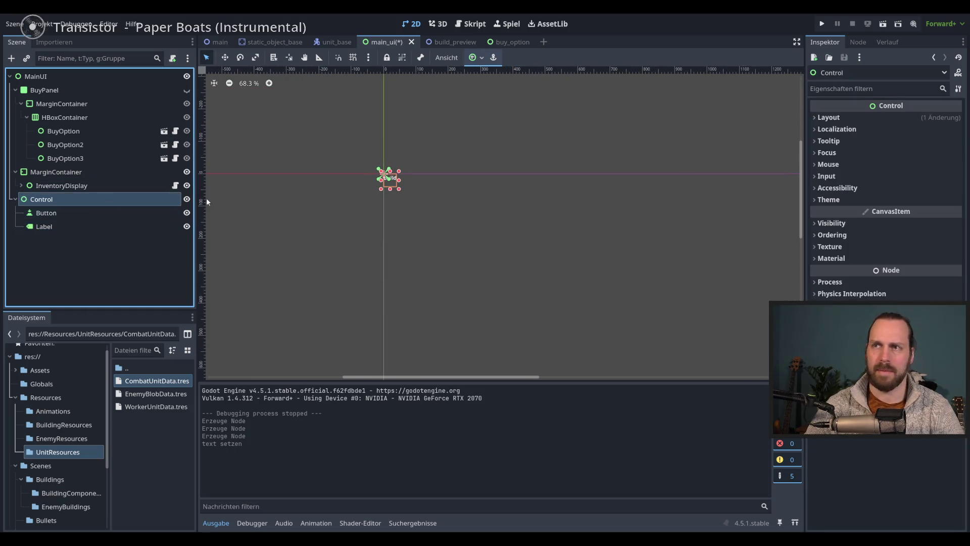
pyautogui.click(44, 226)
pyautogui.scroll(4, 307, 187)
pyautogui.scroll(1, 283, 208)
pyautogui.click(81, 199)
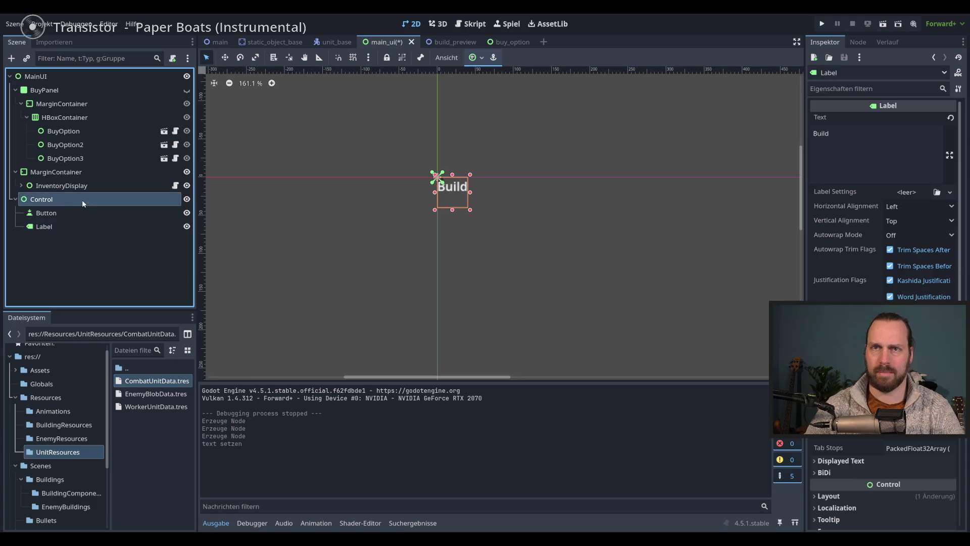
pyautogui.rightClick(89, 200)
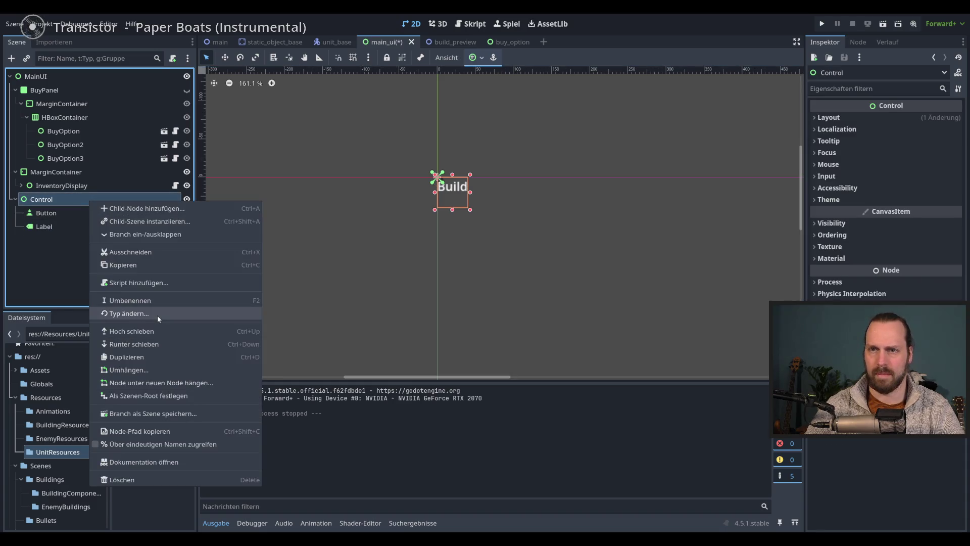
pyautogui.click(172, 413)
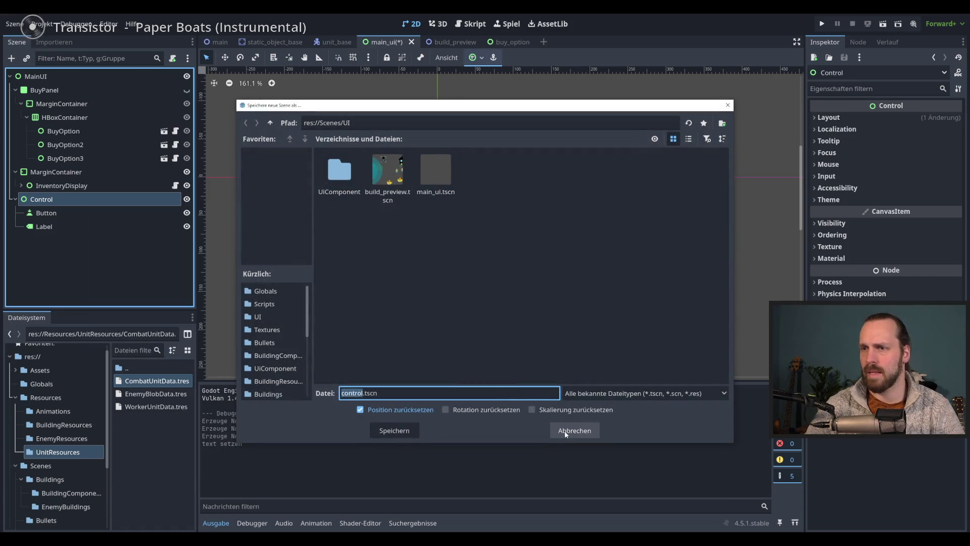
pyautogui.click(574, 429)
# Rename the Control node to BuyMenuEntry.
pyautogui.press('F2')
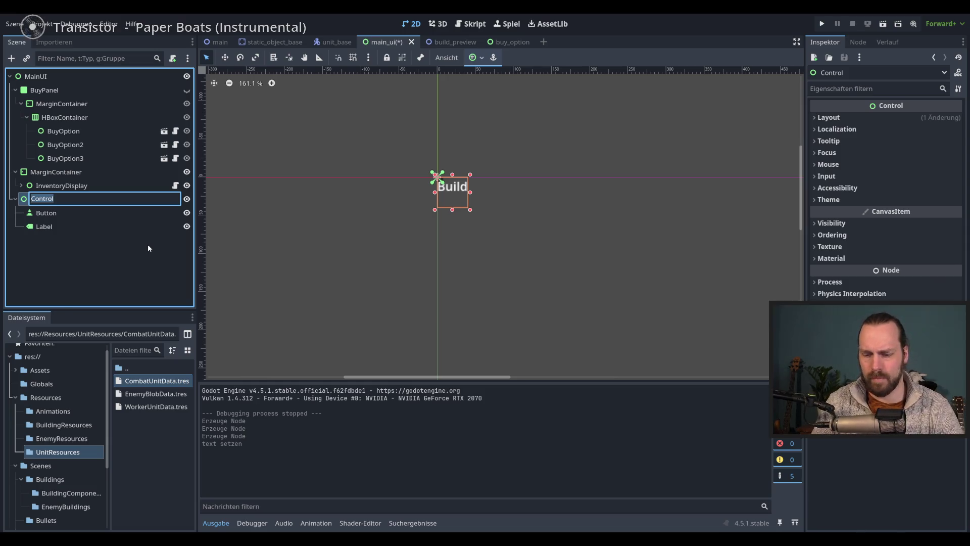
pyautogui.write('BuyMenu')
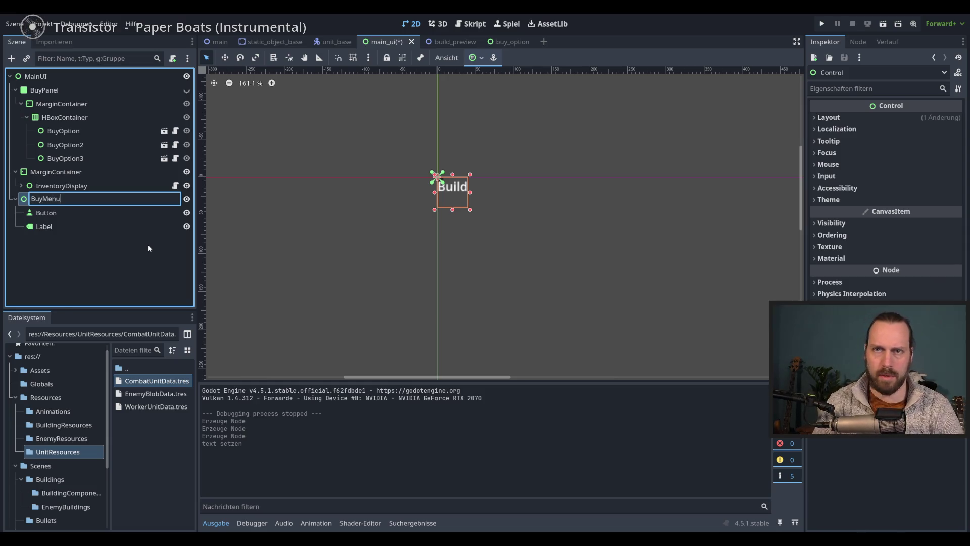
pyautogui.write('Bu')
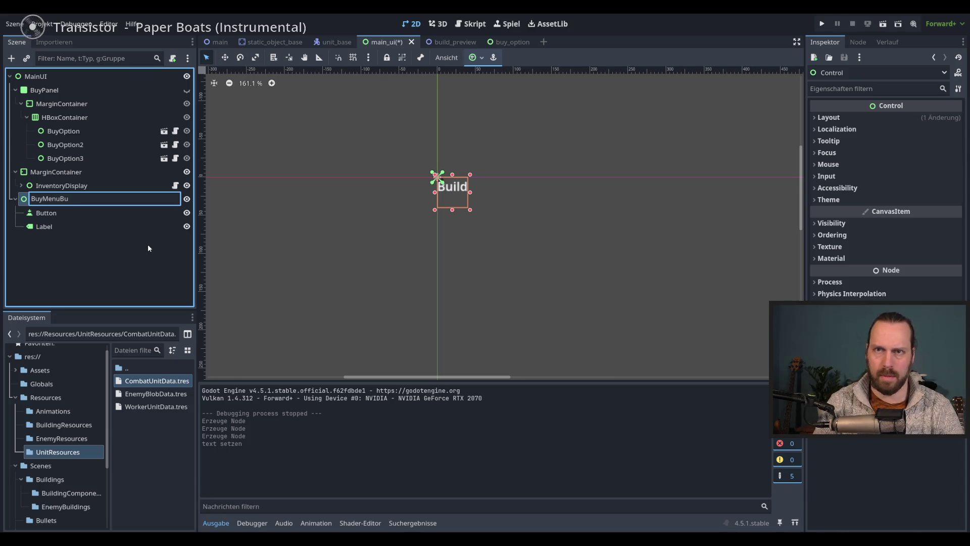
pyautogui.press('BackSpace')
pyautogui.press('BackSpace')
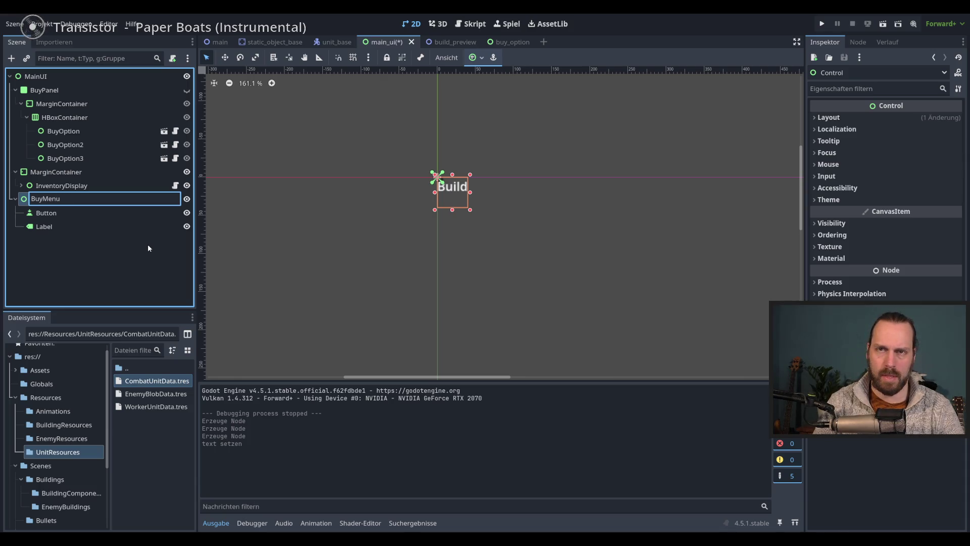
pyautogui.write('Entry')
pyautogui.press('Return')
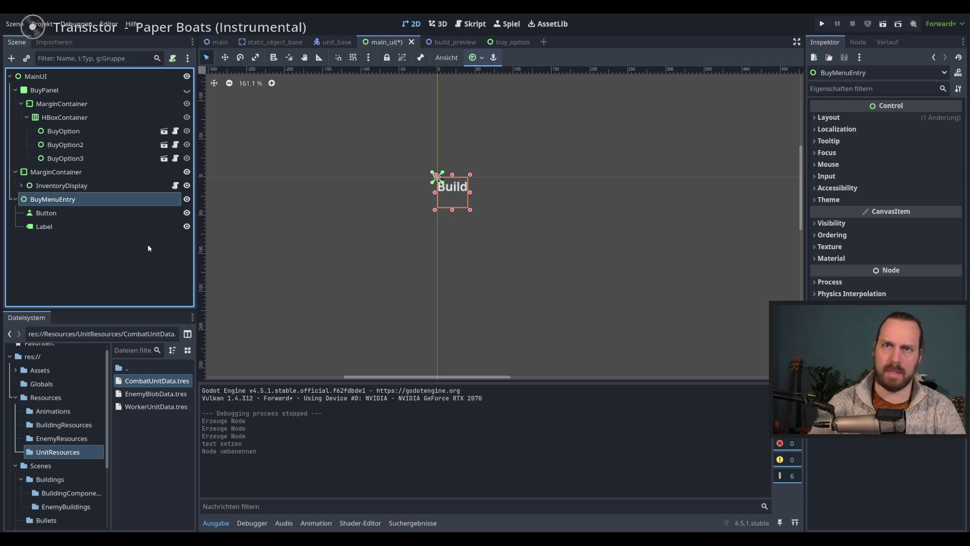
# Rename the node again, this time to BuyMenuButton.
pyautogui.doubleClick(82, 199)
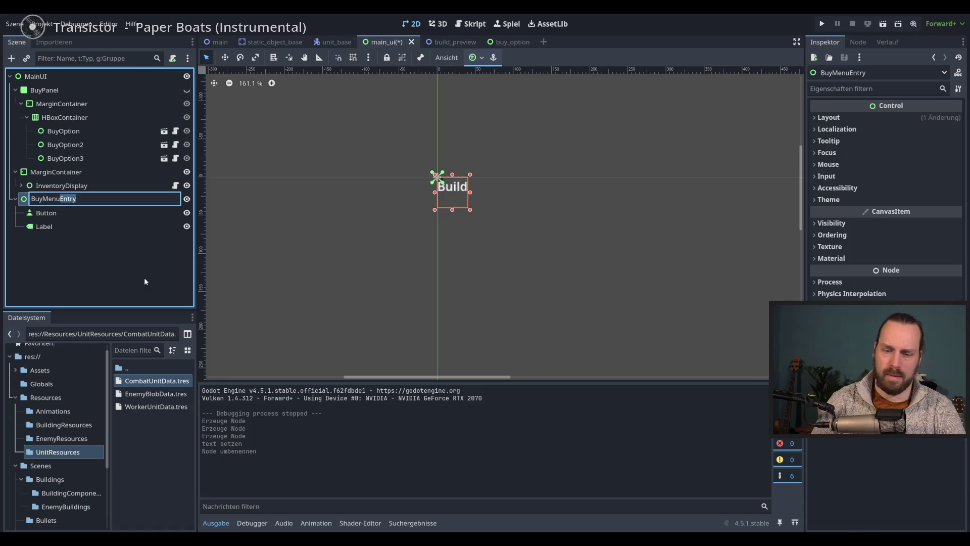
pyautogui.write('Main')
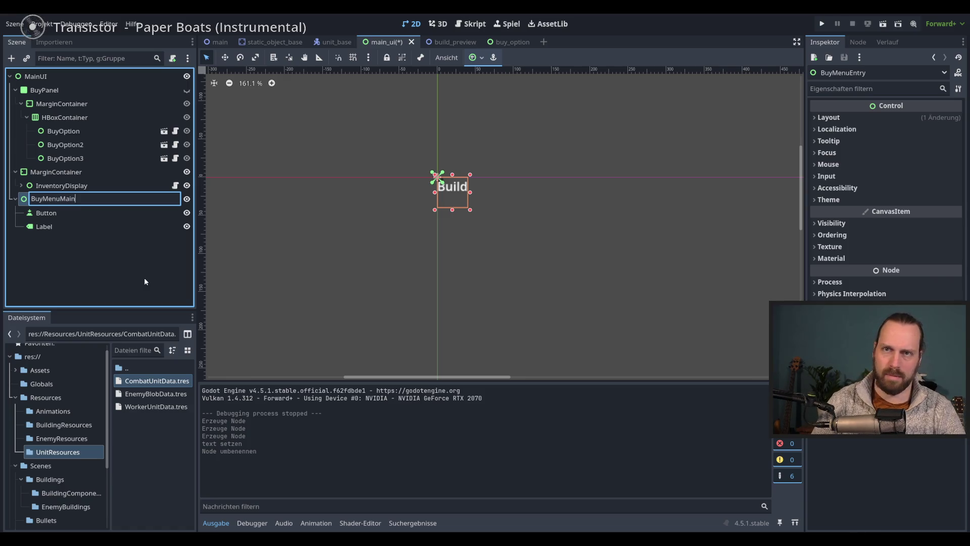
pyautogui.press('BackSpace')
pyautogui.press('BackSpace')
pyautogui.press('BackSpace')
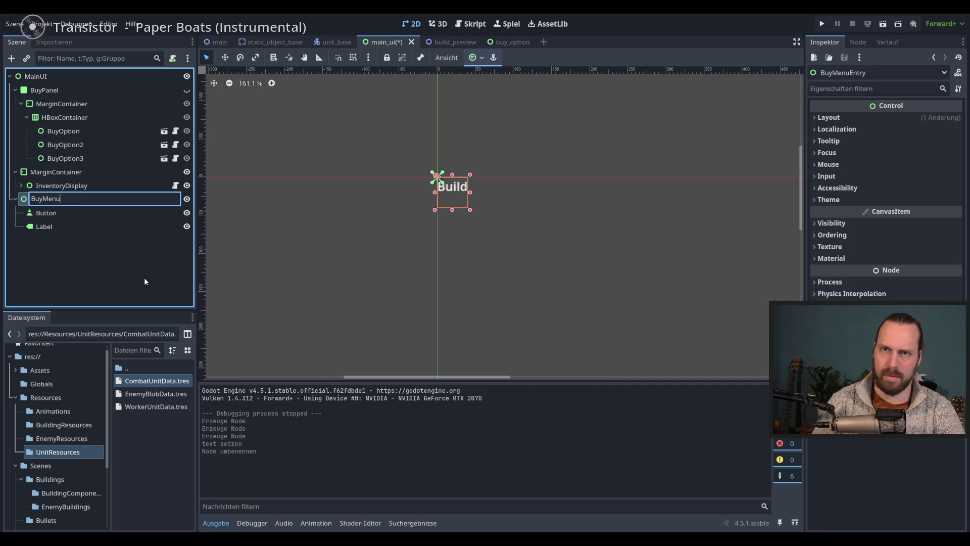
pyautogui.write('Button')
pyautogui.press('Return')
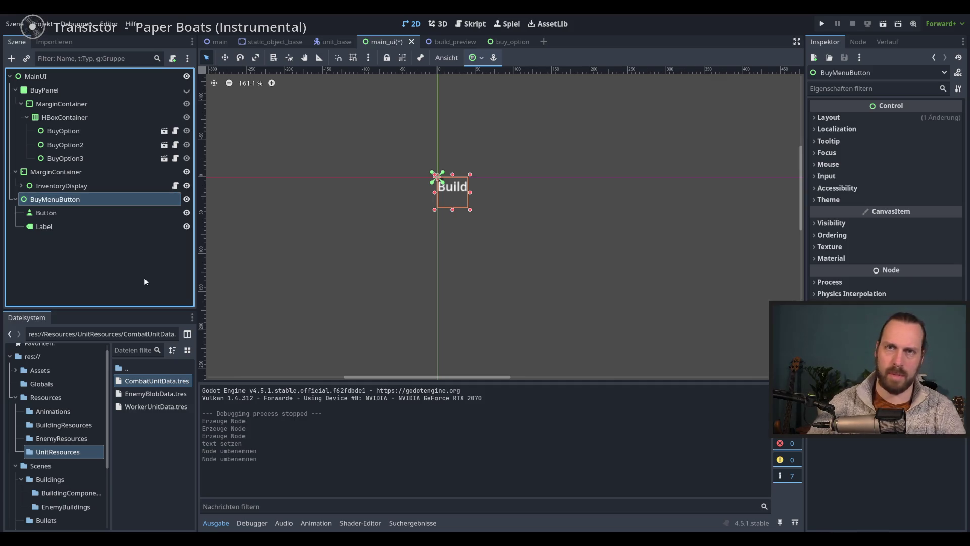
pyautogui.rightClick(78, 200)
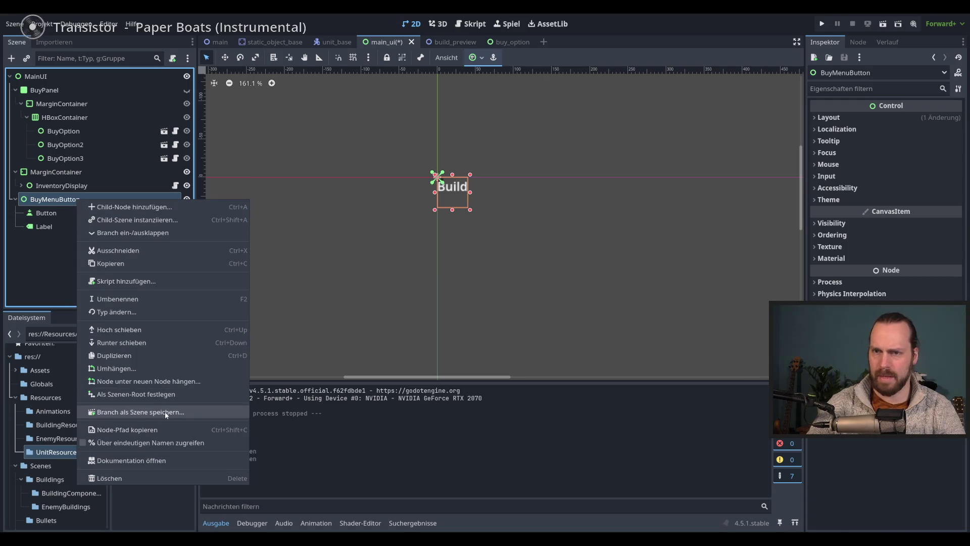
# Save the BuyMenuButton branch as buy_menu_button.tscn in the UiComponent folder.
pyautogui.click(164, 411)
pyautogui.doubleClick(346, 189)
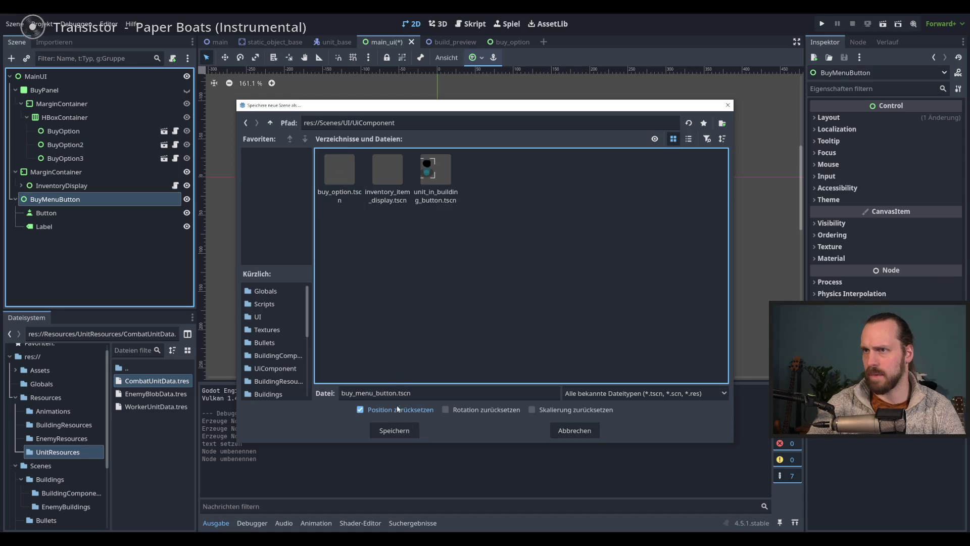
pyautogui.click(396, 430)
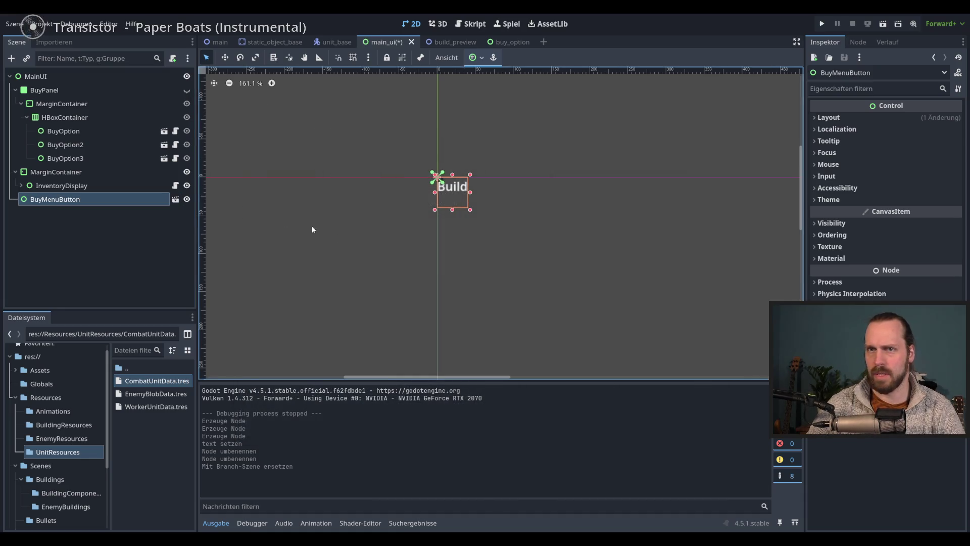
# Open the buy_menu_button scene for editing and select its Button.
pyautogui.click(175, 199)
pyautogui.scroll(5, 264, 155)
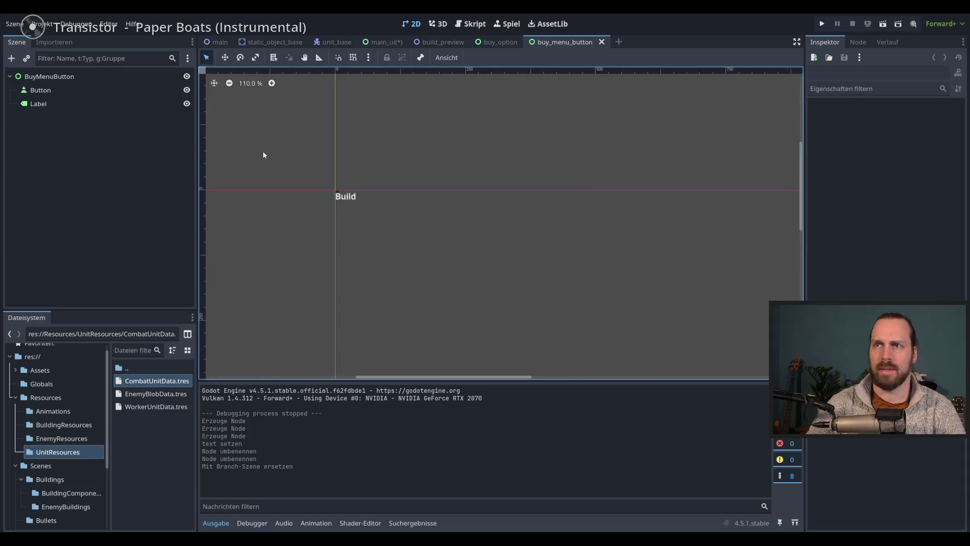
pyautogui.click(61, 92)
pyautogui.scroll(-2, 555, 187)
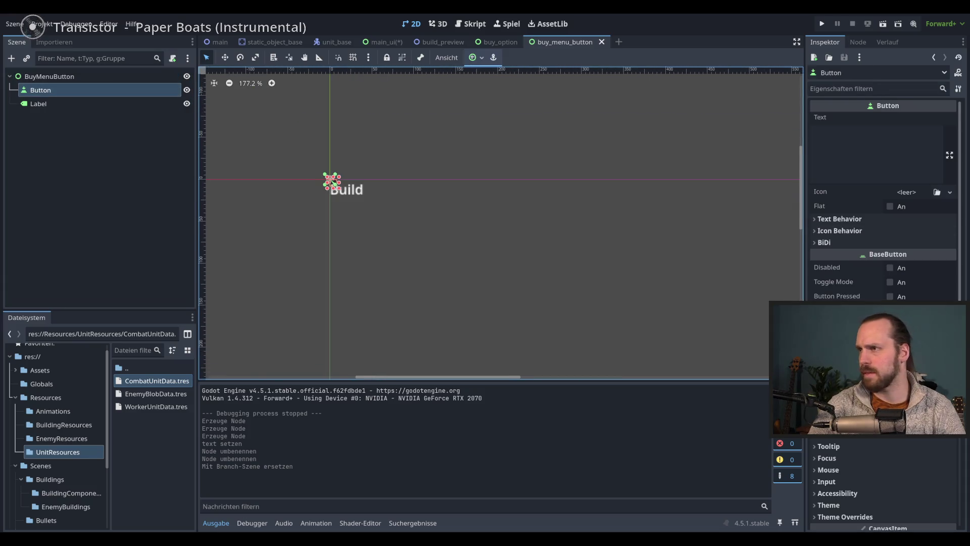
pyautogui.scroll(-4, 884, 202)
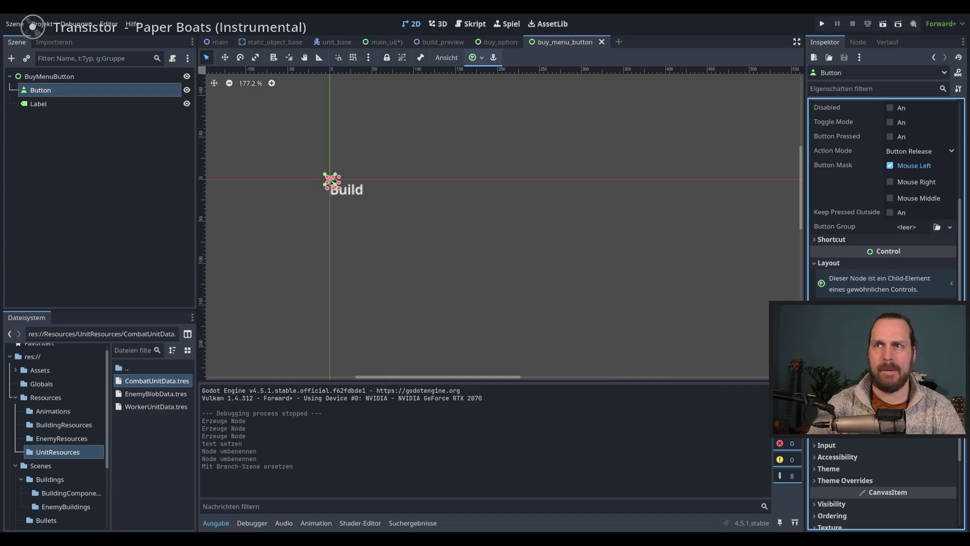
# Enlarge the Button behind Build and make the Label fill its parent with Full Rect.
pyautogui.moveTo(334, 191)
pyautogui.mouseDown()
pyautogui.moveTo(414, 252)
pyautogui.moveTo(396, 237)
pyautogui.mouseUp()
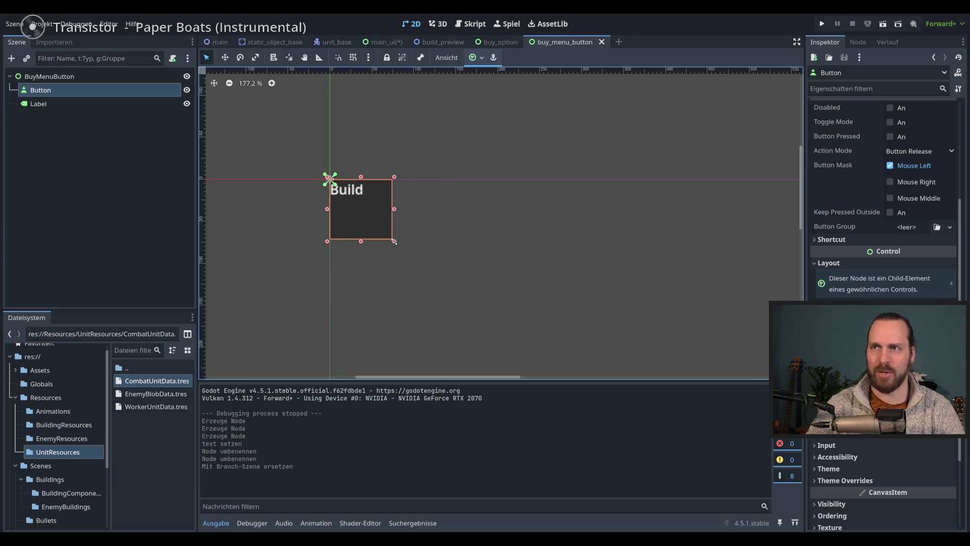
pyautogui.click(46, 104)
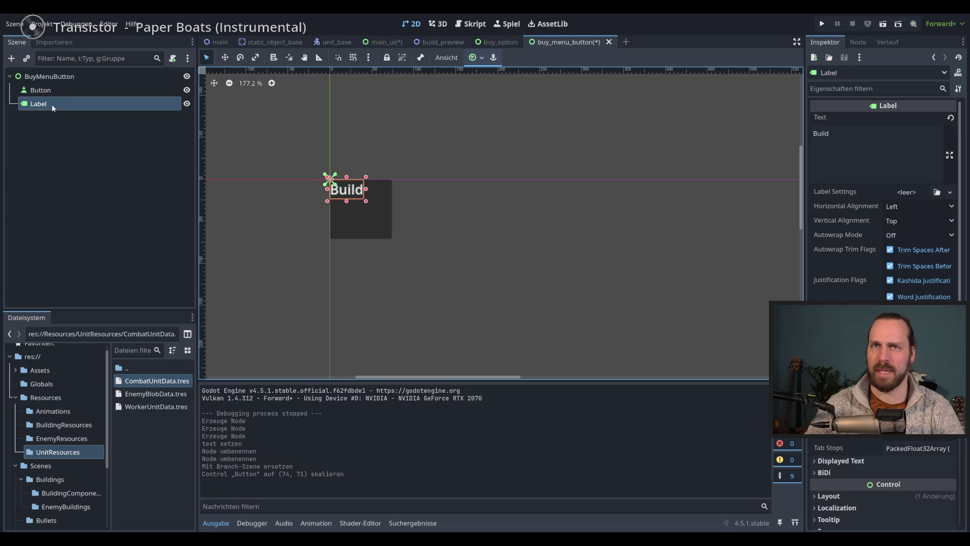
pyautogui.click(41, 90)
pyautogui.click(40, 103)
pyautogui.click(477, 57)
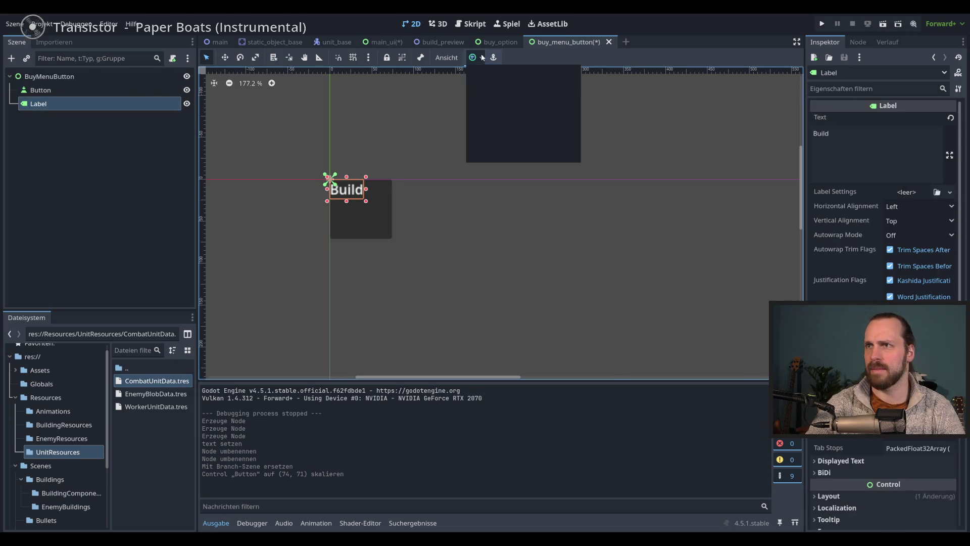
pyautogui.click(544, 132)
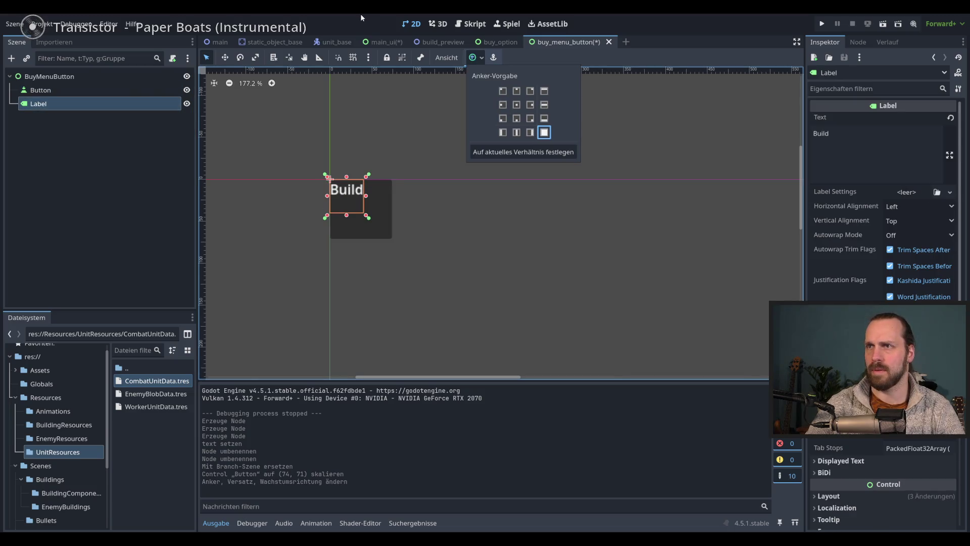
# Resize BuyMenuButton and make the Button fill it with the Full Rect preset.
pyautogui.click(51, 77)
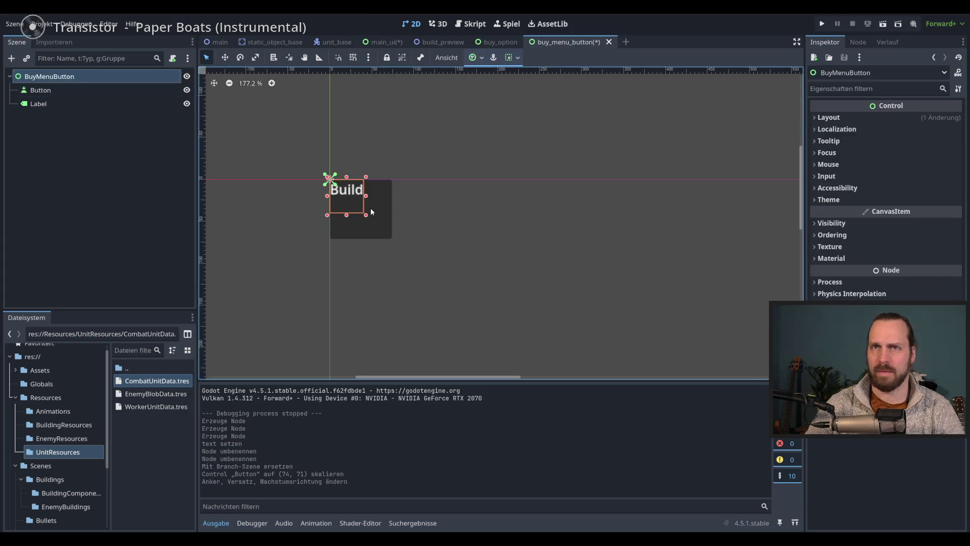
pyautogui.moveTo(367, 219)
pyautogui.mouseDown()
pyautogui.moveTo(411, 241)
pyautogui.moveTo(394, 241)
pyautogui.mouseUp()
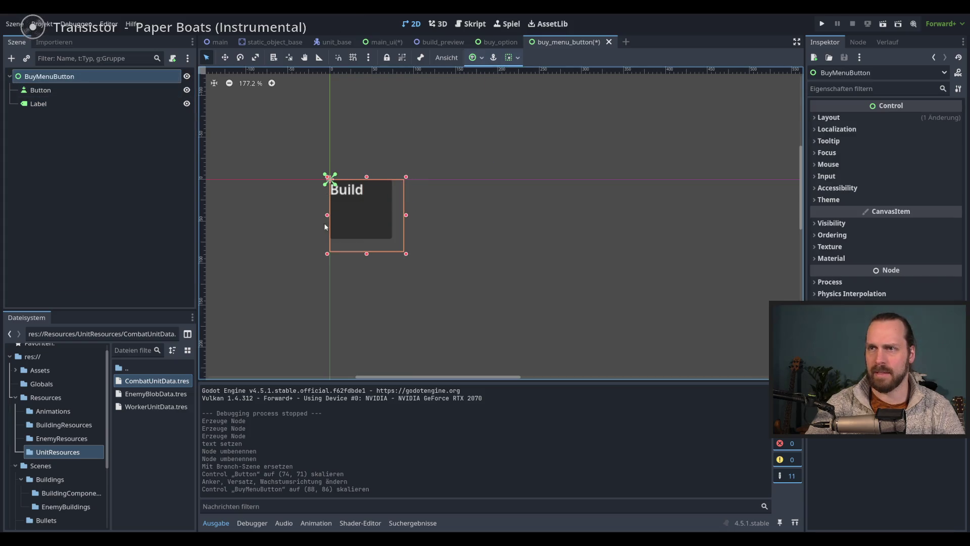
pyautogui.click(55, 103)
pyautogui.click(60, 95)
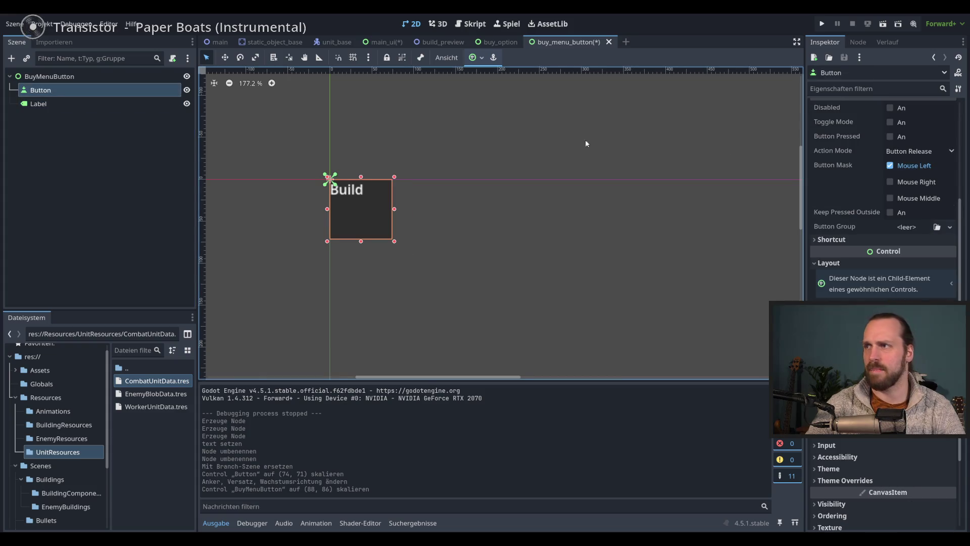
pyautogui.click(475, 57)
pyautogui.click(544, 132)
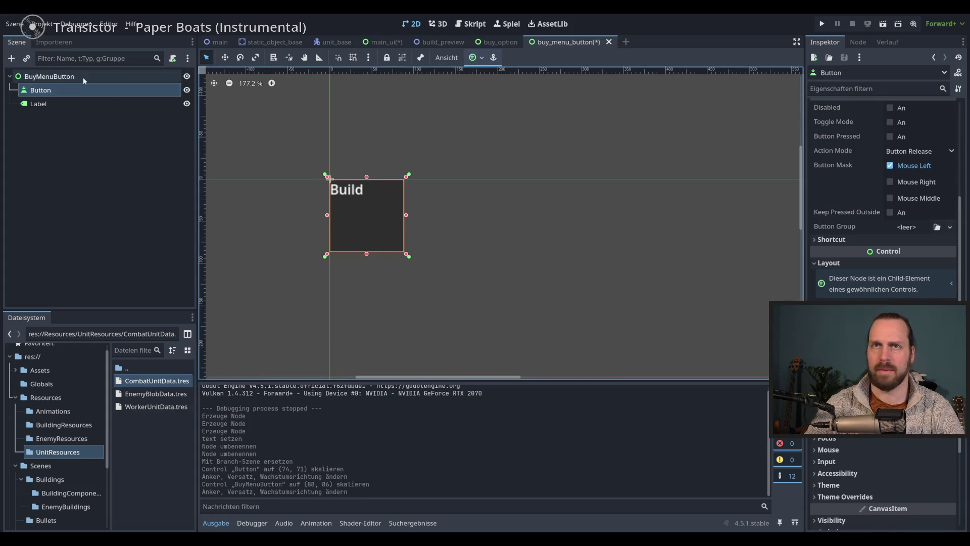
pyautogui.click(49, 76)
pyautogui.moveTo(406, 256)
pyautogui.mouseDown()
pyautogui.moveTo(371, 219)
pyautogui.moveTo(448, 265)
pyautogui.moveTo(340, 183)
pyautogui.moveTo(403, 242)
pyautogui.mouseUp()
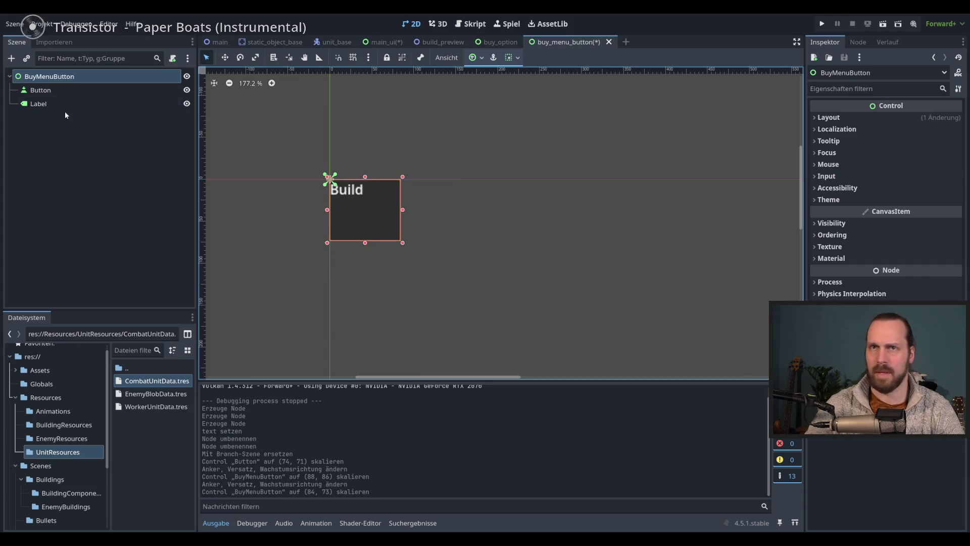
# Try the Label's wide anchor presets, settling on stretching it across the middle.
pyautogui.click(60, 90)
pyautogui.click(63, 104)
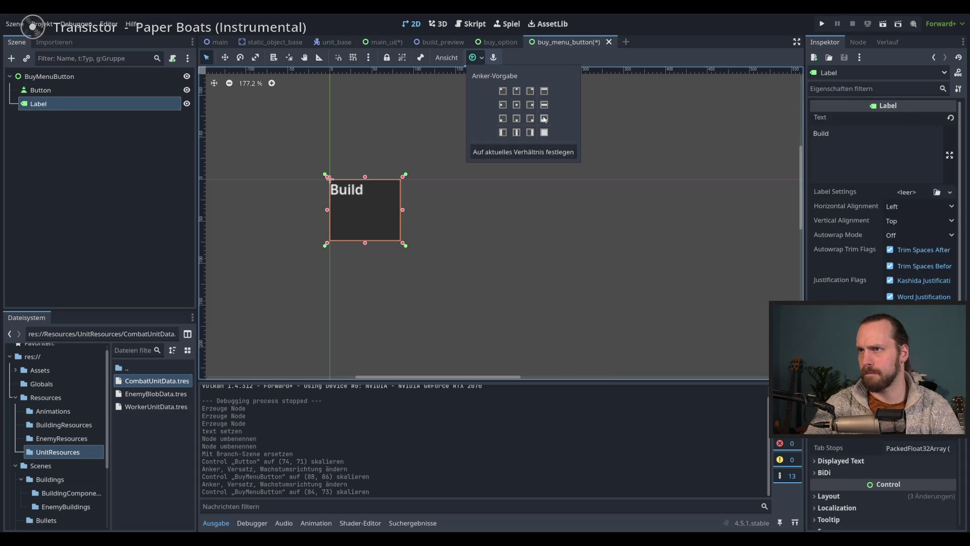
pyautogui.click(543, 91)
pyautogui.click(543, 104)
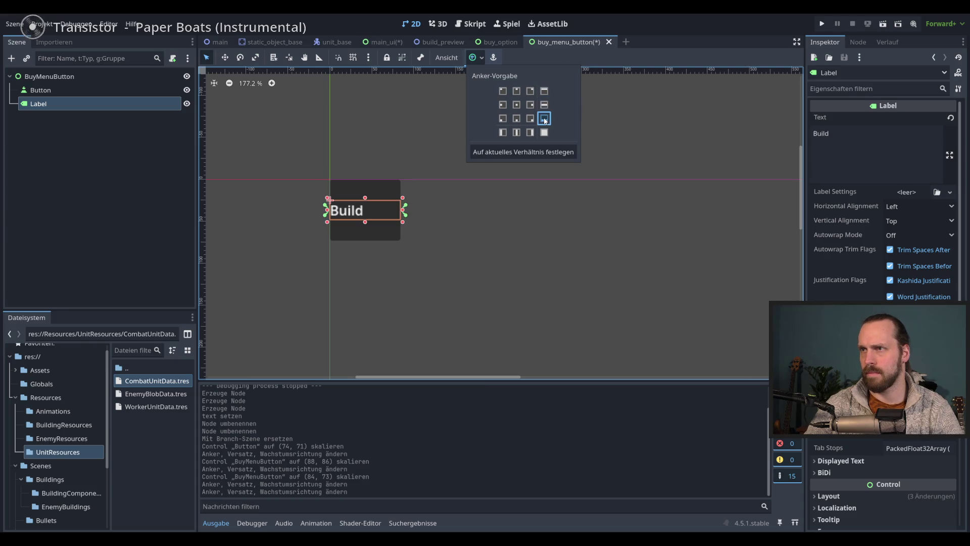
pyautogui.click(543, 118)
pyautogui.click(544, 105)
pyautogui.click(621, 54)
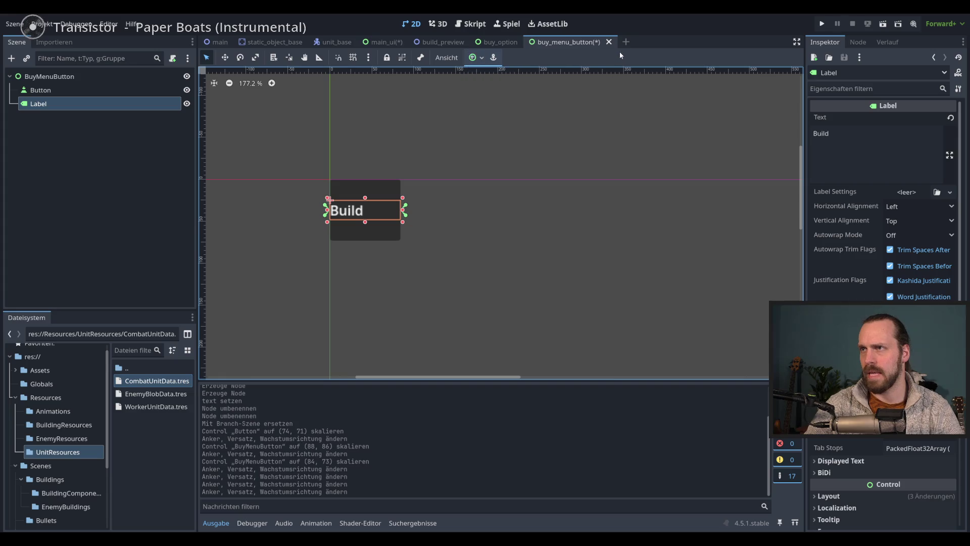
# Center the Build text horizontally and vertically, then save the scene.
pyautogui.click(910, 207)
pyautogui.click(907, 231)
pyautogui.click(907, 220)
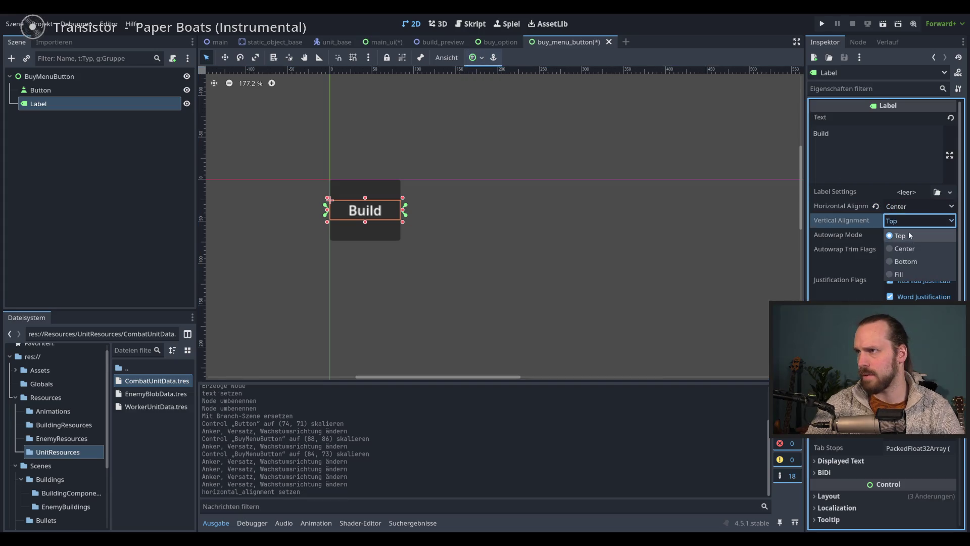
pyautogui.click(902, 245)
pyautogui.hotkey('ctrl', 's')
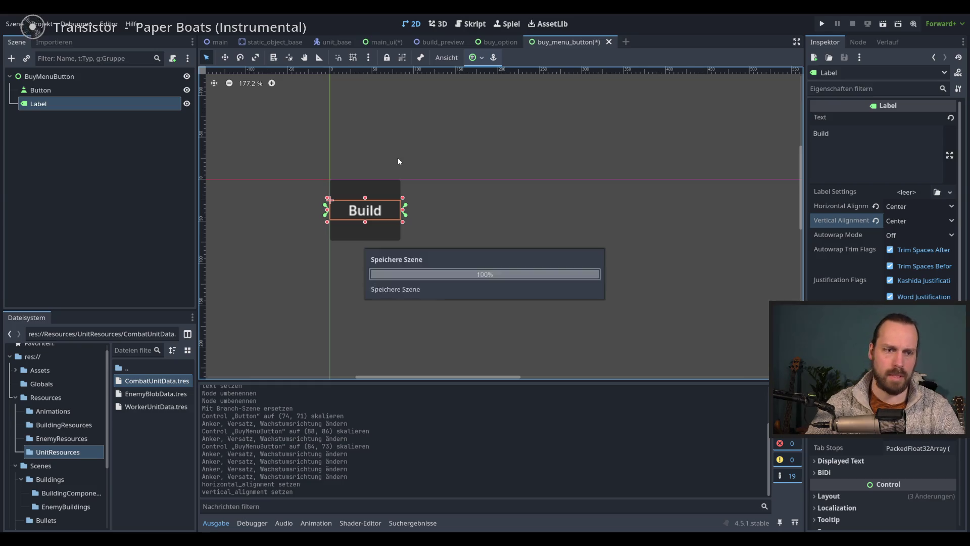
# Shrink the BuyMenuButton box to 76×68 around the Build label and save.
pyautogui.click(49, 77)
pyautogui.click(56, 100)
pyautogui.click(49, 76)
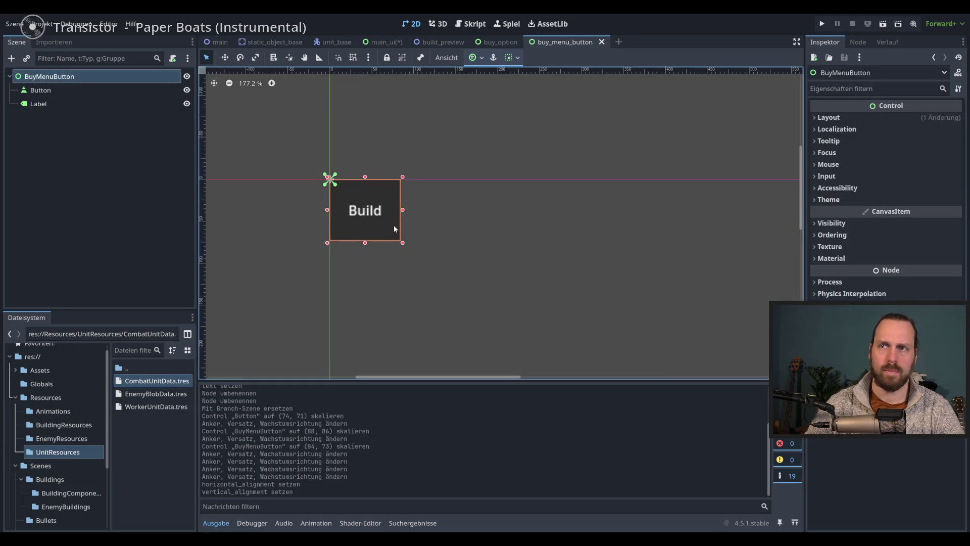
pyautogui.moveTo(401, 242); pyautogui.dragTo(397, 232)
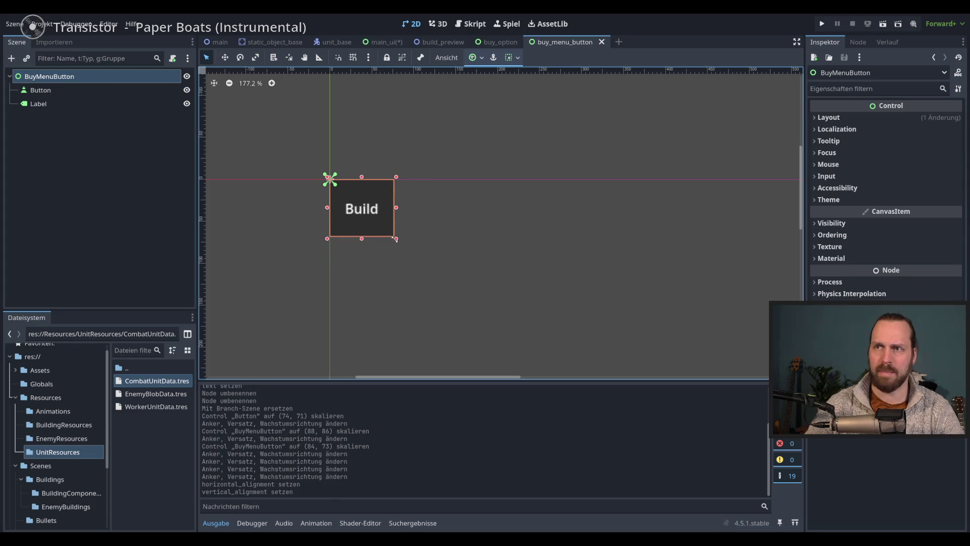
pyautogui.hotkey('ctrl', 's')
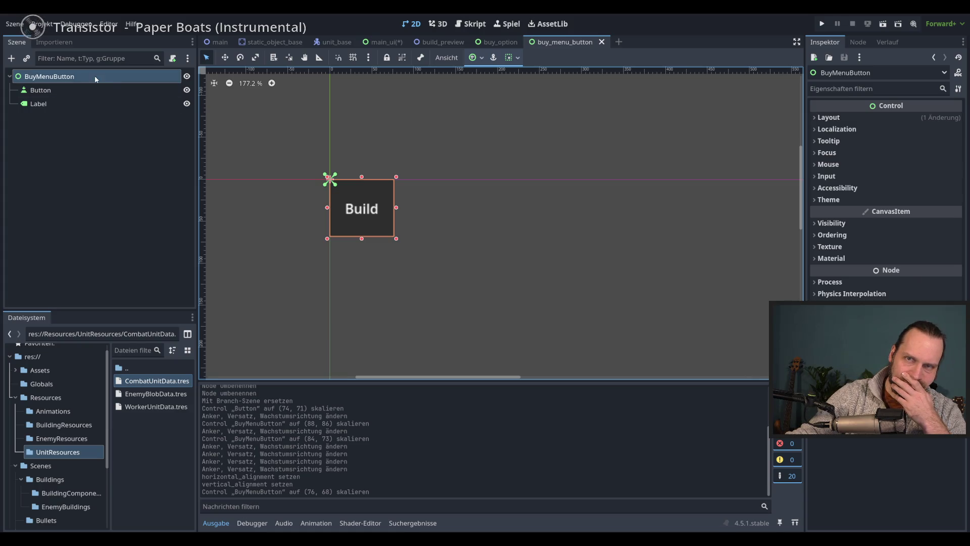
pyautogui.click(101, 88)
pyautogui.click(108, 77)
# Attach a new buy_menu_button.gd script to BuyMenuButton.
pyautogui.click(172, 58)
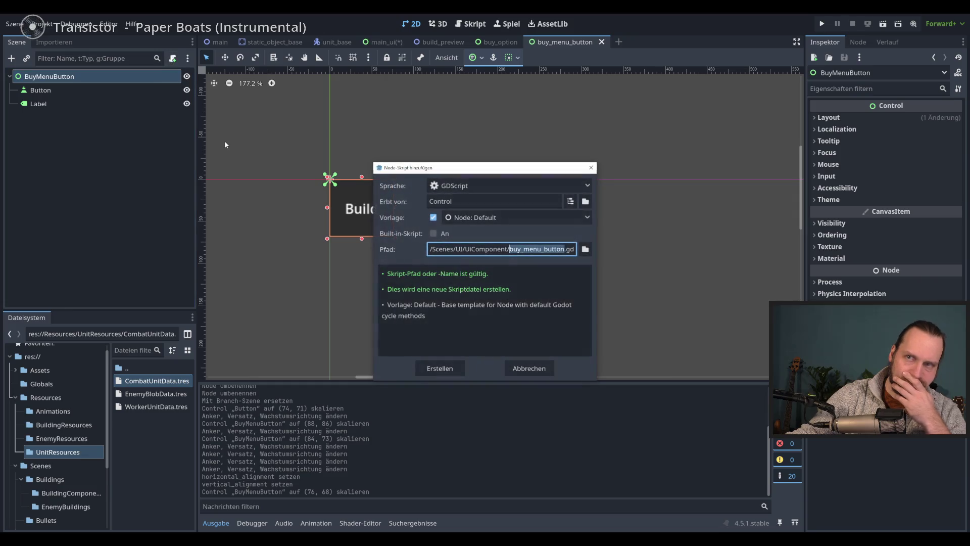
pyautogui.press('Return')
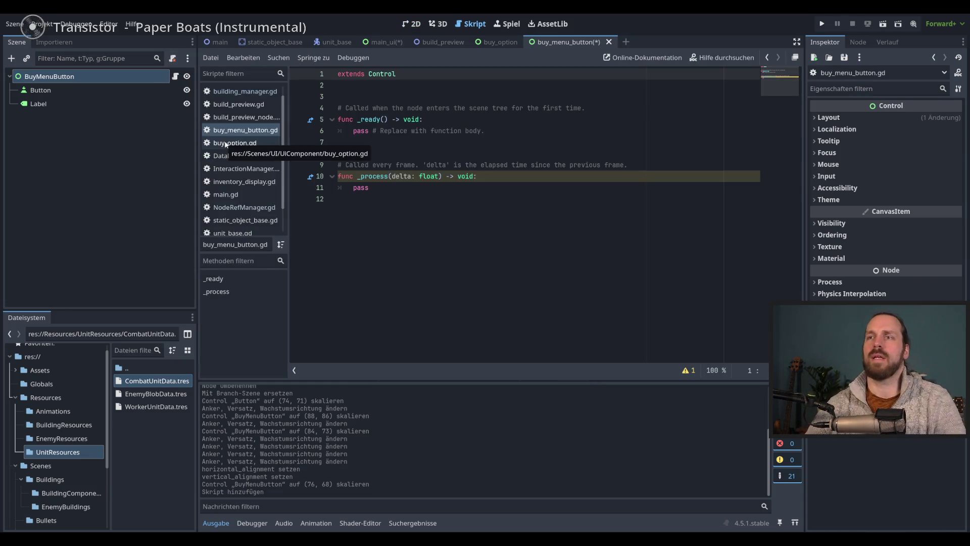
pyautogui.click(433, 255)
# Connect the Button's pressed() signal to _on_button_pressed.
pyautogui.click(864, 45)
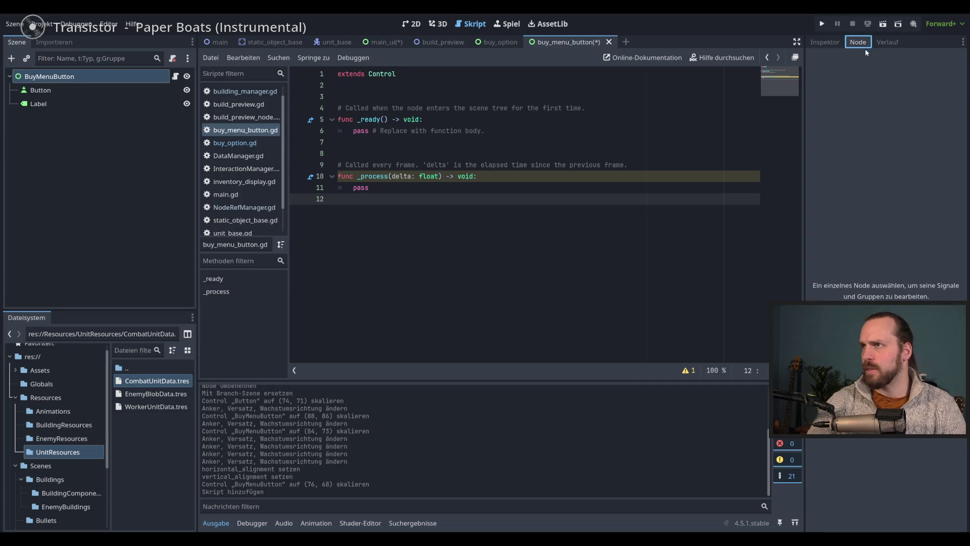
pyautogui.click(824, 43)
pyautogui.click(855, 42)
pyautogui.click(66, 91)
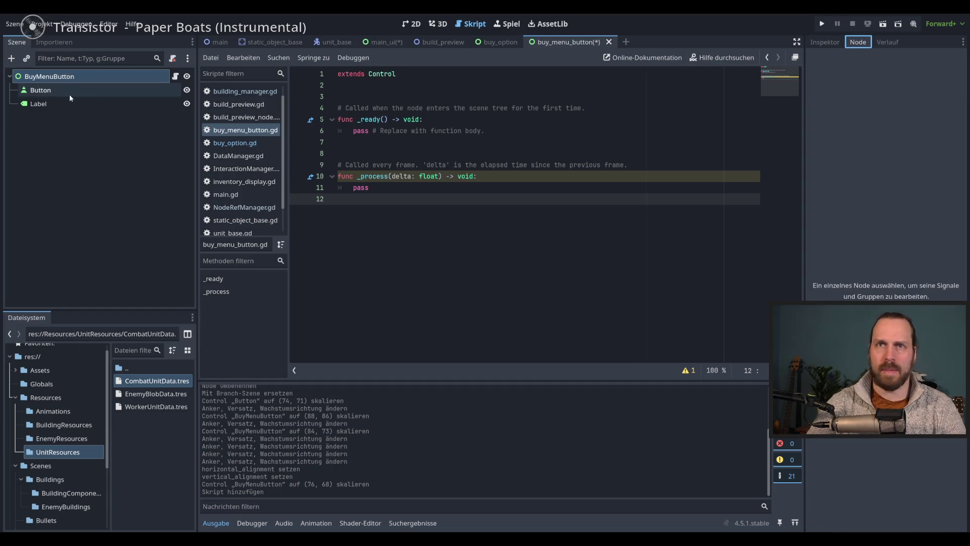
pyautogui.doubleClick(853, 133)
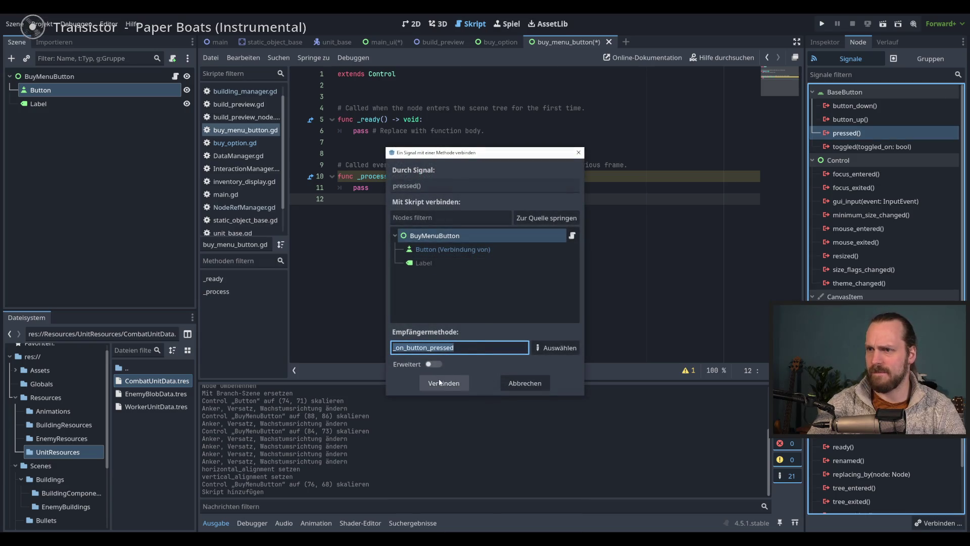
pyautogui.click(444, 386)
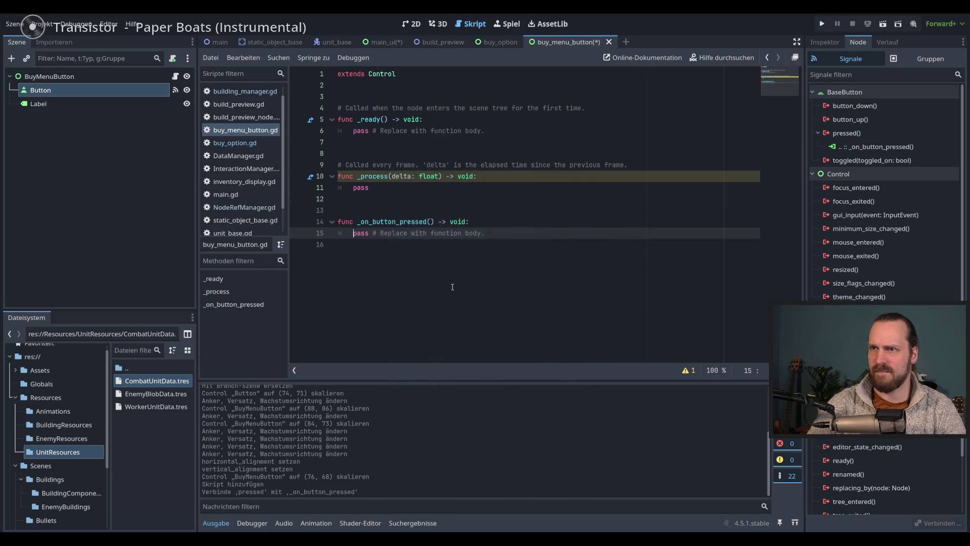
# Delete the _process function and the body of _ready.
pyautogui.moveTo(338, 142)
pyautogui.mouseDown()
pyautogui.moveTo(354, 187)
pyautogui.moveTo(354, 142)
pyautogui.moveTo(338, 130)
pyautogui.mouseUp()
pyautogui.press('BackSpace')
pyautogui.click(442, 188)
pyautogui.press('BackSpace')
# Give _ready a pass line, space out the pressed handler, and save the script.
pyautogui.click(319, 123)
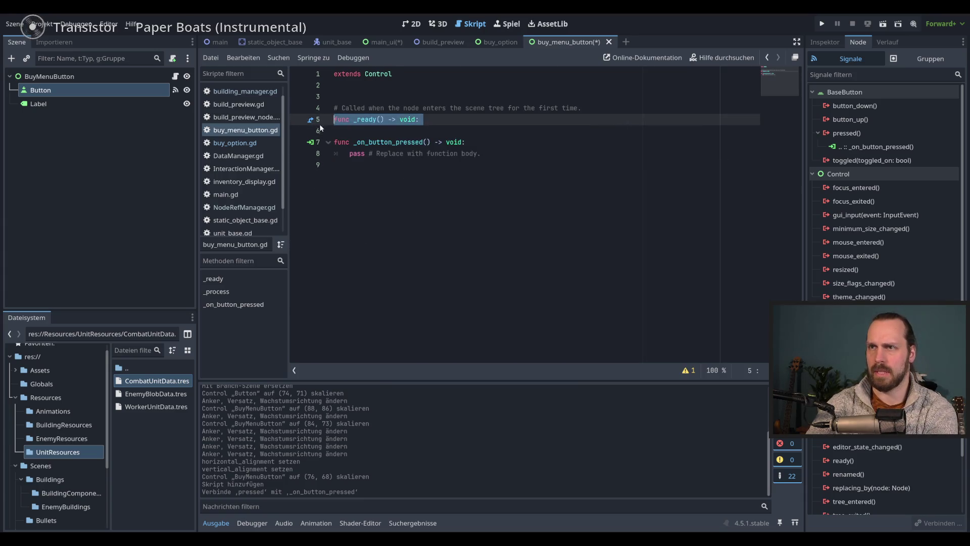
pyautogui.click(428, 122)
pyautogui.press('Return')
pyautogui.write('pass')
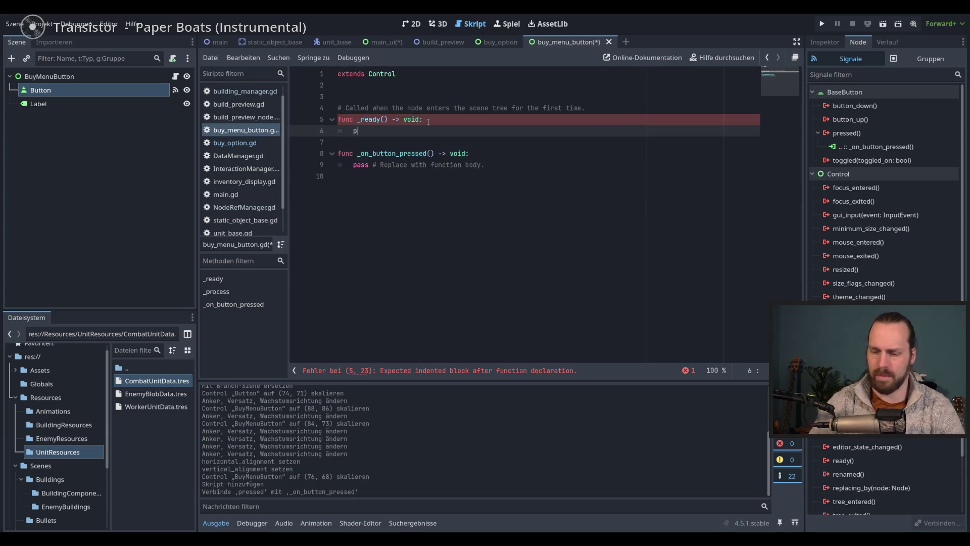
pyautogui.press('Return')
pyautogui.press('Down')
pyautogui.click(543, 214)
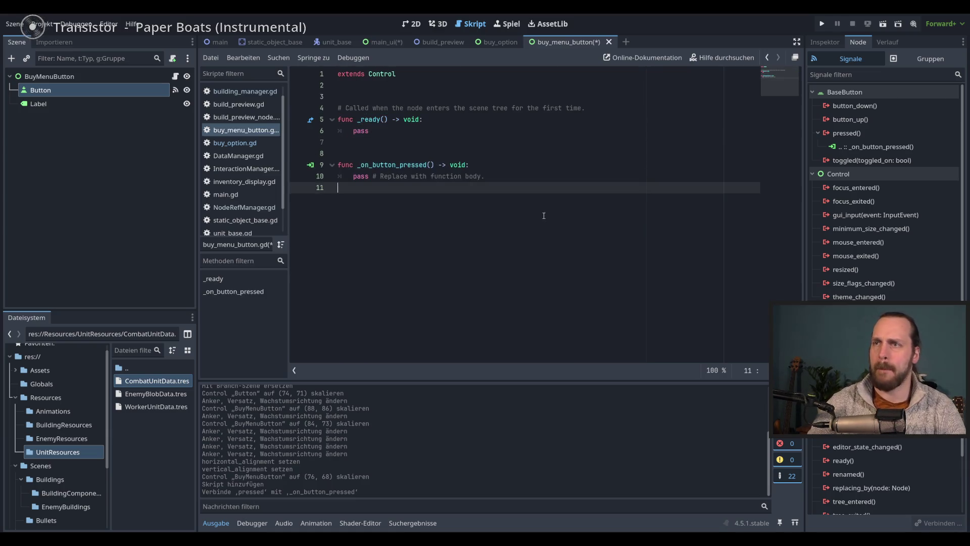
pyautogui.hotkey('ctrl', 's')
pyautogui.click(419, 25)
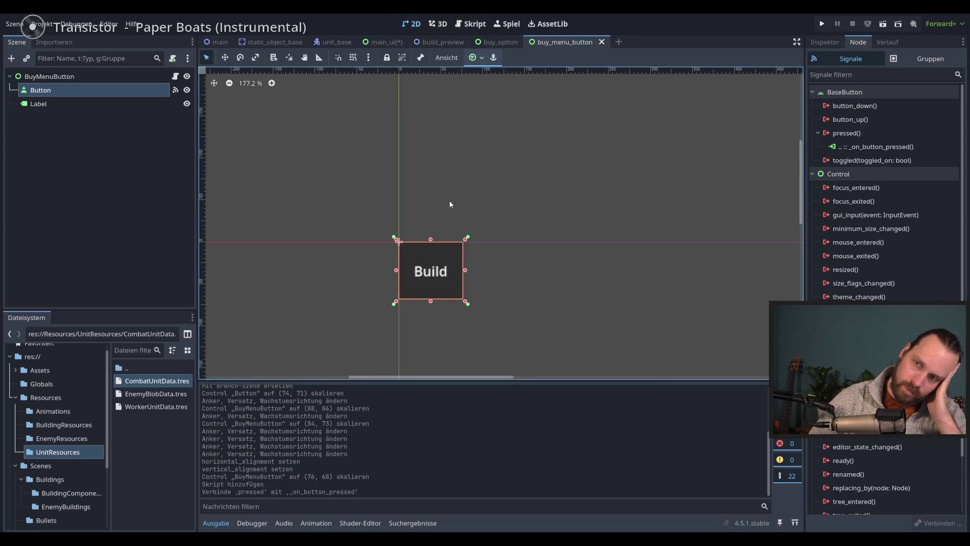
# Select the BuyMenuButton root node and open its attached script.
pyautogui.scroll(-3, 448, 202)
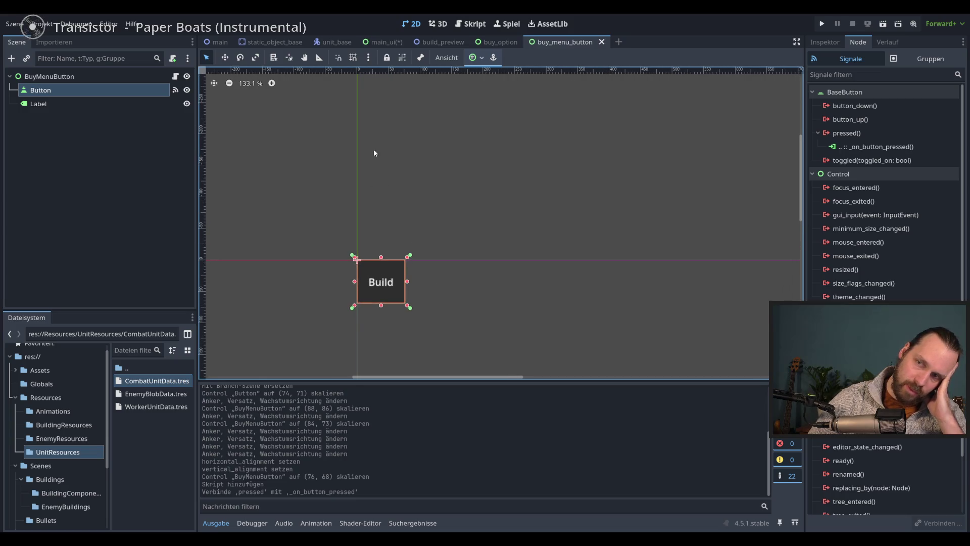
pyautogui.click(82, 105)
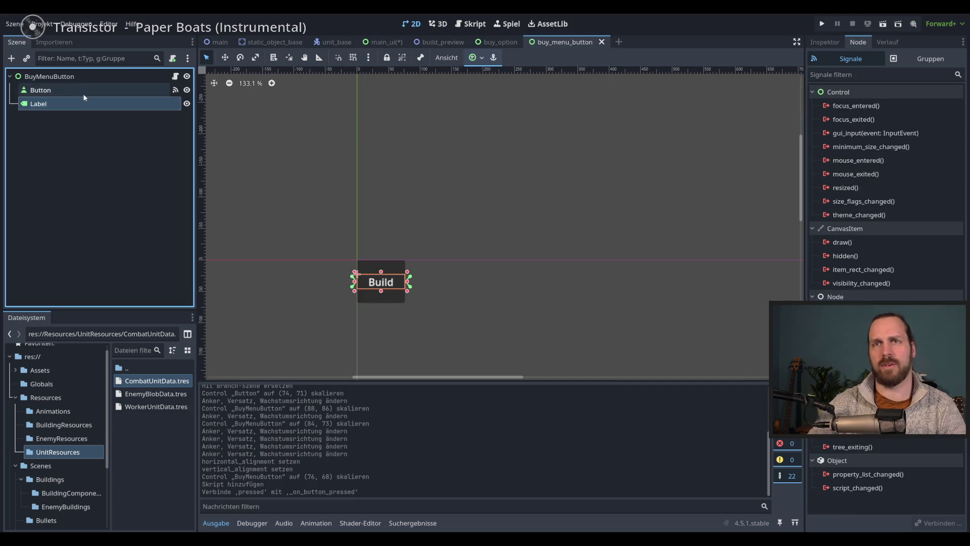
pyautogui.click(162, 76)
pyautogui.click(175, 76)
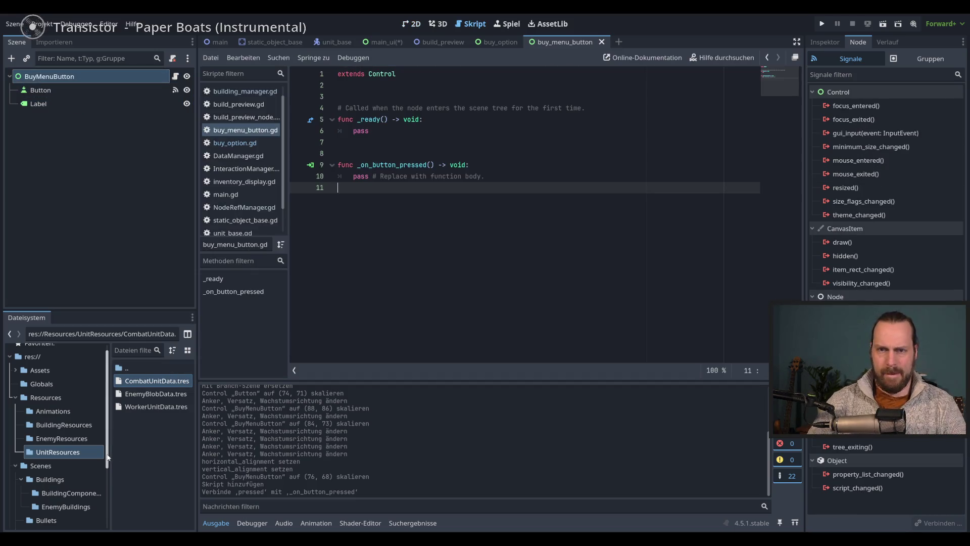
# Drag buy_option.tscn from res://Scenes/UI/UiComponent/ into the script as a BUY_OPTION preload constant, then save.
pyautogui.scroll(-2, 69, 434)
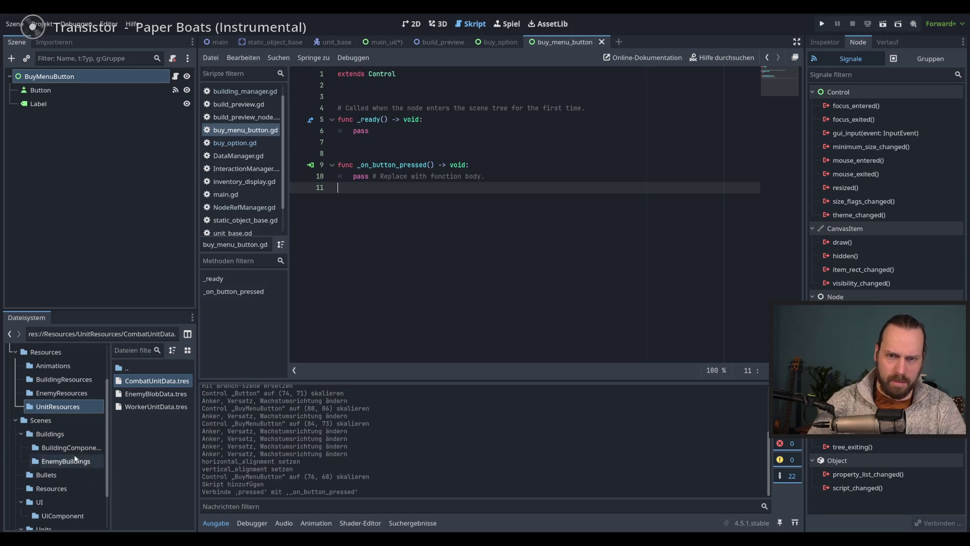
pyautogui.scroll(-2, 79, 483)
pyautogui.click(44, 460)
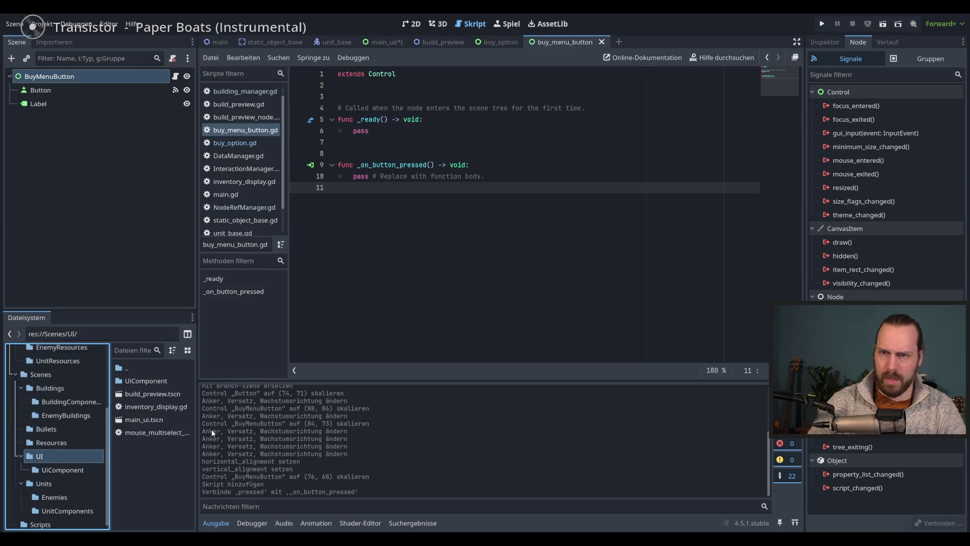
pyautogui.click(70, 469)
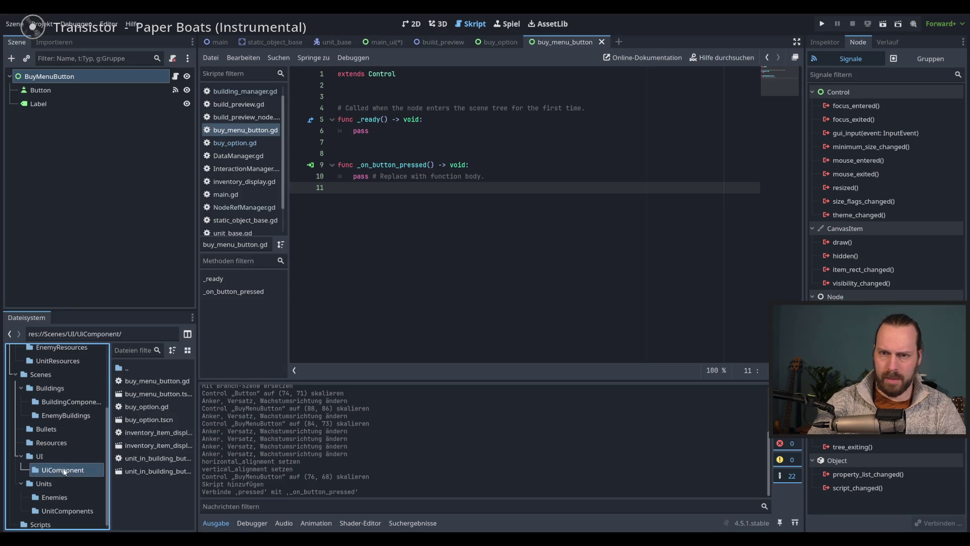
pyautogui.moveTo(147, 421)
pyautogui.mouseDown()
pyautogui.moveTo(308, 296)
pyautogui.moveTo(389, 92)
pyautogui.moveTo(441, 88)
pyautogui.mouseUp()
pyautogui.press('Return')
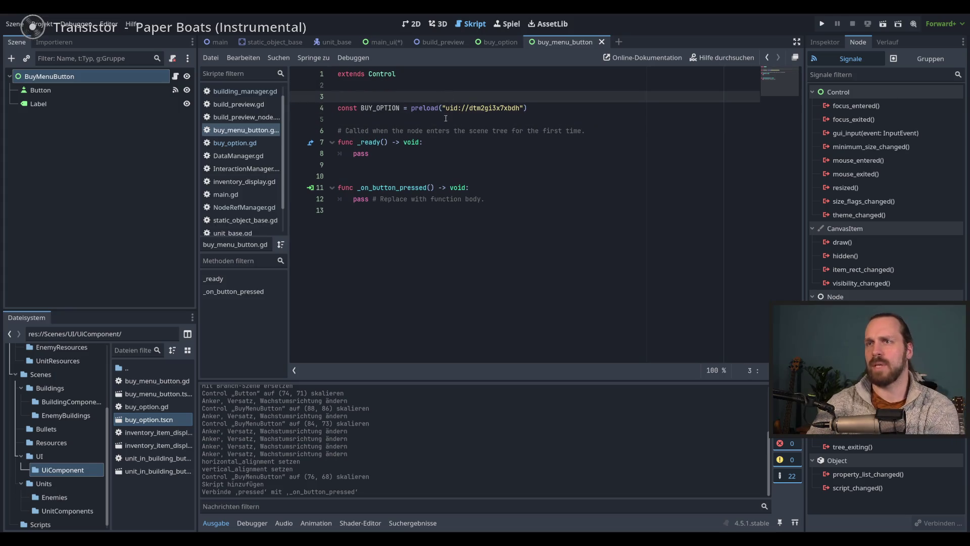
pyautogui.press('Down')
pyautogui.press('Down')
pyautogui.press('Return')
pyautogui.click(502, 153)
pyautogui.hotkey('ctrl', 's')
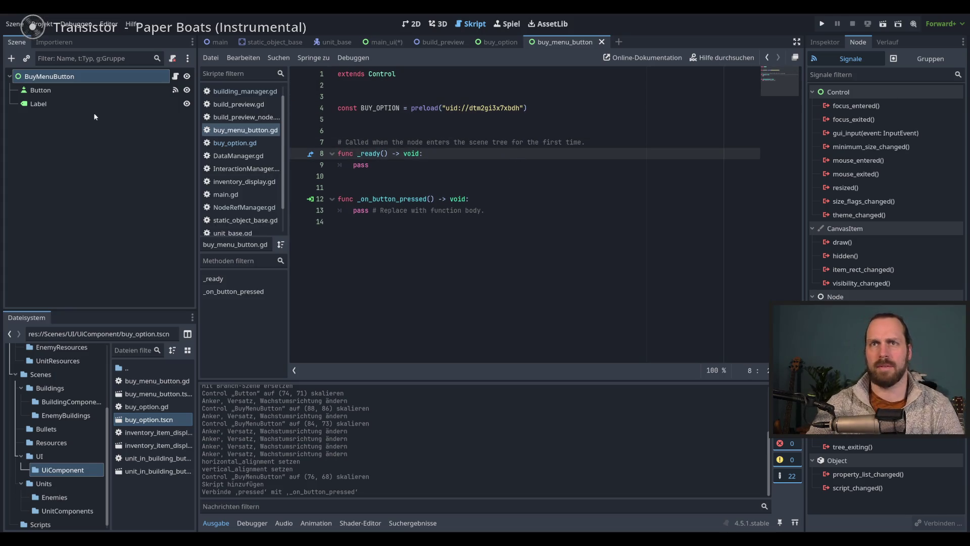
# Check the Button node's signals, reselect BuyMenuButton, and place the caret at line 13.
pyautogui.click(517, 242)
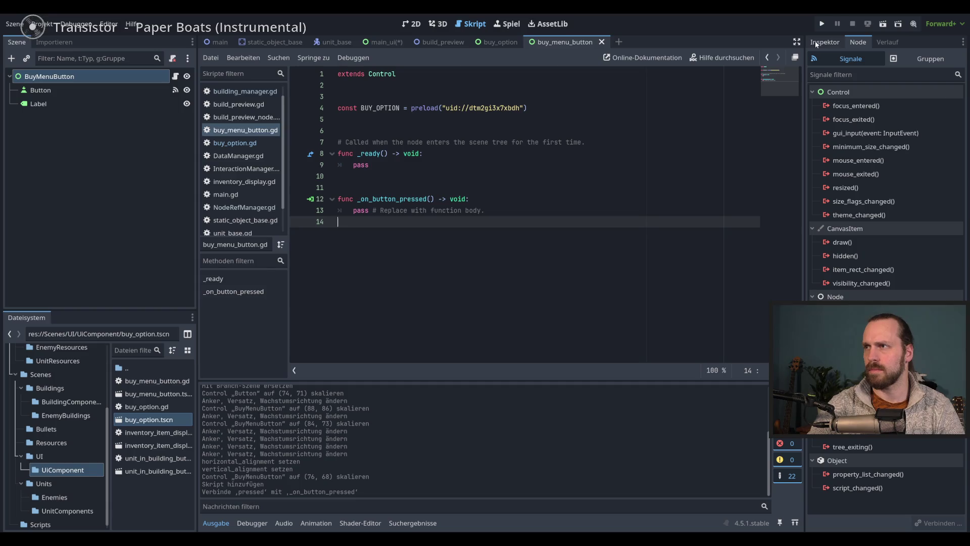
pyautogui.click(126, 88)
pyautogui.click(125, 76)
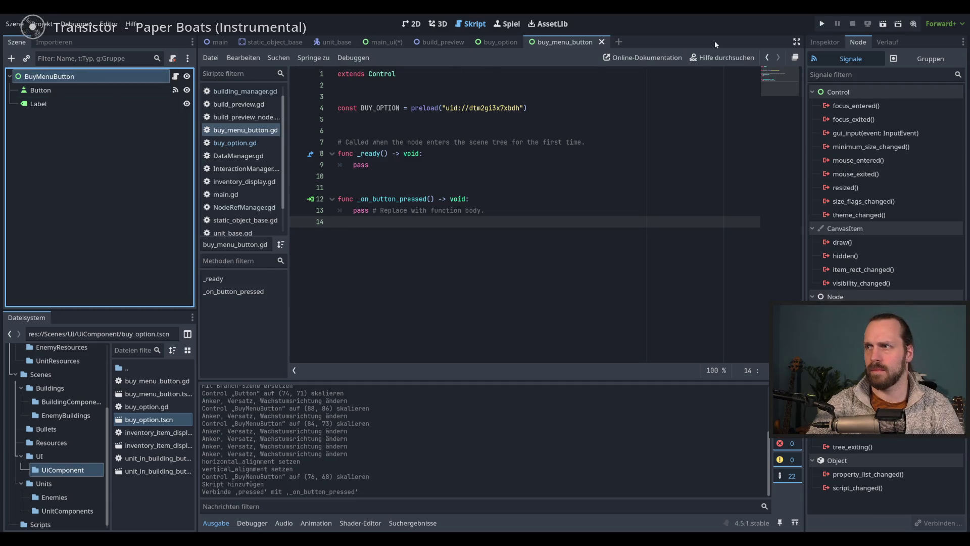
pyautogui.click(824, 44)
pyautogui.click(508, 209)
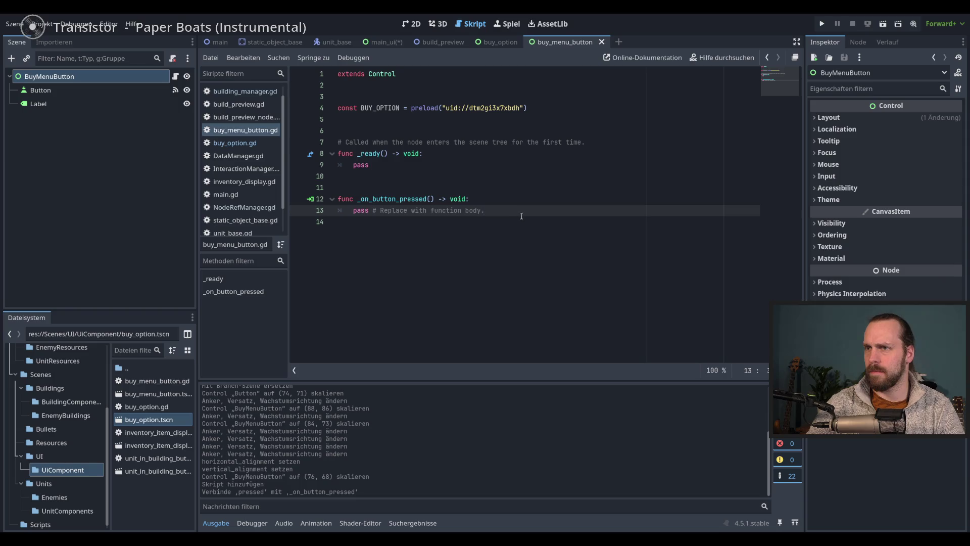
# Replace 'pass # Replace with function body.' in _on_button_pressed with the start of a for loop.
pyautogui.hotkey('shift', 'Home')
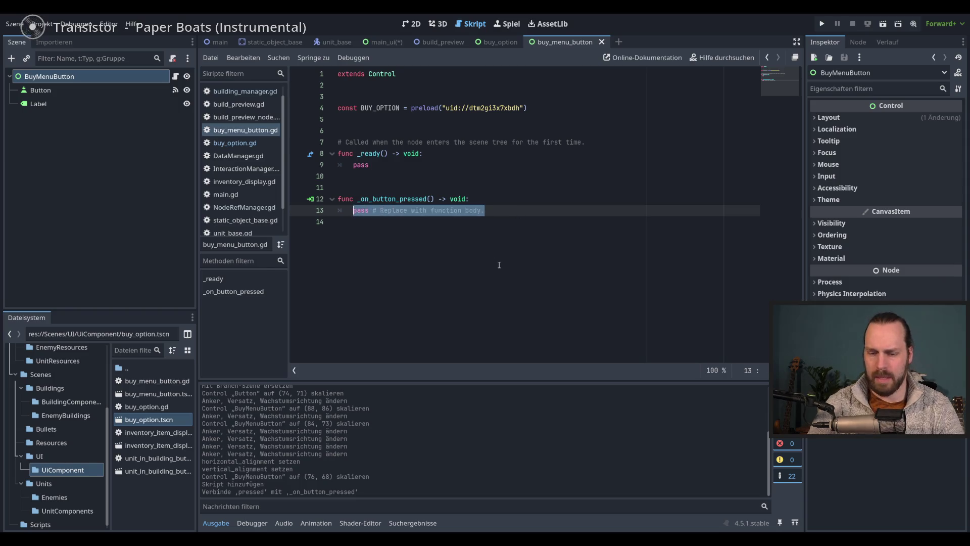
pyautogui.write('for')
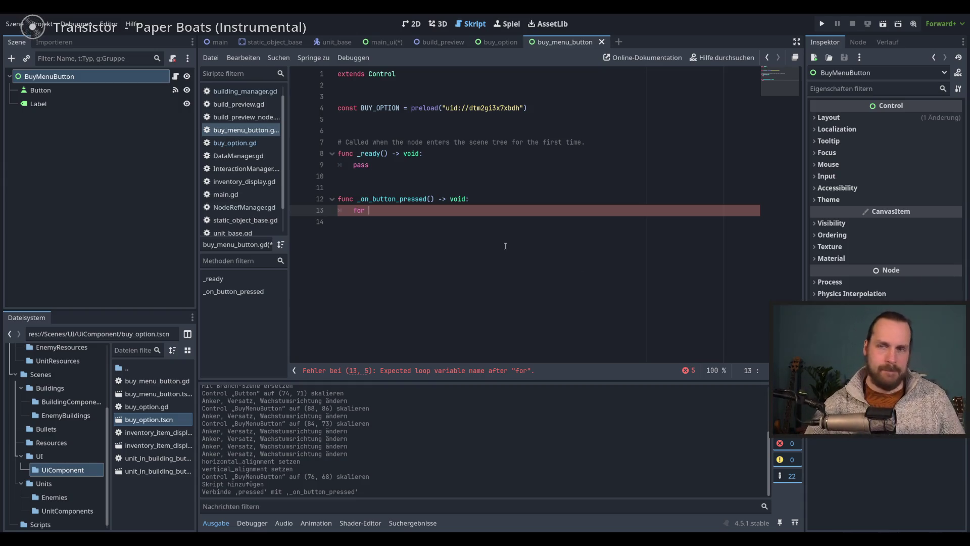
pyautogui.press('Down')
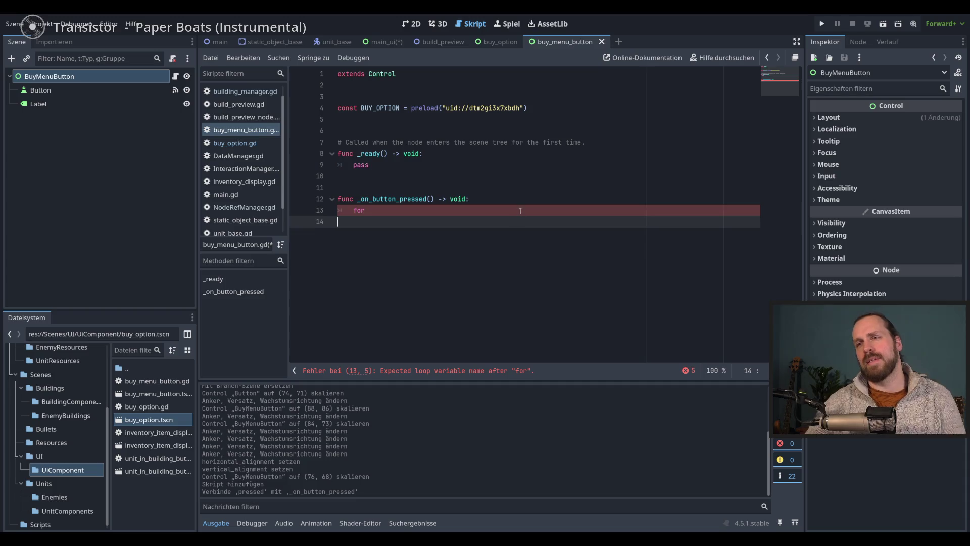
pyautogui.press('Up')
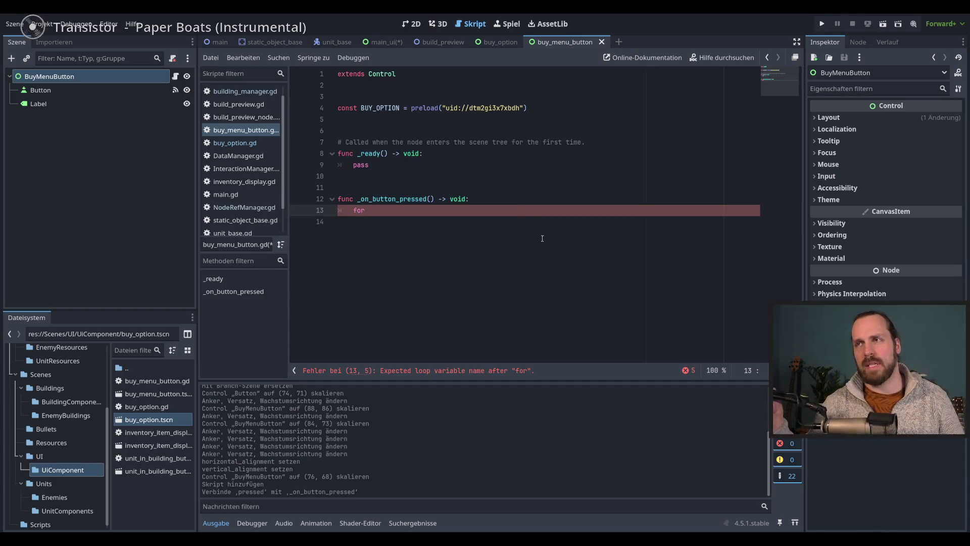